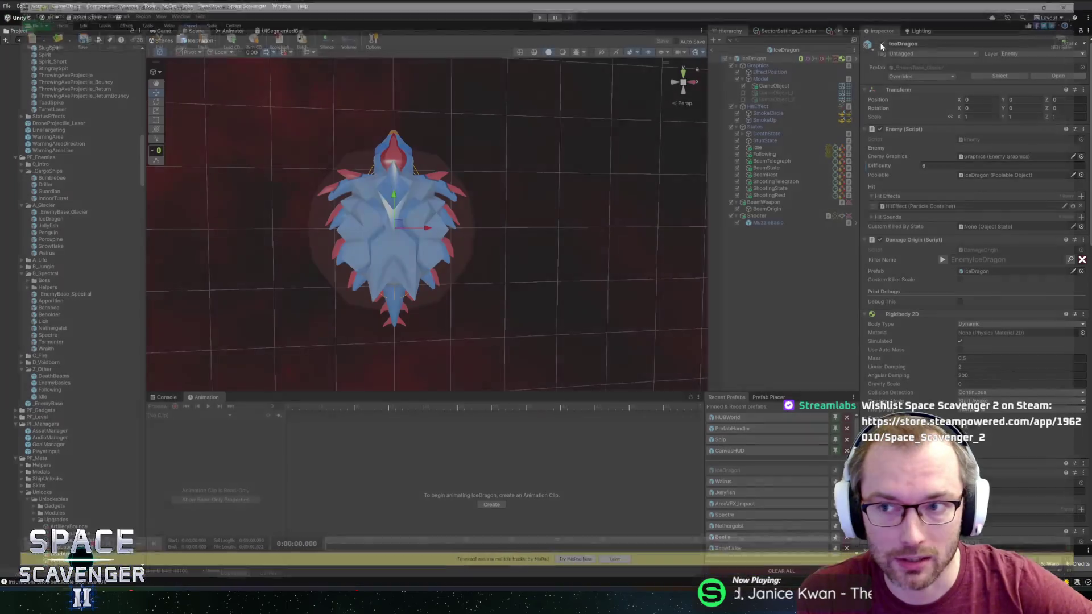
# Pan and zoom the viewport to reframe the IceDragon
pyautogui.scroll(-2, 539, 185)
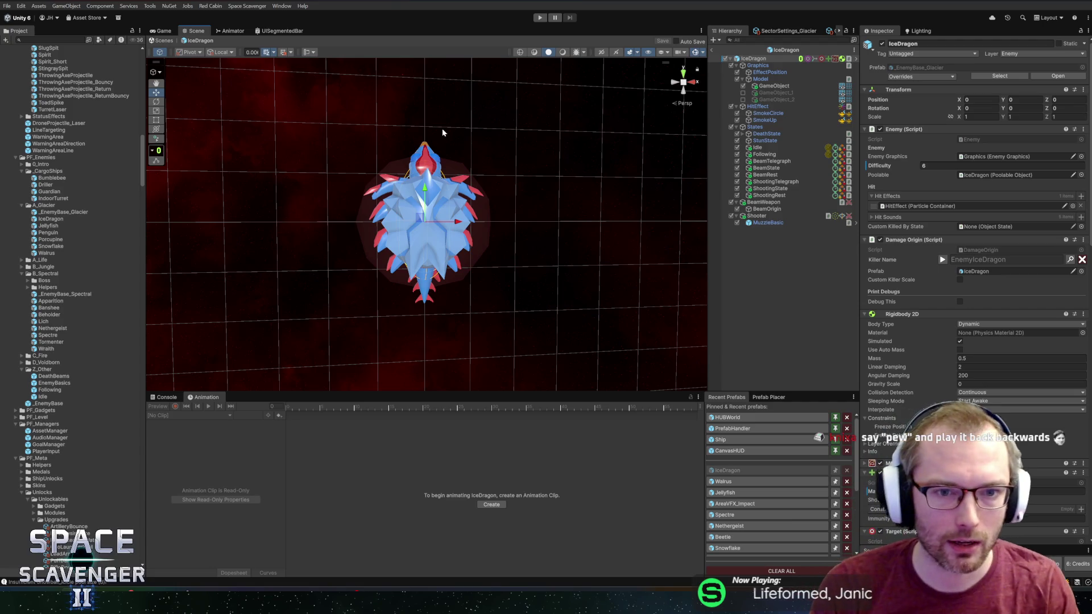
pyautogui.moveTo(409, 129); pyautogui.dragTo(426, 187)
pyautogui.scroll(5, 426, 187)
pyautogui.scroll(-2, 477, 156)
pyautogui.moveTo(478, 156)
pyautogui.mouseDown()
pyautogui.moveTo(488, 154)
pyautogui.moveTo(475, 171)
pyautogui.moveTo(457, 169)
pyautogui.moveTo(467, 156)
pyautogui.mouseUp()
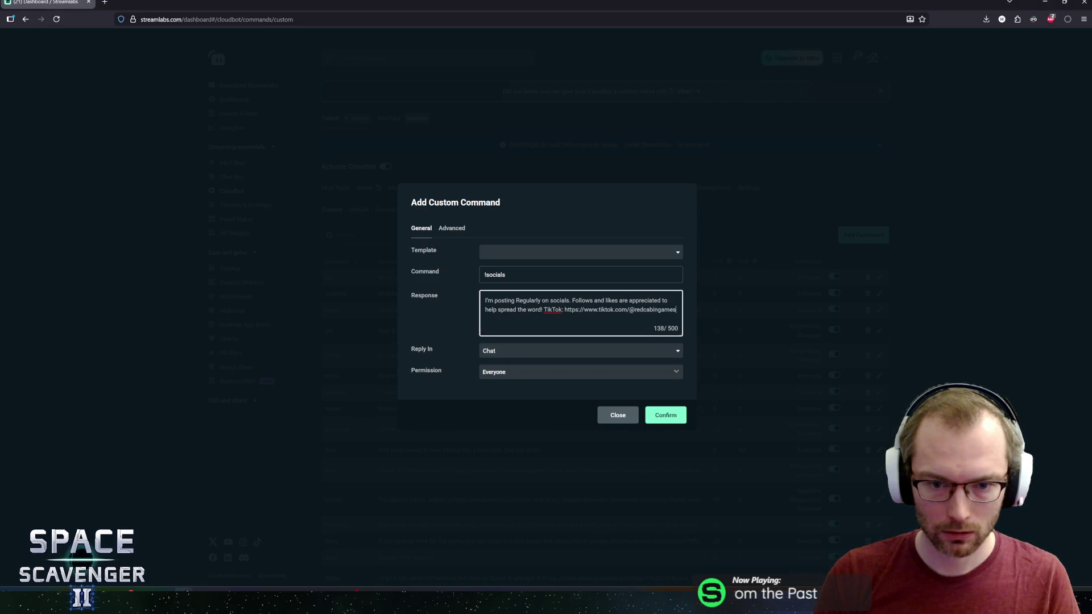
# Append the Instagram link to the !socials response and confirm the new command
pyautogui.write('Y')
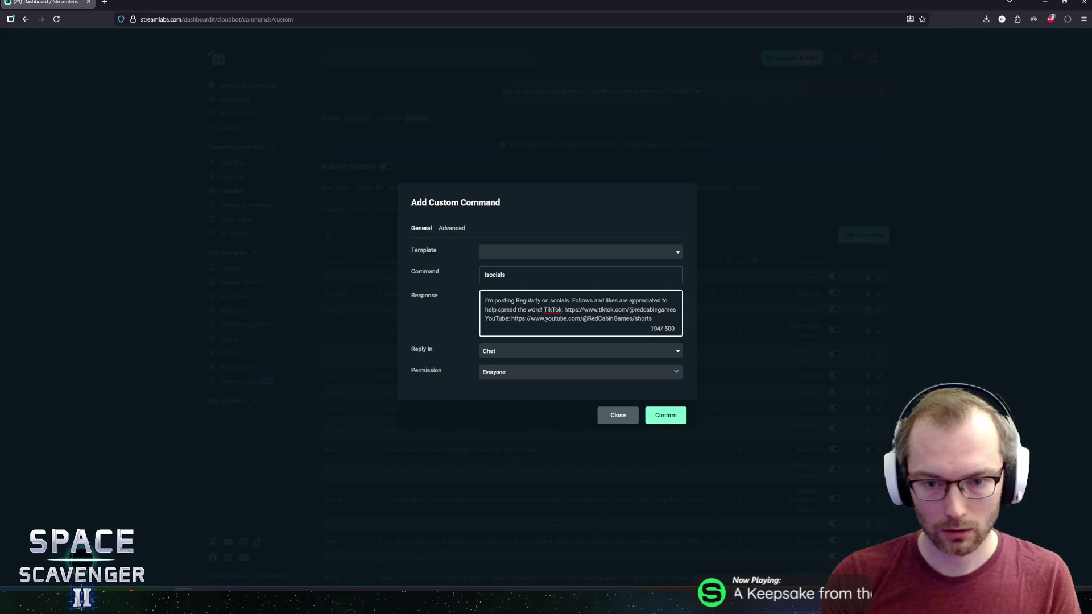
pyautogui.write('Instagram:')
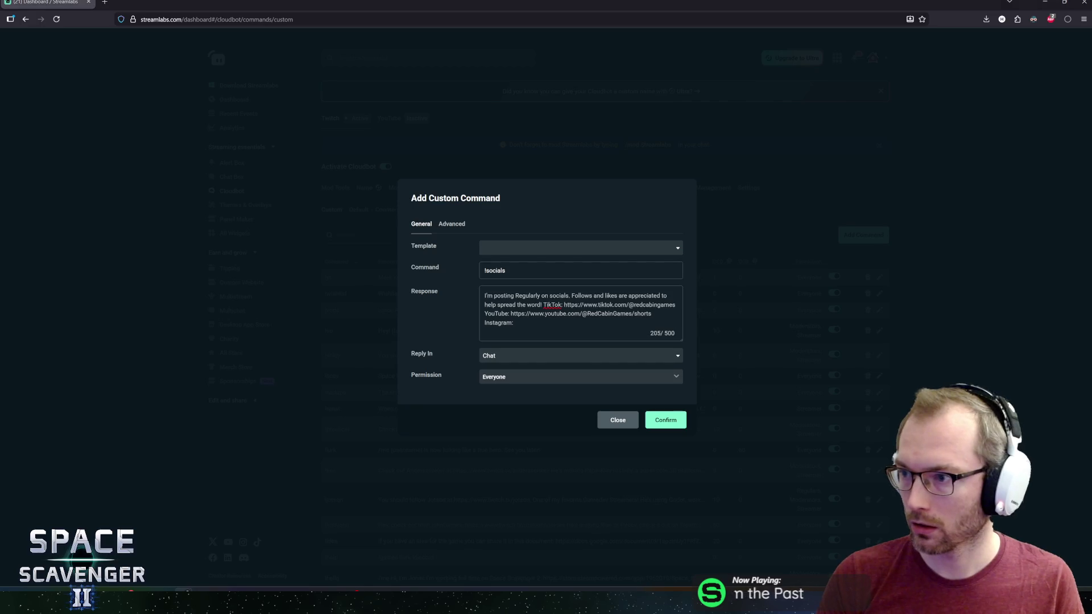
pyautogui.click(515, 323)
pyautogui.write('https://www.instagram.com/redcabingamesab/')
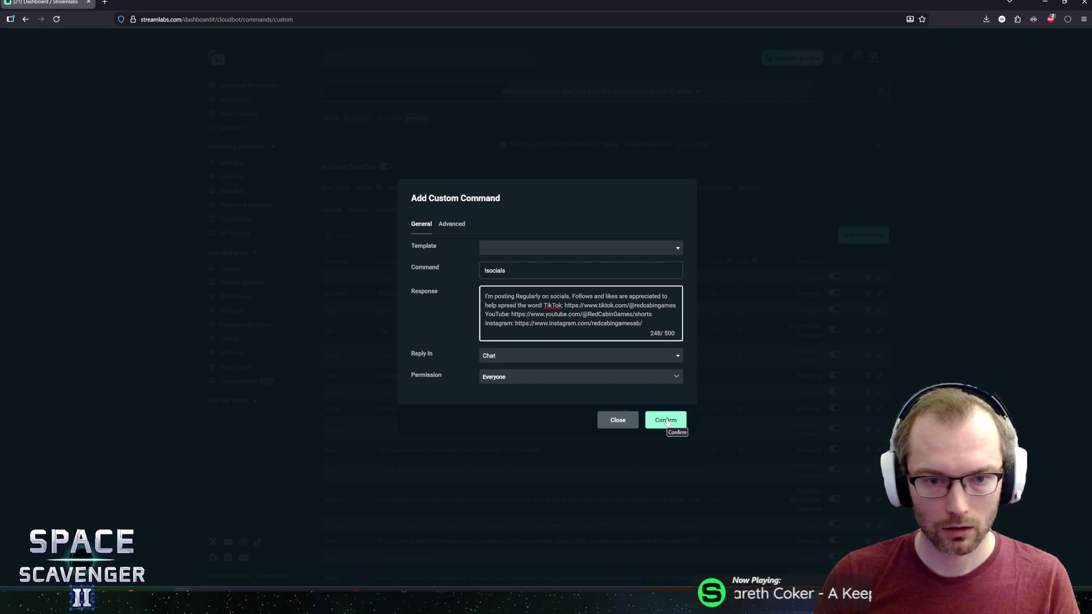
pyautogui.click(667, 420)
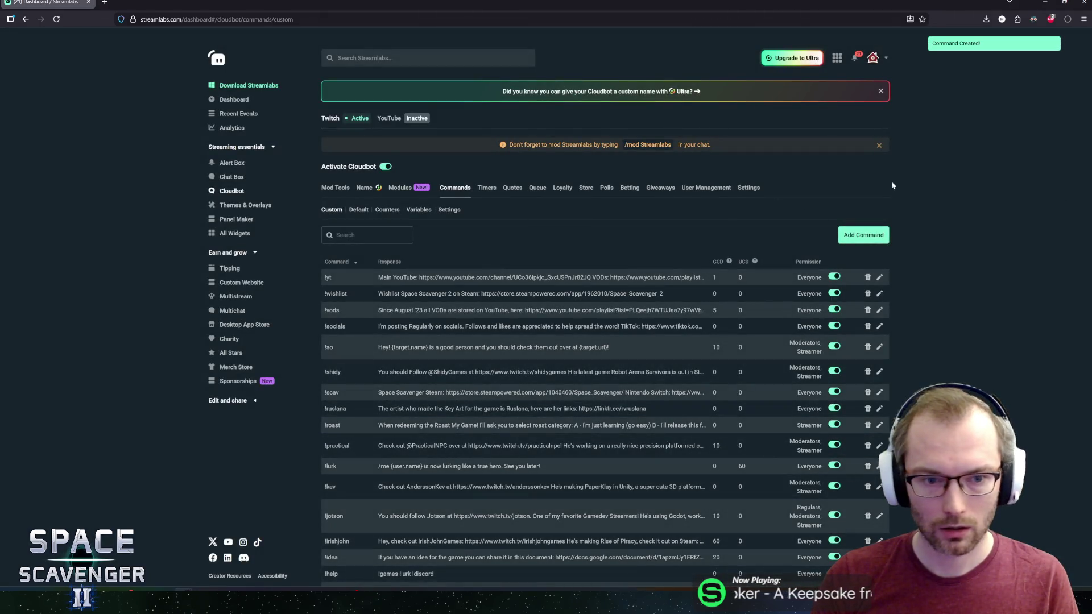
# Check the IceDragon prefab in Unity, then orbit around the dragon model in Blender
pyautogui.hotkey('alt', 'Tab')
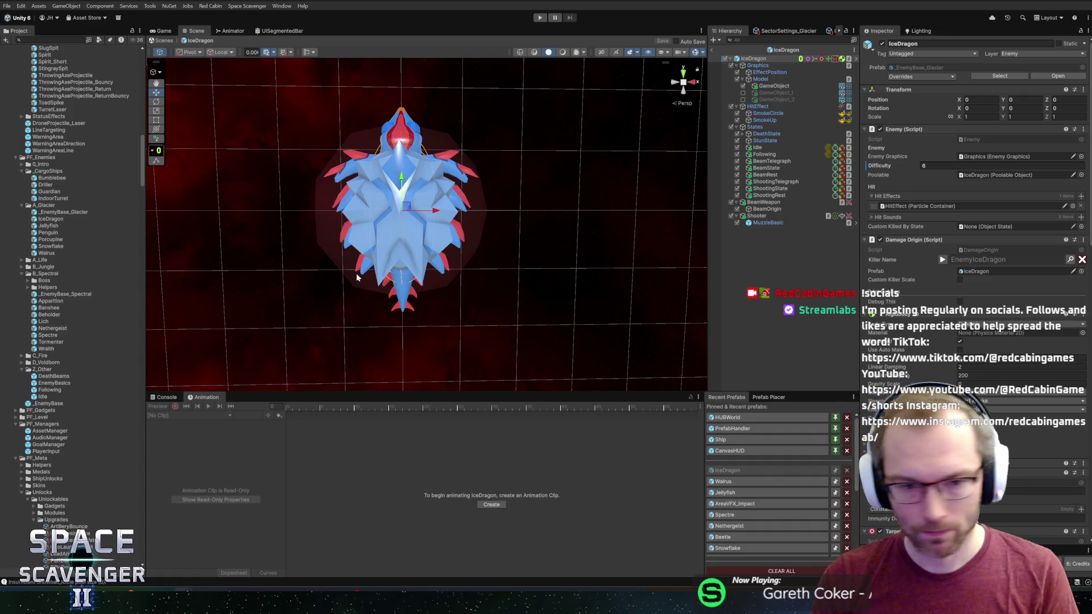
pyautogui.hotkey('alt', 'Tab')
pyautogui.scroll(-5, 560, 377)
pyautogui.scroll(2, 548, 308)
pyautogui.moveTo(549, 313)
pyautogui.mouseDown()
pyautogui.moveTo(467, 330)
pyautogui.moveTo(515, 326)
pyautogui.mouseUp()
pyautogui.moveTo(491, 260)
pyautogui.mouseDown()
pyautogui.moveTo(806, 329)
pyautogui.moveTo(689, 312)
pyautogui.moveTo(693, 243)
pyautogui.moveTo(728, 229)
pyautogui.moveTo(682, 273)
pyautogui.moveTo(670, 270)
pyautogui.moveTo(768, 253)
pyautogui.moveTo(671, 257)
pyautogui.moveTo(682, 256)
pyautogui.mouseUp()
pyautogui.scroll(3, 727, 228)
# Move the shield's UVs onto the red swatch in Edit Mode to make the shield red
pyautogui.press('Tab')
pyautogui.press('a')
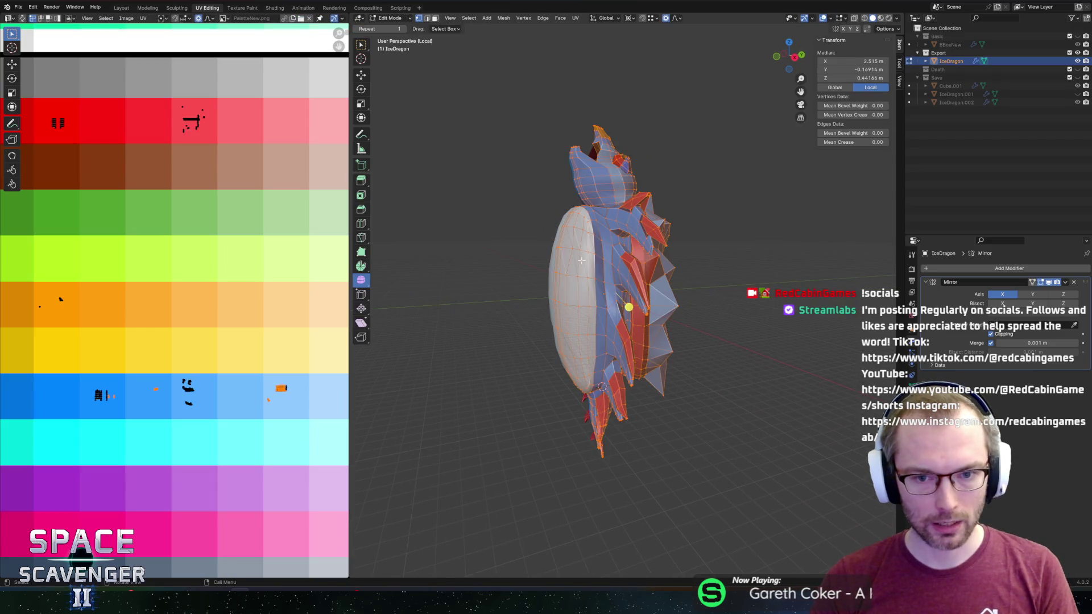
pyautogui.scroll(-3, 300, 367)
pyautogui.press('g')
pyautogui.click(187, 239)
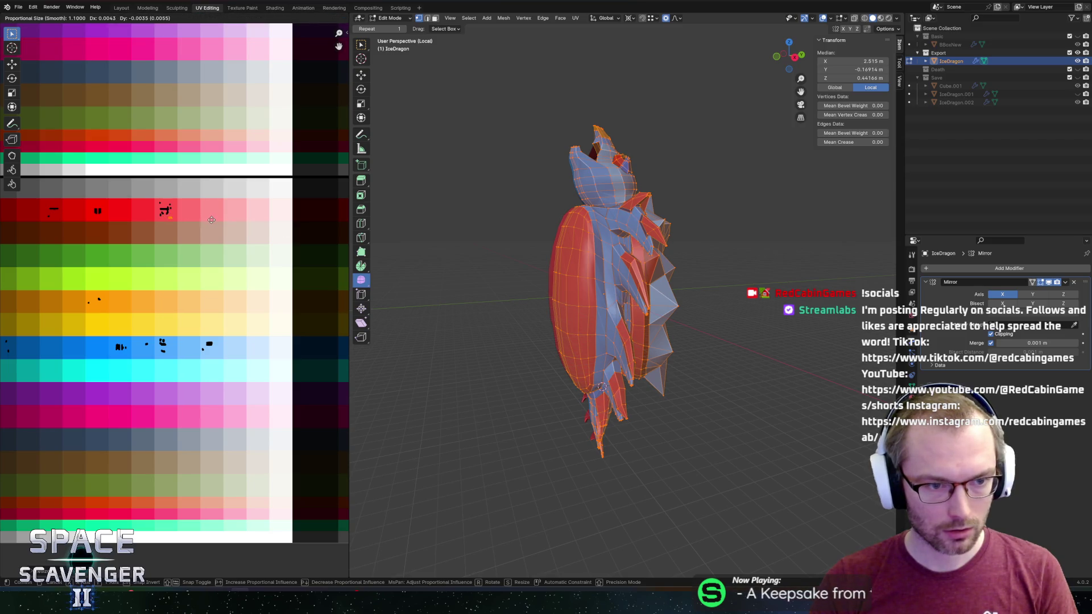
pyautogui.press('Tab')
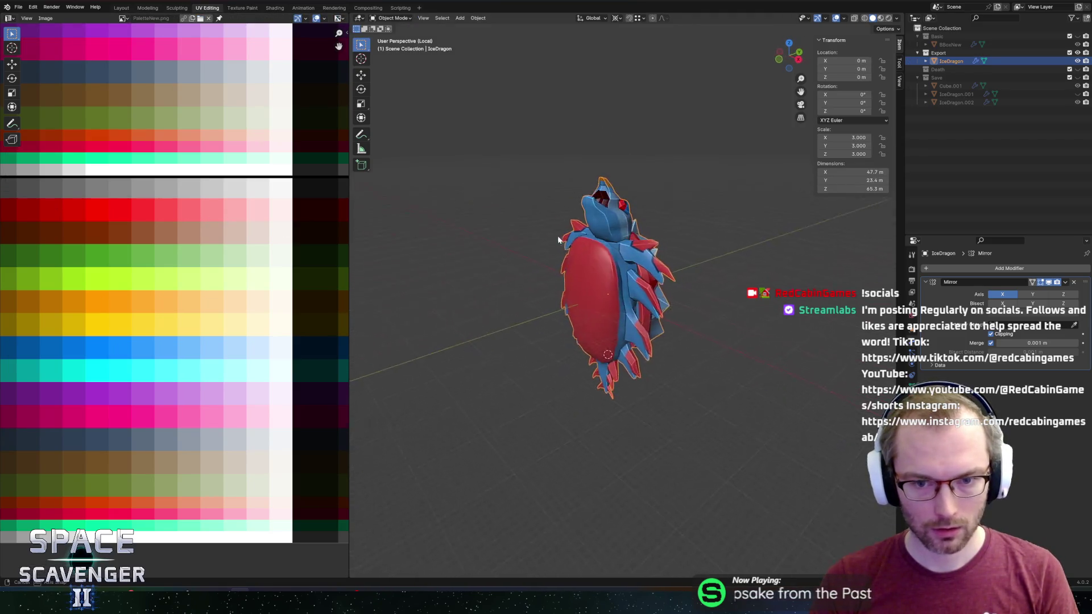
# Check the red shield from behind and front, export the IceDragon FBX, and return to Unity
pyautogui.moveTo(531, 242)
pyautogui.mouseDown()
pyautogui.moveTo(514, 241)
pyautogui.moveTo(632, 222)
pyautogui.moveTo(636, 230)
pyautogui.moveTo(564, 226)
pyautogui.mouseUp()
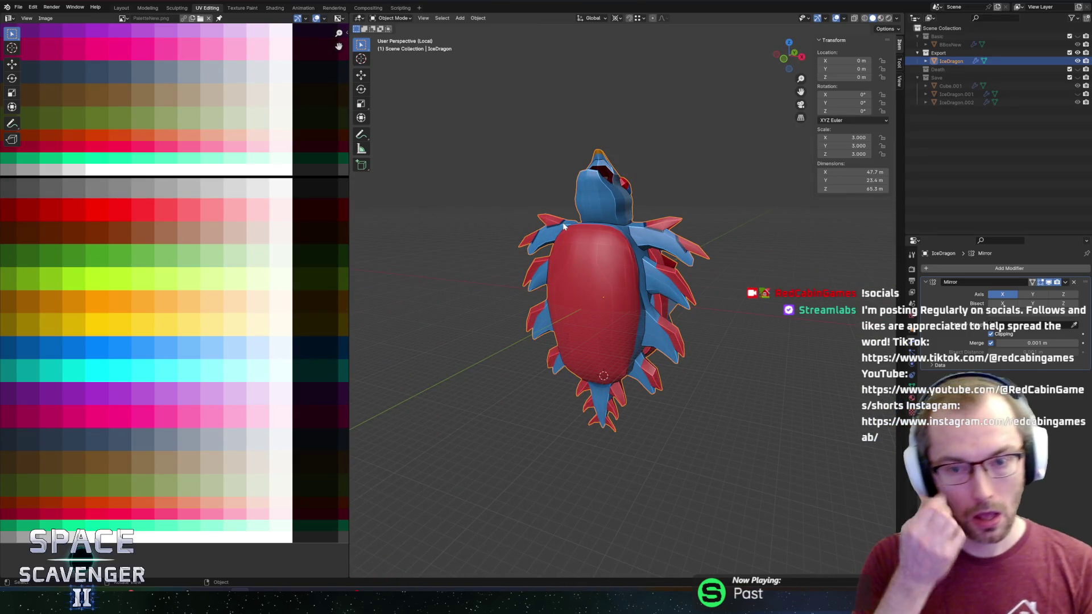
pyautogui.scroll(4, 616, 157)
pyautogui.scroll(-1, 631, 142)
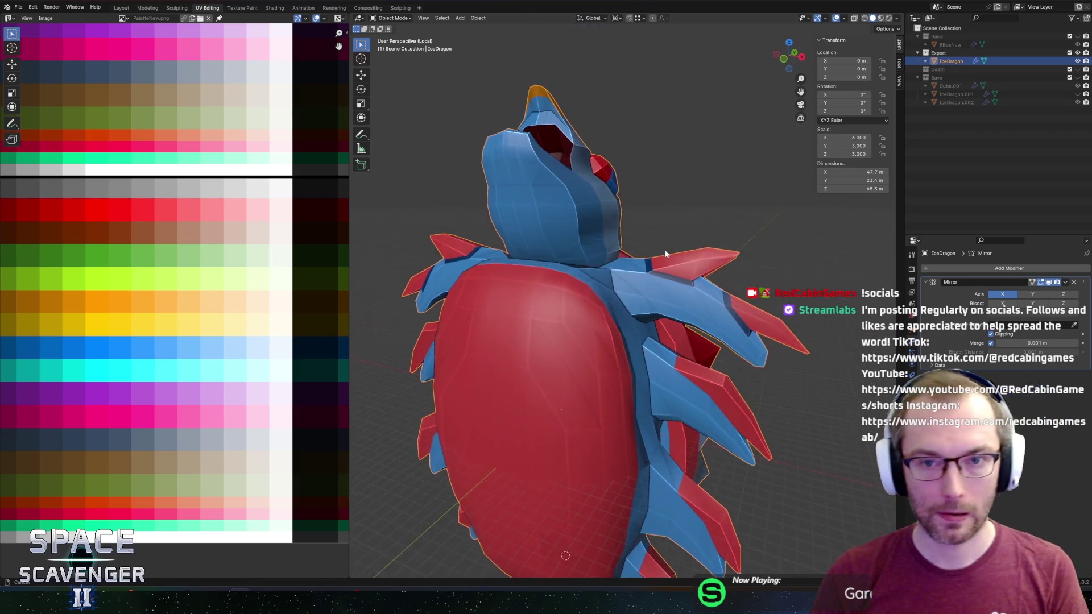
pyautogui.moveTo(638, 137)
pyautogui.mouseDown()
pyautogui.moveTo(585, 135)
pyautogui.moveTo(573, 169)
pyautogui.moveTo(461, 156)
pyautogui.moveTo(523, 154)
pyautogui.moveTo(499, 153)
pyautogui.mouseUp()
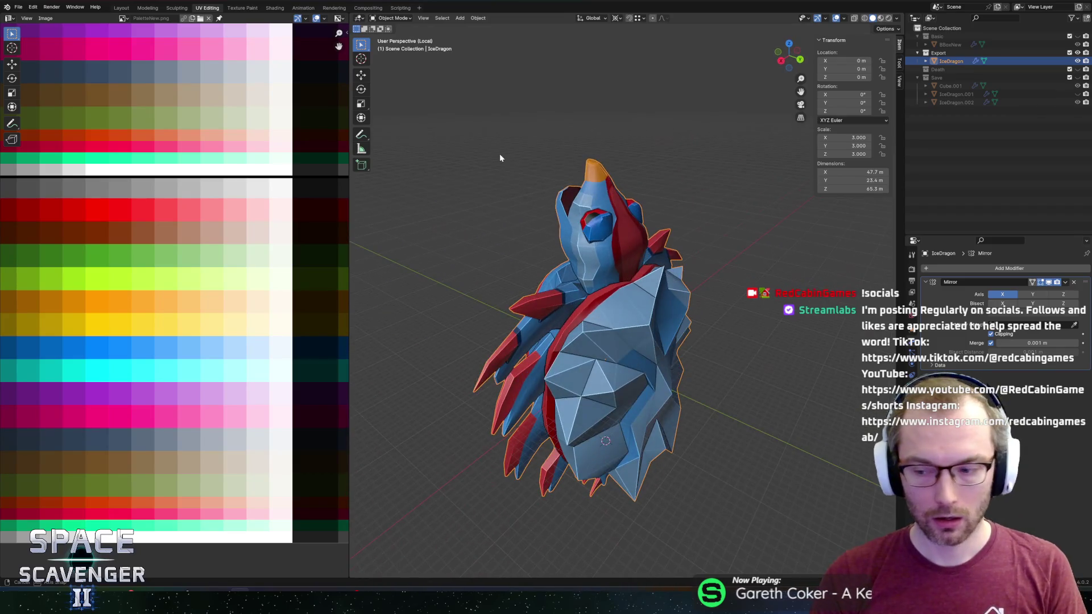
pyautogui.hotkey('ctrl', 'shift', 'e')
pyautogui.click(815, 523)
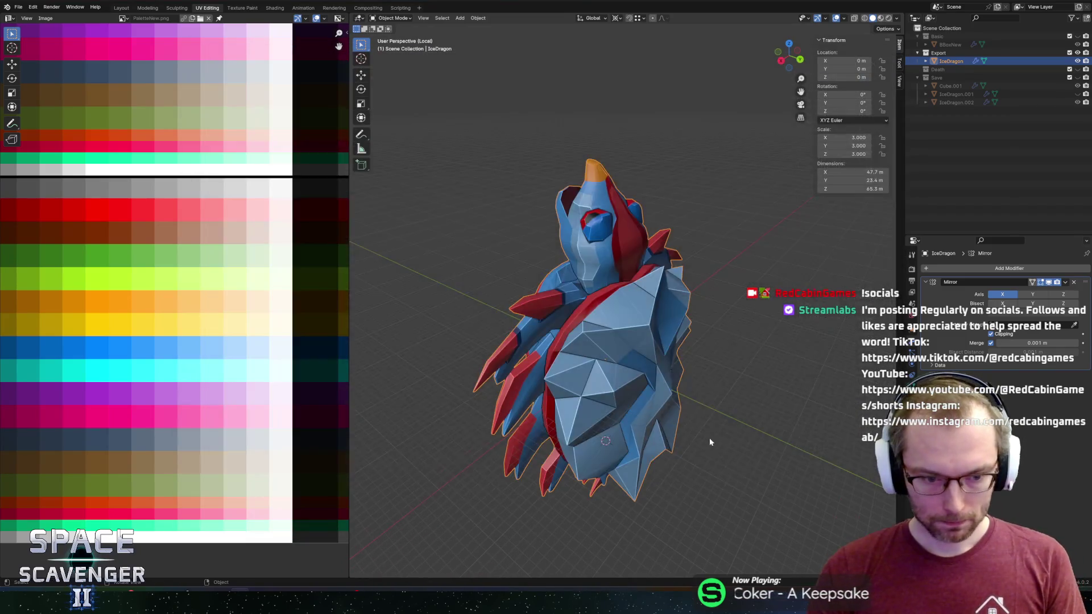
pyautogui.hotkey('alt', 'Tab')
pyautogui.hotkey('alt', 'Tab')
pyautogui.hotkey('alt', 'Tab')
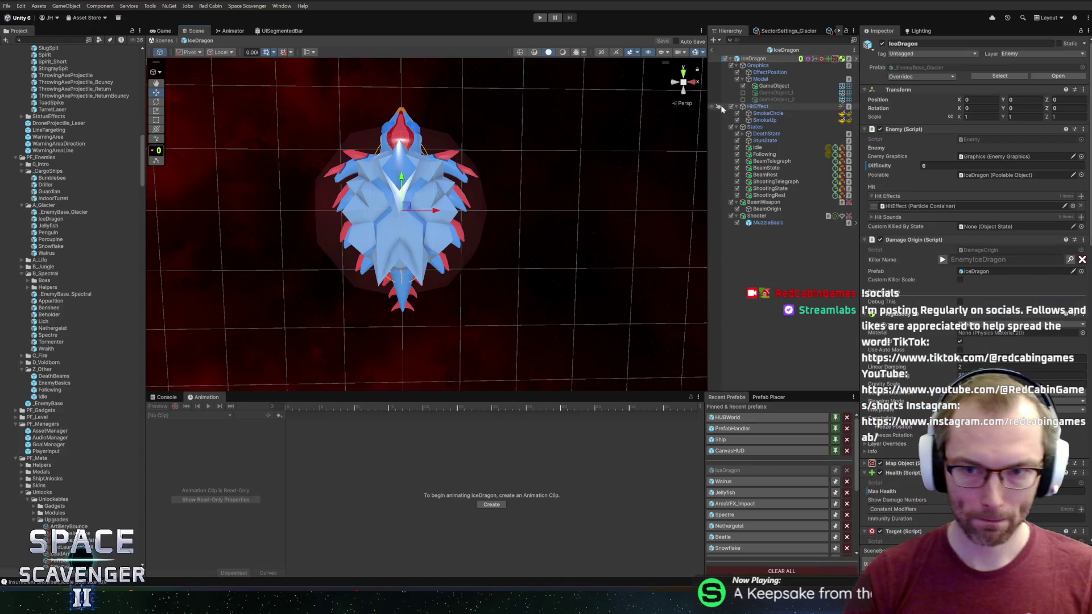
# Ping the IceDragon FBX in the Enemies folder via the Model's Mesh field, then return to Blender
pyautogui.click(773, 86)
pyautogui.click(989, 117)
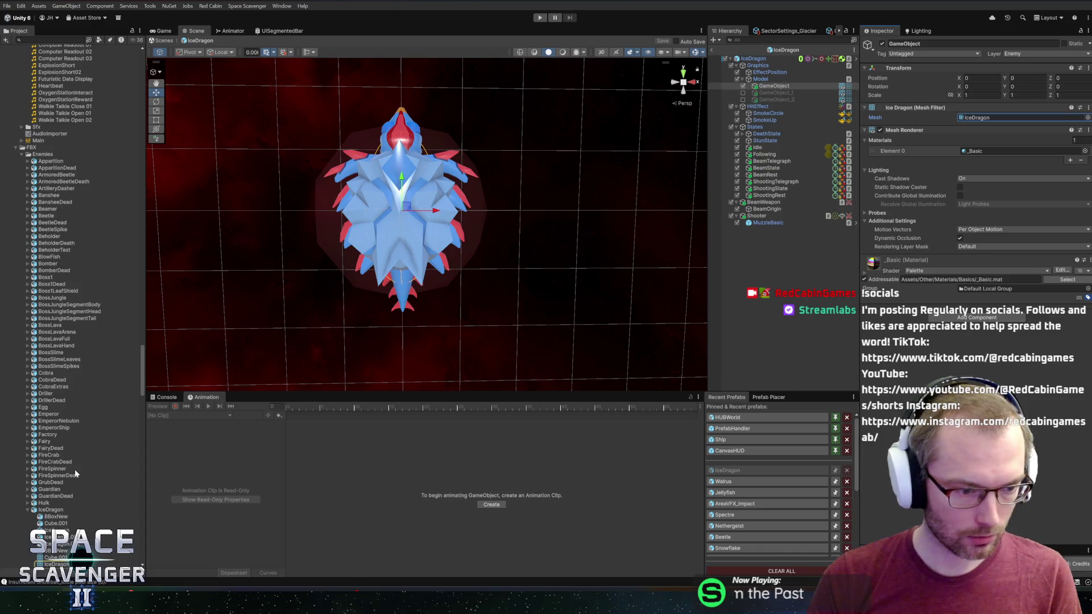
pyautogui.scroll(-2, 74, 469)
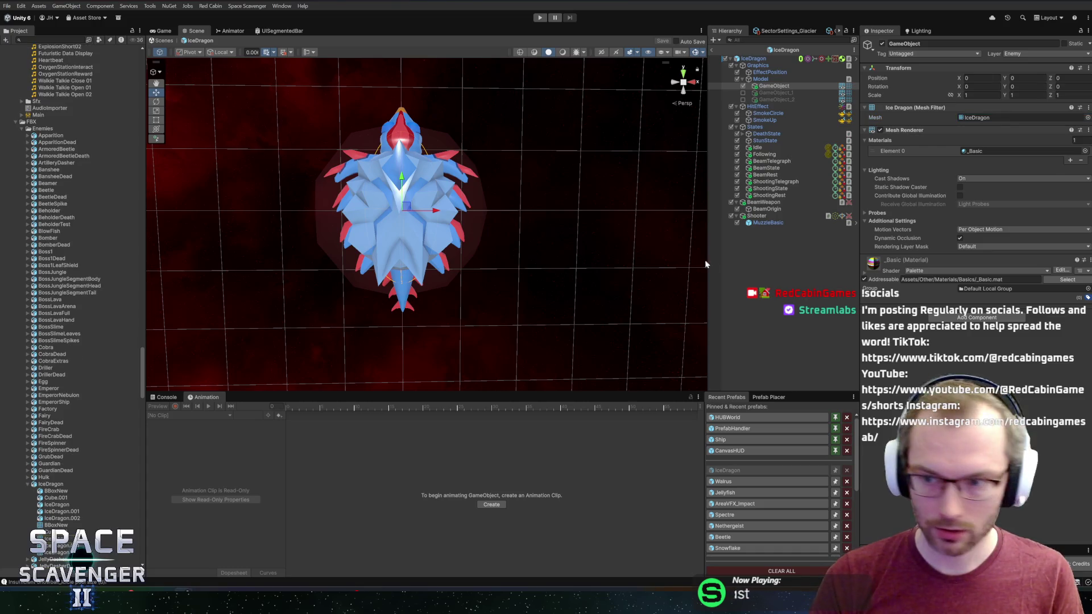
pyautogui.hotkey('alt', 'Tab')
pyautogui.hotkey('alt', 'Tab')
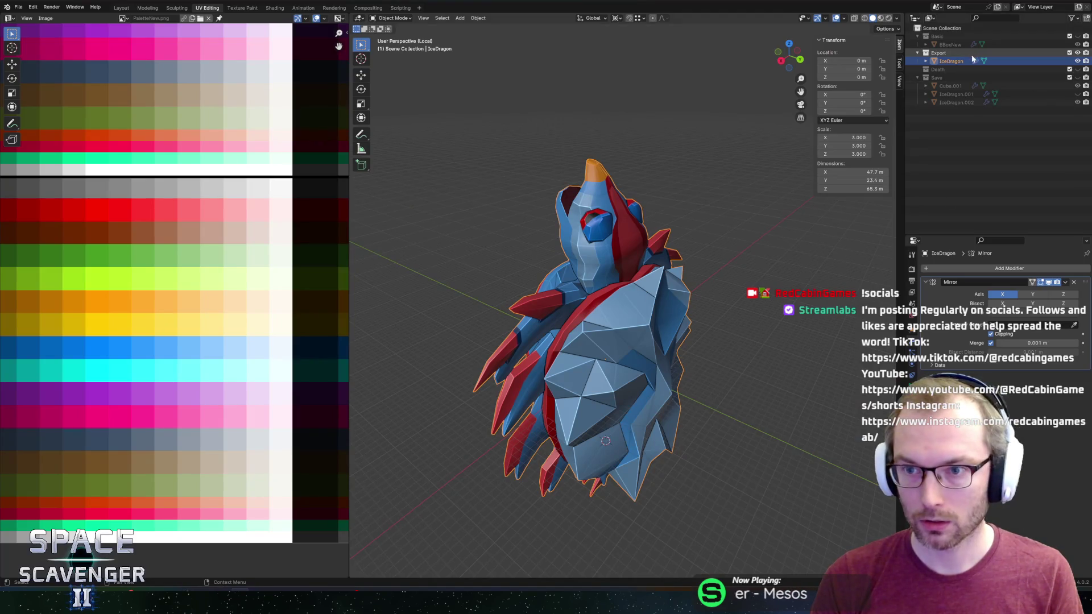
# Re-export the IceDragon as FBX and briefly check the import in Unity
pyautogui.hotkey('shift', 'r')
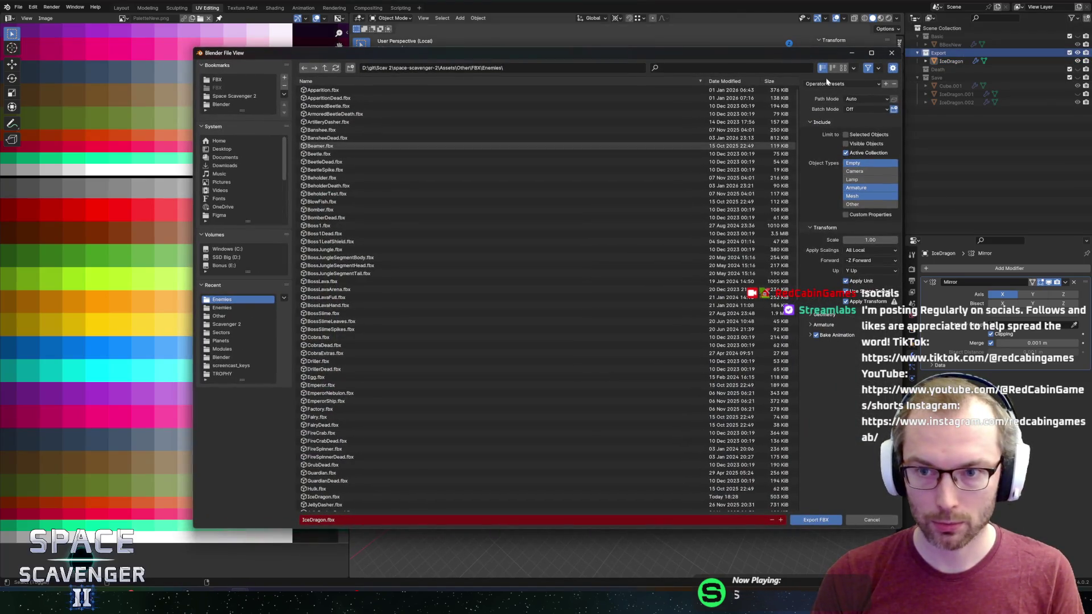
pyautogui.click(826, 83)
pyautogui.click(839, 105)
pyautogui.click(812, 519)
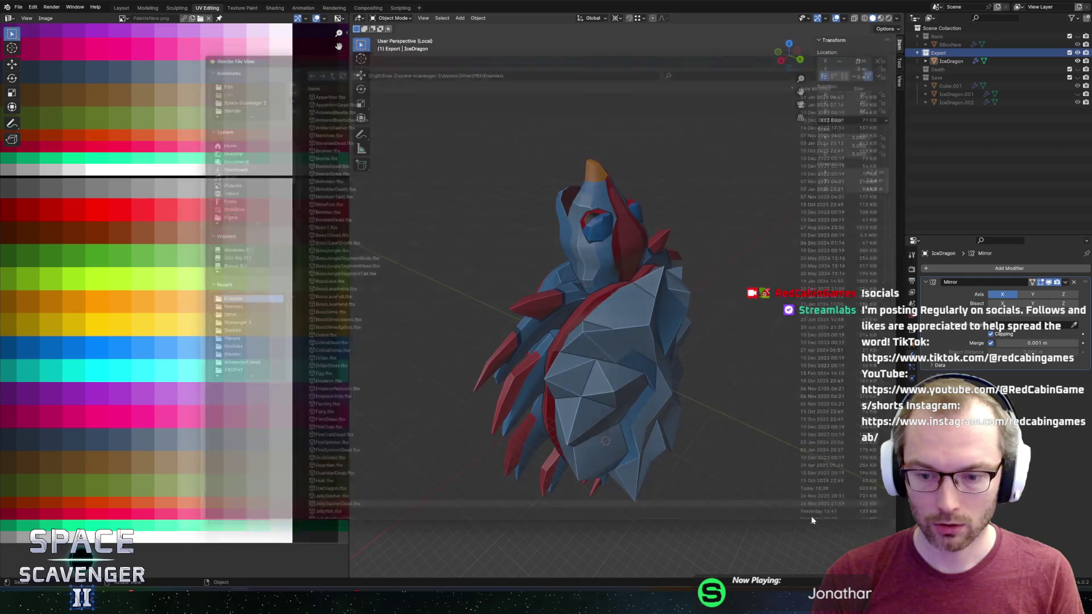
pyautogui.hotkey('alt', 'Tab')
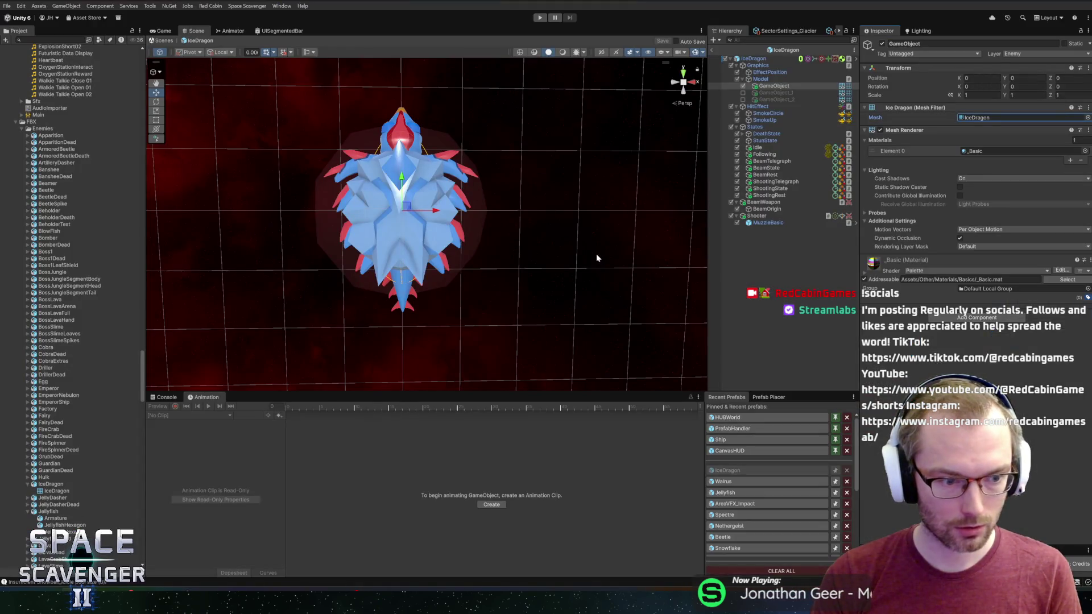
pyautogui.hotkey('alt', 'Tab')
pyautogui.hotkey('alt', 'Tab')
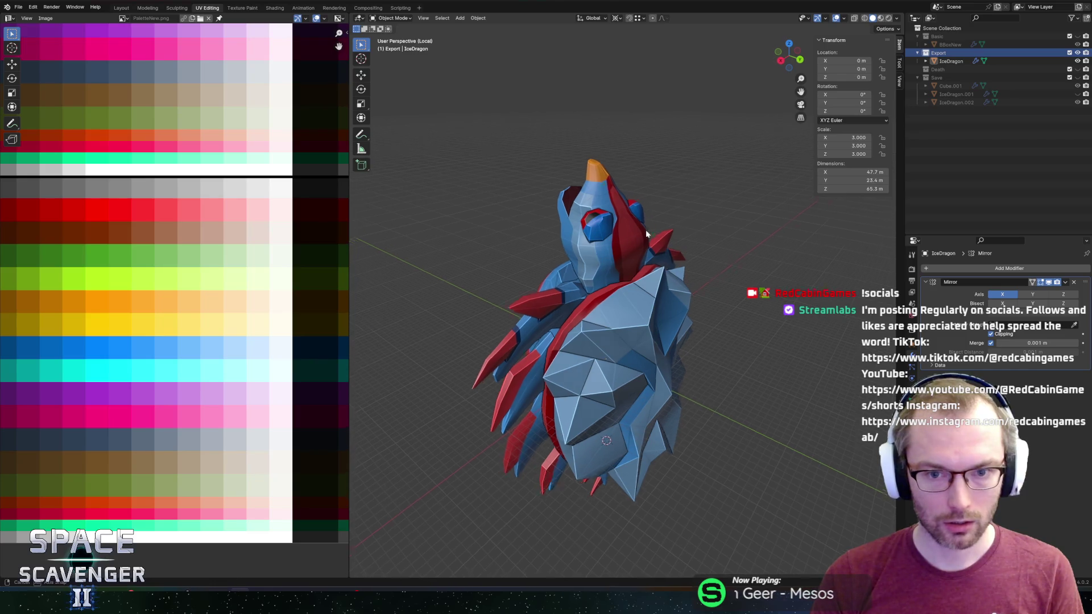
# Duplicate the IceDragon in place and move the IceDragon.003 copy into the Save collection
pyautogui.moveTo(650, 234); pyautogui.dragTo(631, 191)
pyautogui.click(614, 244)
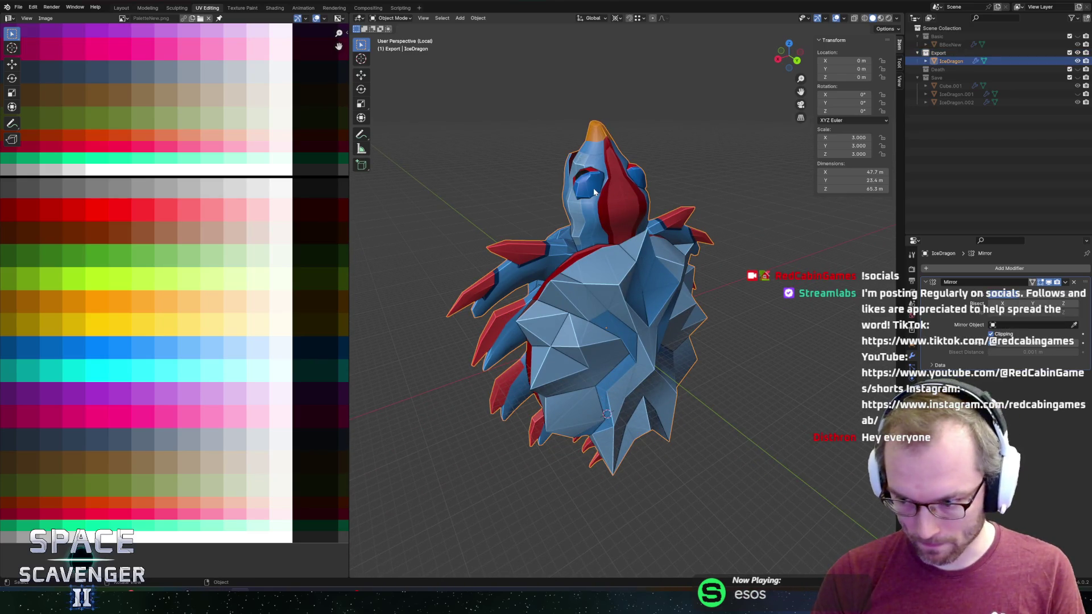
pyautogui.hotkey('shift', 'd')
pyautogui.press('Escape')
pyautogui.moveTo(959, 75); pyautogui.dragTo(950, 87)
pyautogui.click(682, 224)
pyautogui.moveTo(710, 243)
pyautogui.mouseDown()
pyautogui.moveTo(680, 181)
pyautogui.moveTo(638, 138)
pyautogui.moveTo(652, 183)
pyautogui.moveTo(692, 197)
pyautogui.moveTo(712, 187)
pyautogui.mouseUp()
pyautogui.hotkey('shift', 'a')
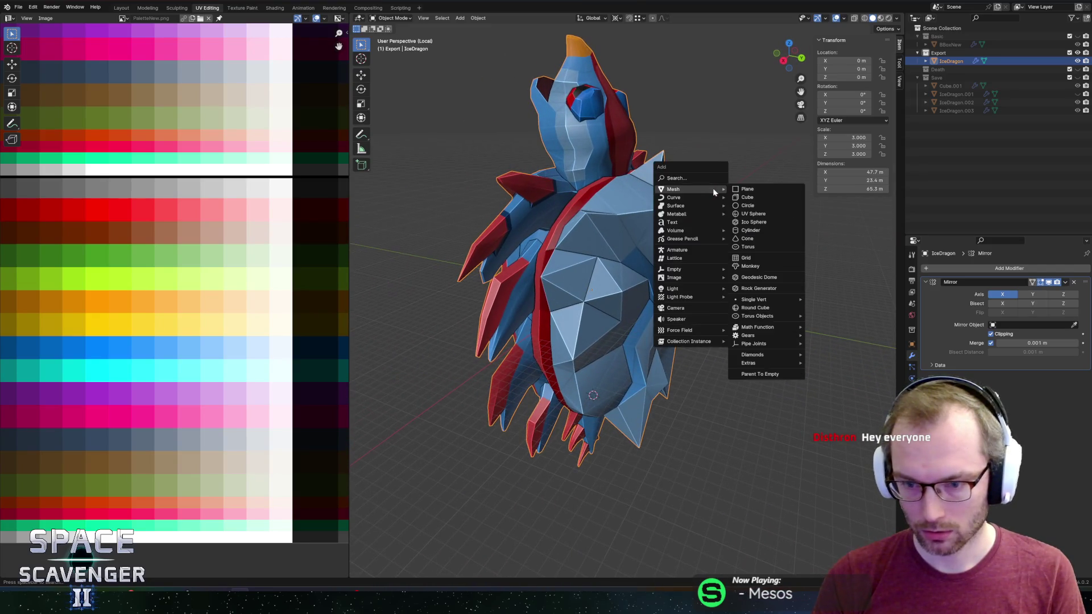
# Undo the stray armature and snap the 3D cursor to IceDragon.003's origin
pyautogui.click(688, 250)
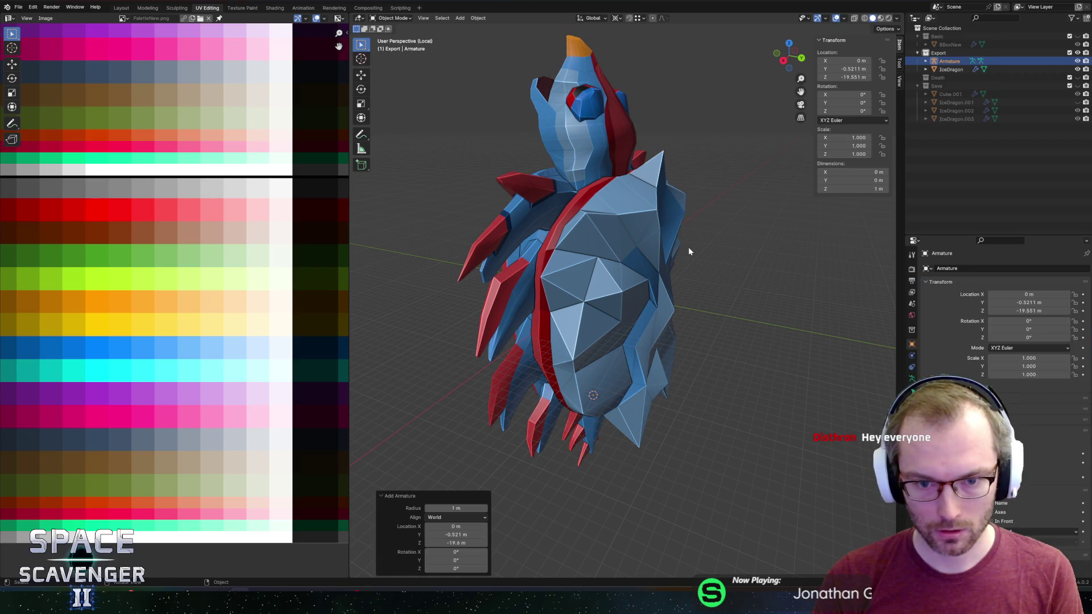
pyautogui.hotkey('ctrl', 'z')
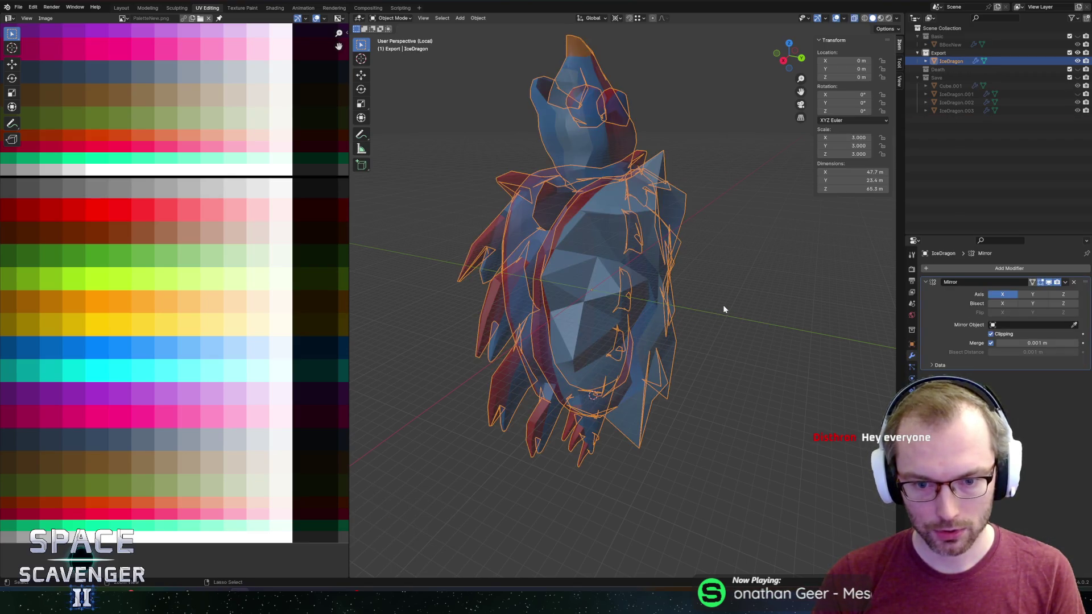
pyautogui.hotkey('ctrl', 'z')
pyautogui.hotkey('shift', 's')
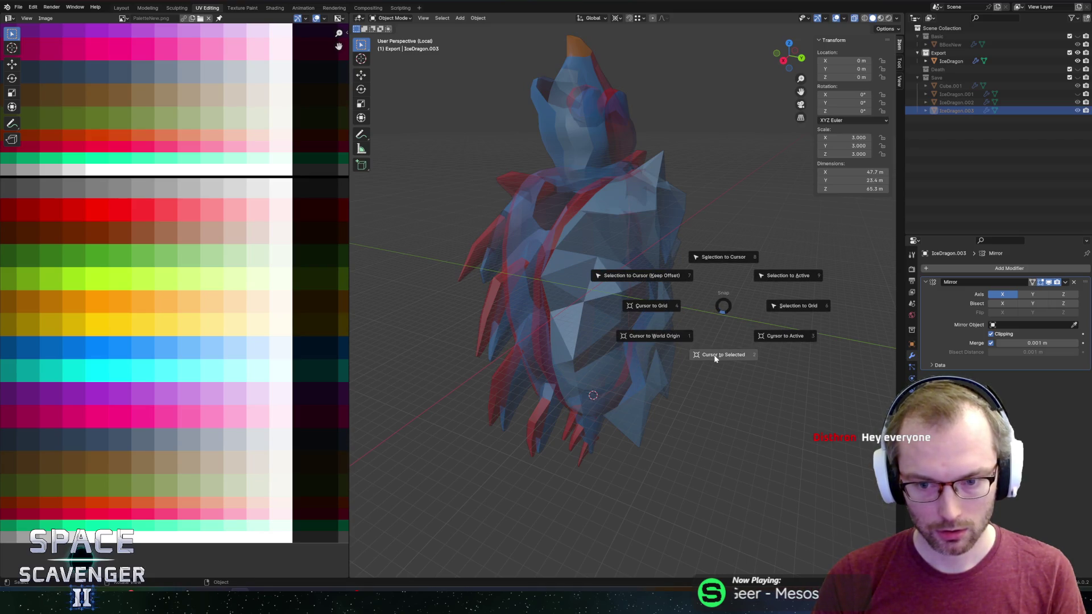
pyautogui.click(713, 357)
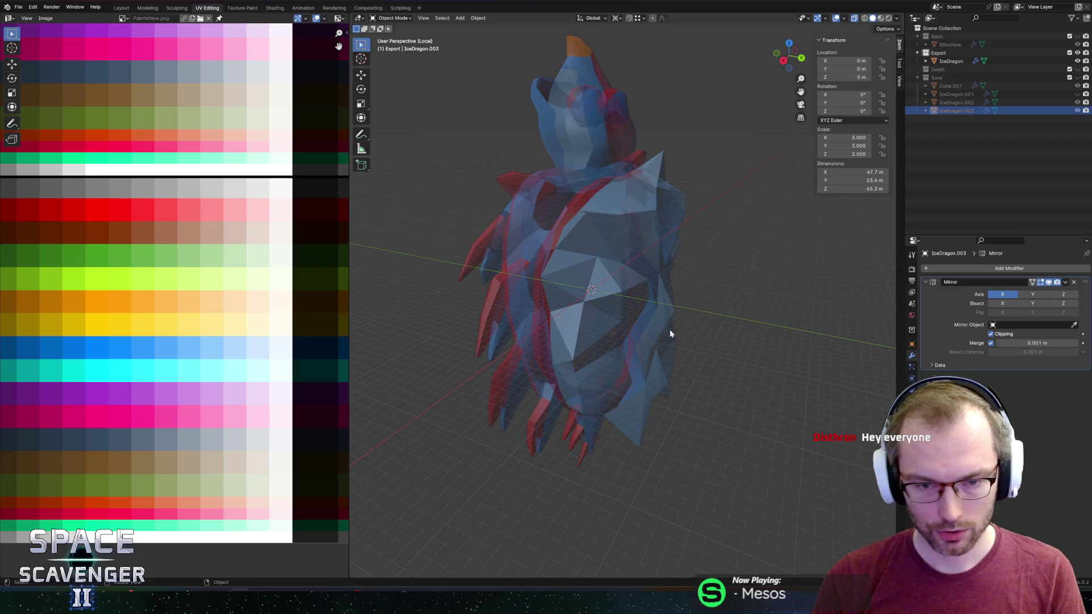
# Add a new armature at the 3D cursor in the Export collection
pyautogui.hotkey('shift', 'a')
pyautogui.click(619, 221)
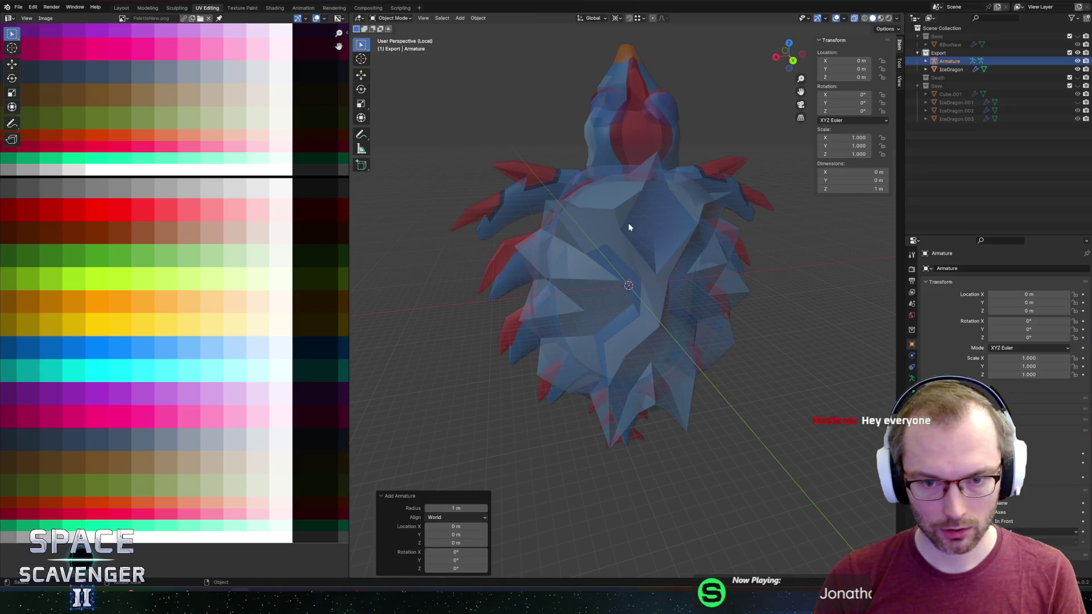
pyautogui.moveTo(718, 246); pyautogui.dragTo(733, 256)
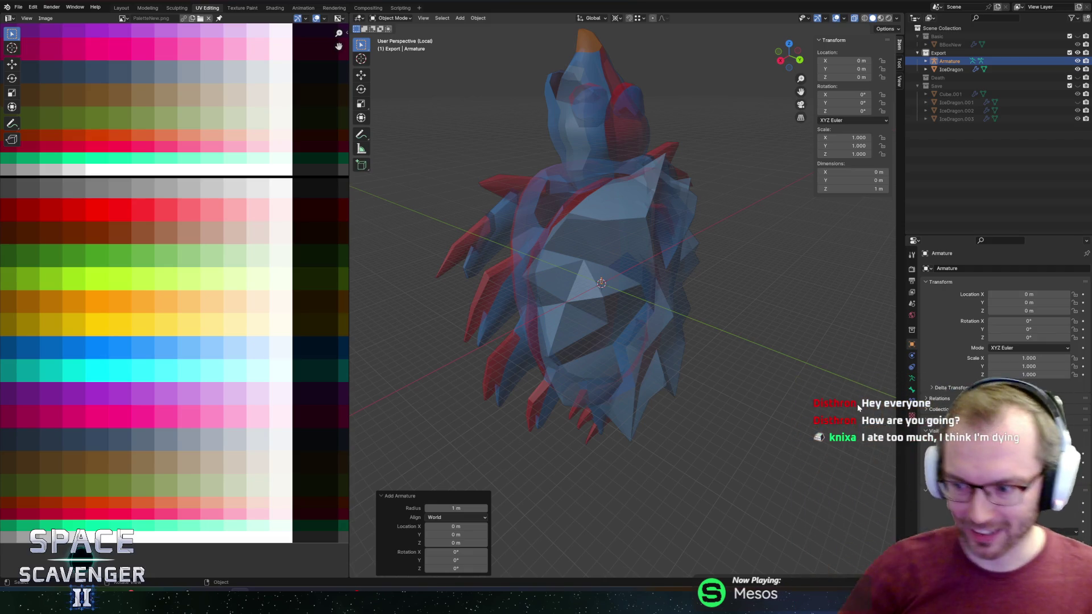
pyautogui.moveTo(655, 301)
pyautogui.mouseDown()
pyautogui.moveTo(714, 256)
pyautogui.moveTo(736, 274)
pyautogui.moveTo(787, 283)
pyautogui.moveTo(714, 293)
pyautogui.mouseUp()
pyautogui.scroll(5, 737, 274)
pyautogui.press('Tab')
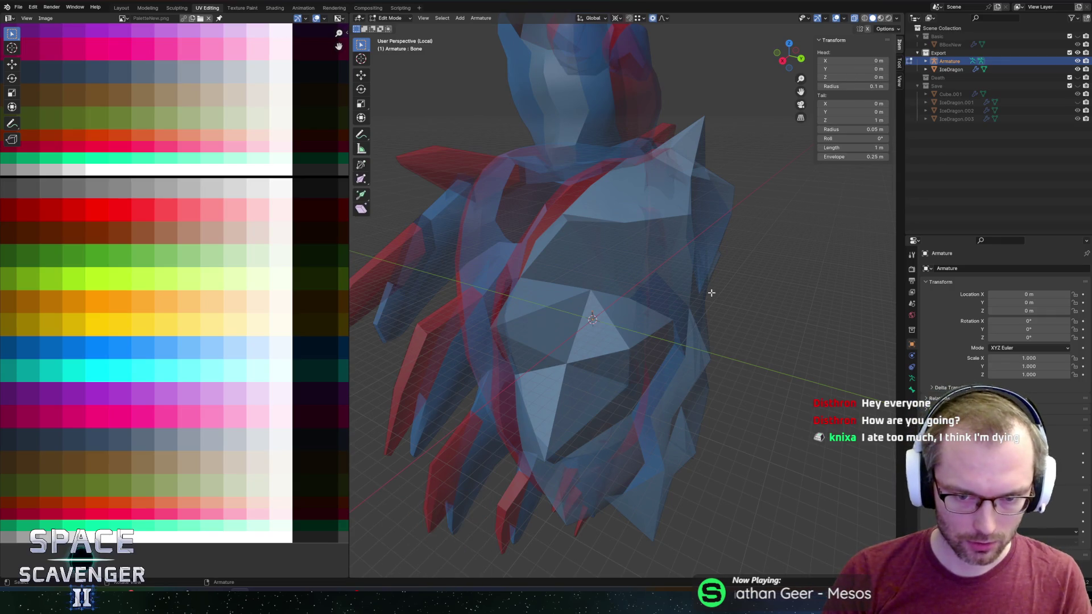
# Rotate the bone 90° on X and scale it to about 3.4 m
pyautogui.press('r')
pyautogui.press('x')
pyautogui.press('9')
pyautogui.press('0')
pyautogui.press('Return')
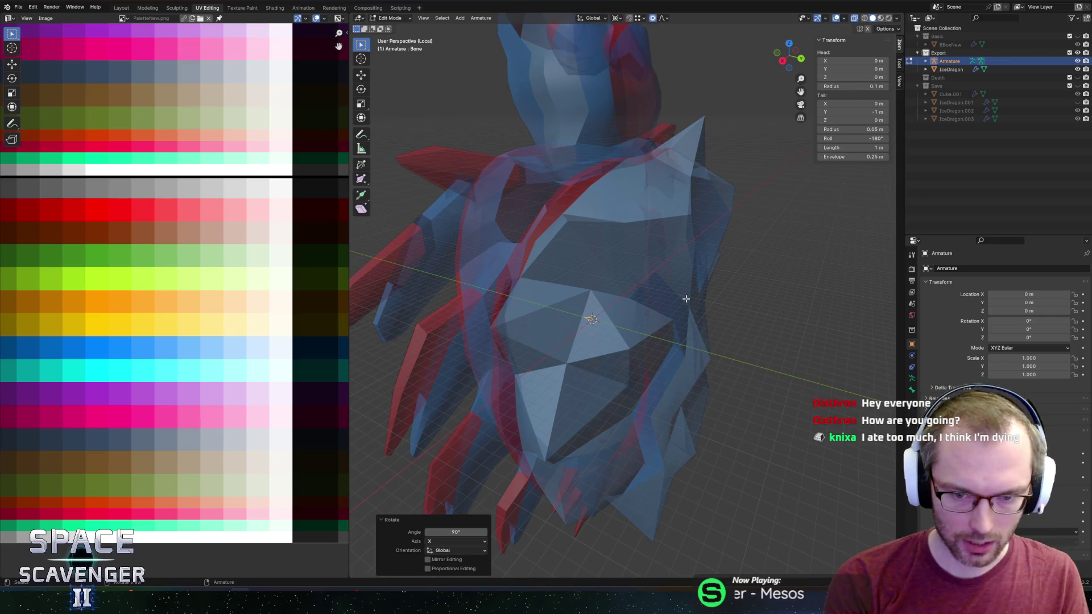
pyautogui.press('s')
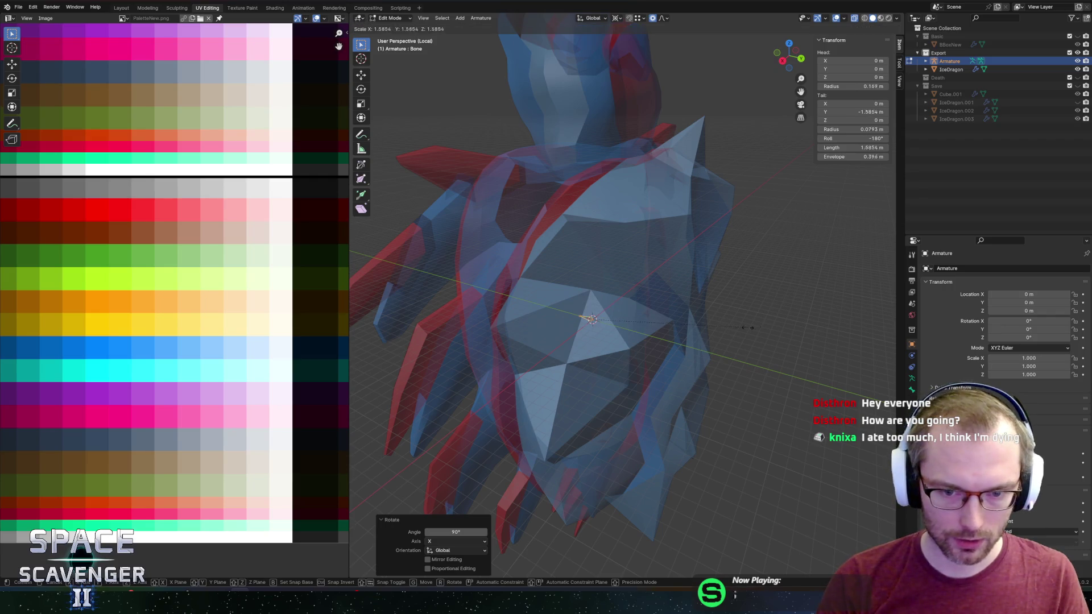
pyautogui.click(357, 319)
pyautogui.click(694, 311)
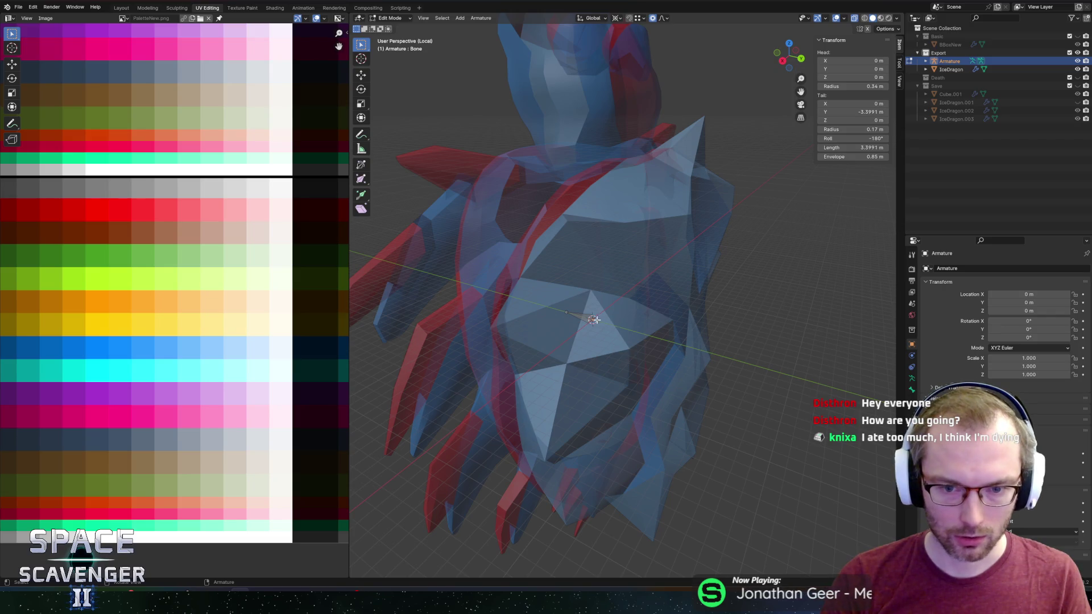
# From the back view, extrude the first vertical spine bone from the origin
pyautogui.moveTo(720, 218)
pyautogui.mouseDown()
pyautogui.moveTo(654, 318)
pyautogui.moveTo(675, 195)
pyautogui.moveTo(690, 207)
pyautogui.moveTo(652, 199)
pyautogui.mouseUp()
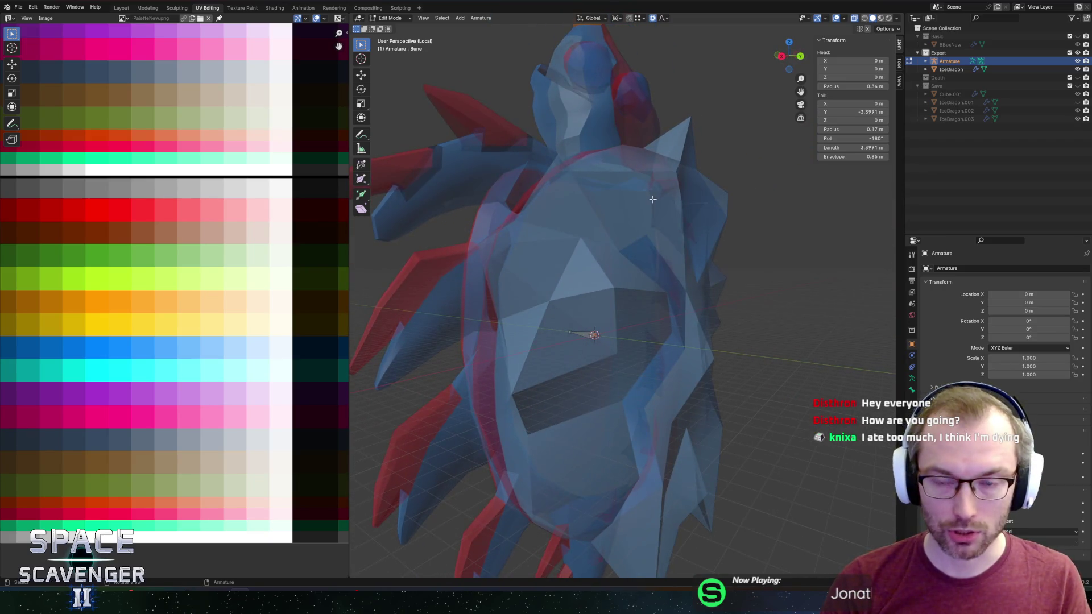
pyautogui.scroll(-5, 791, 197)
pyautogui.moveTo(731, 366)
pyautogui.mouseDown()
pyautogui.moveTo(663, 324)
pyautogui.moveTo(690, 324)
pyautogui.moveTo(631, 315)
pyautogui.moveTo(646, 313)
pyautogui.mouseUp()
pyautogui.scroll(3, 685, 325)
pyautogui.scroll(2, 648, 313)
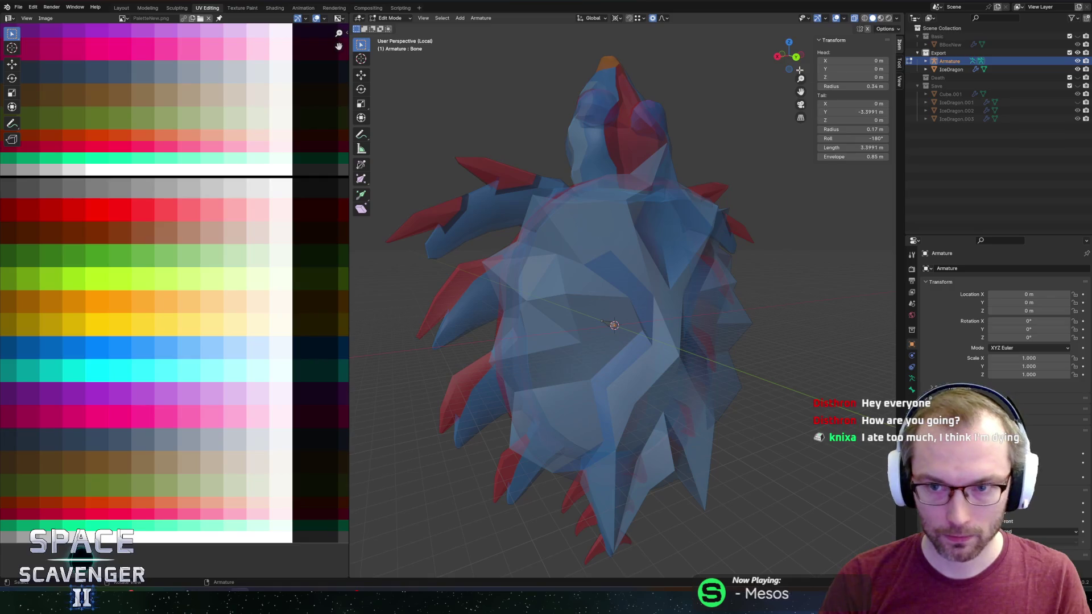
pyautogui.click(796, 56)
pyautogui.press('e')
pyautogui.press('z')
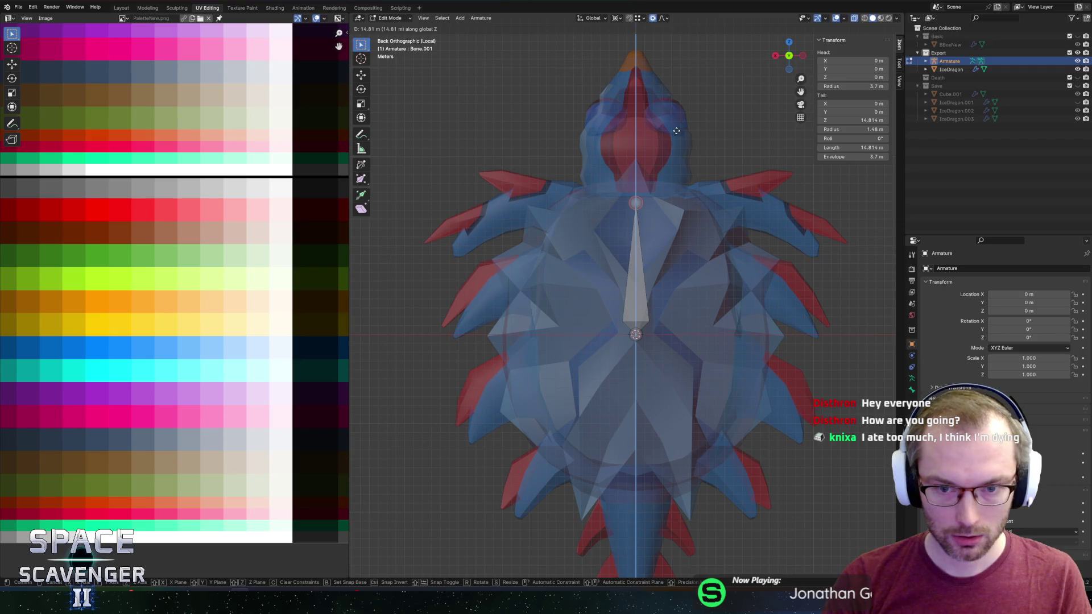
pyautogui.click(657, 194)
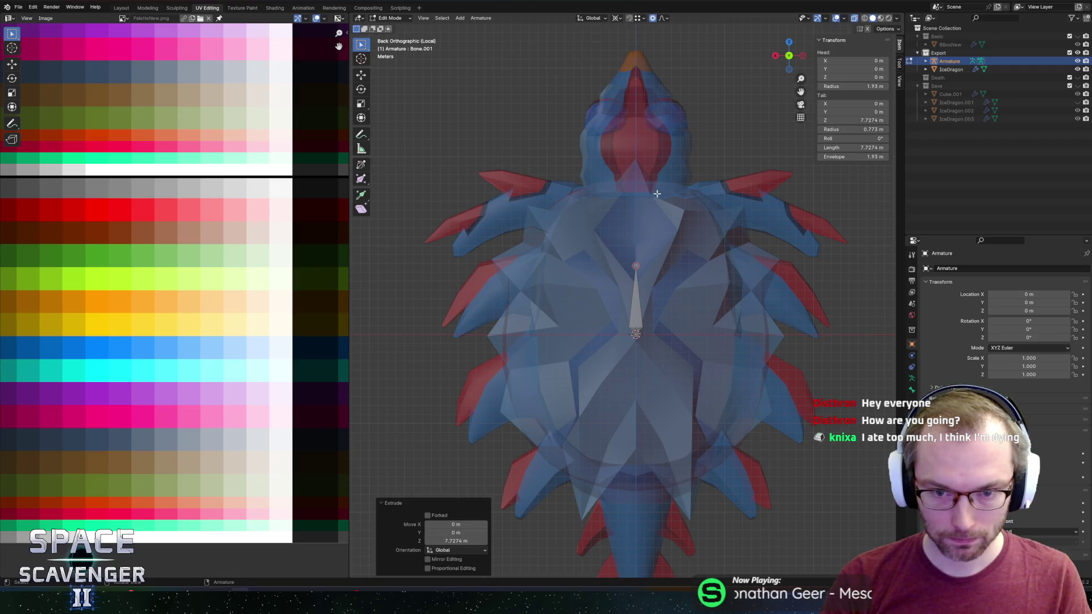
# Extrude two more vertical spine bones up to the dragon's head
pyautogui.press('e')
pyautogui.press('z')
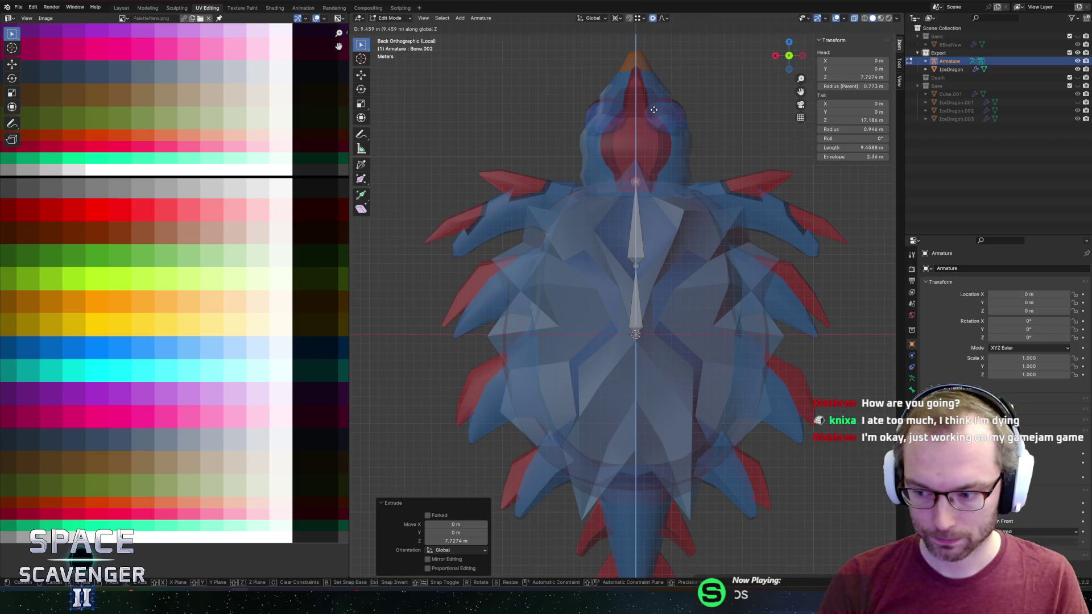
pyautogui.click(654, 109)
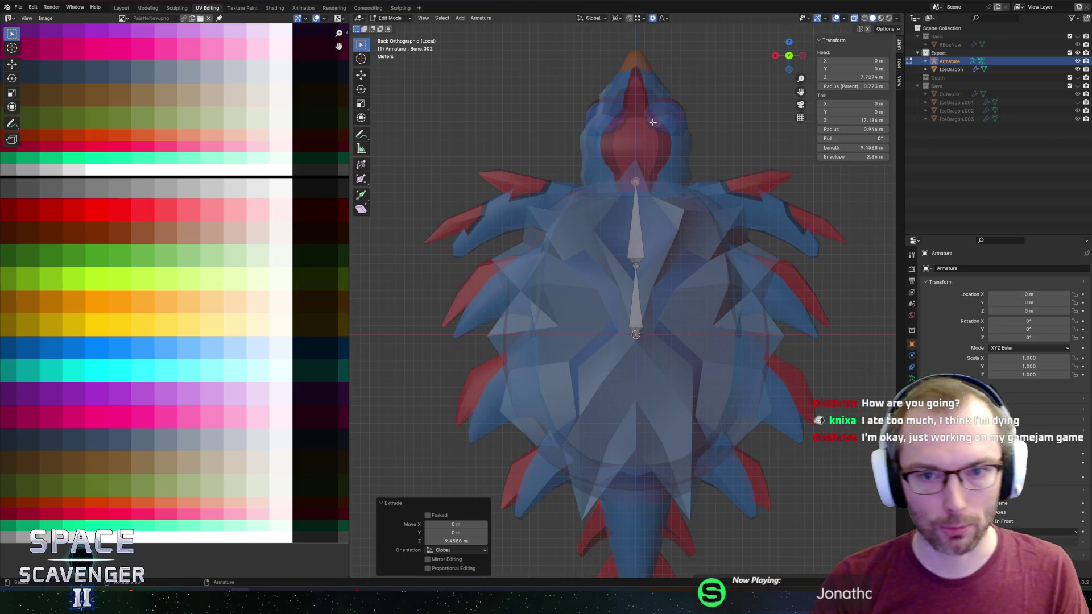
pyautogui.press('e')
pyautogui.press('z')
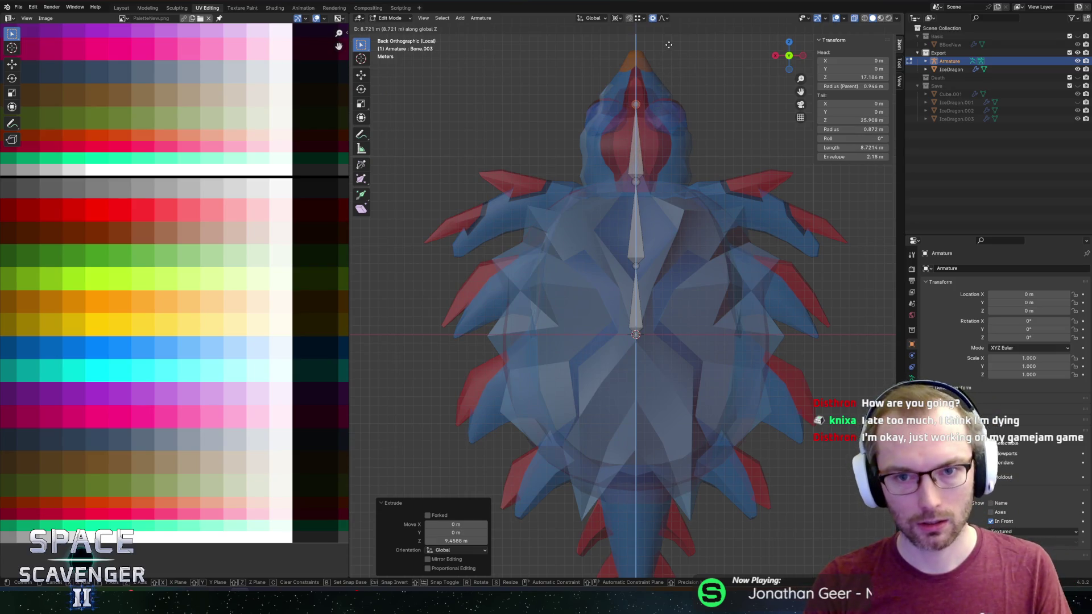
pyautogui.click(669, 45)
# From the right side view, cancel the extra bone and shorten the top bone vertically
pyautogui.click(775, 55)
pyautogui.press('e')
pyautogui.press('z')
pyautogui.press('Escape')
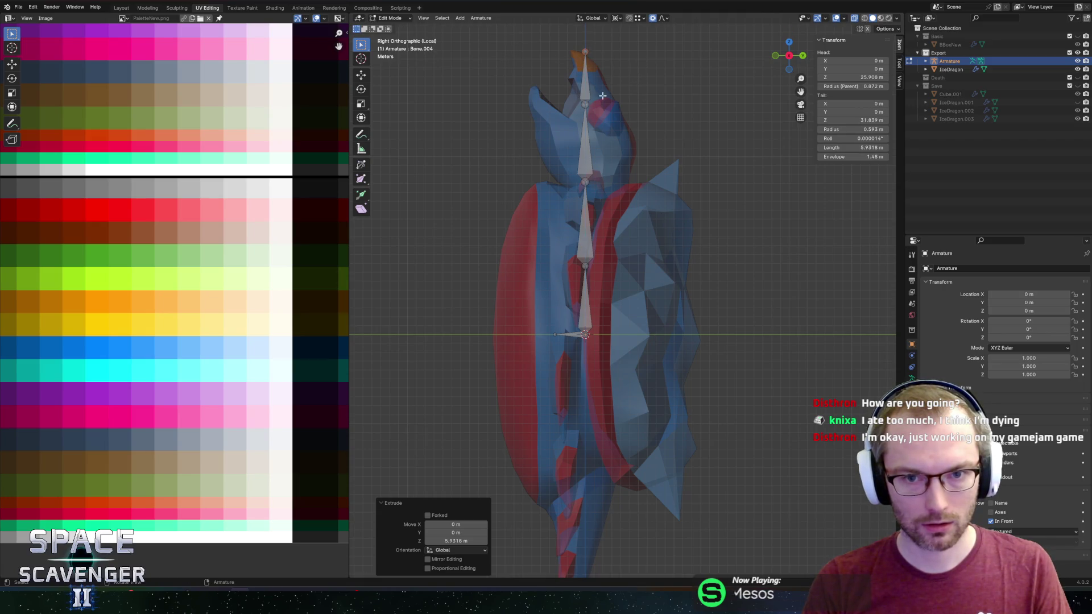
pyautogui.hotkey('ctrl', 'z')
pyautogui.press('g')
pyautogui.press('z')
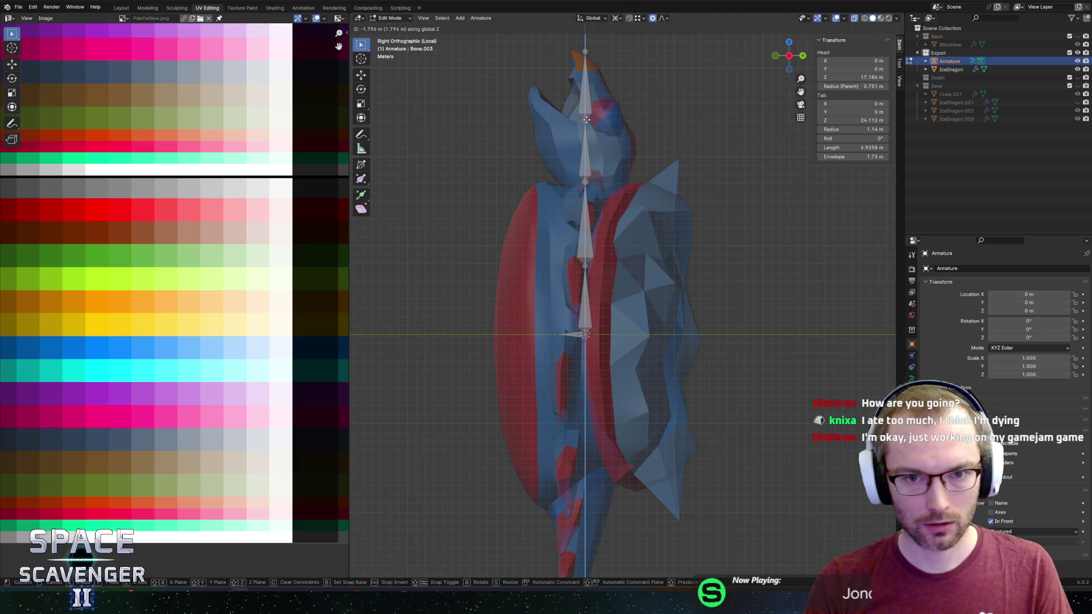
pyautogui.click(585, 124)
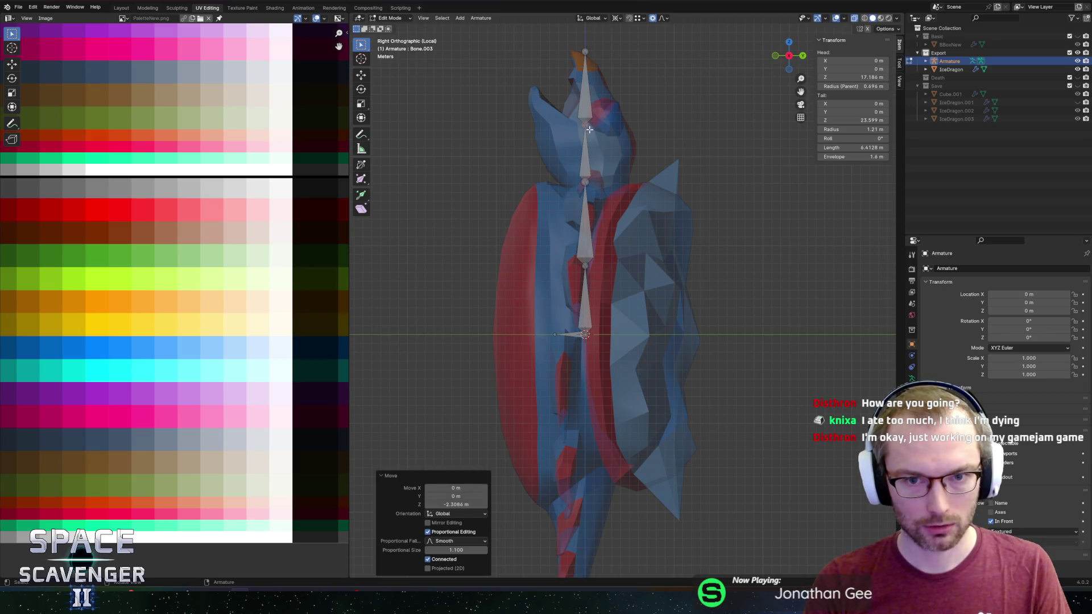
# Cancel the snout extrusion, lower the top bone's tip, then select the lowest spine bone
pyautogui.press('e')
pyautogui.press('z')
pyautogui.press('Escape')
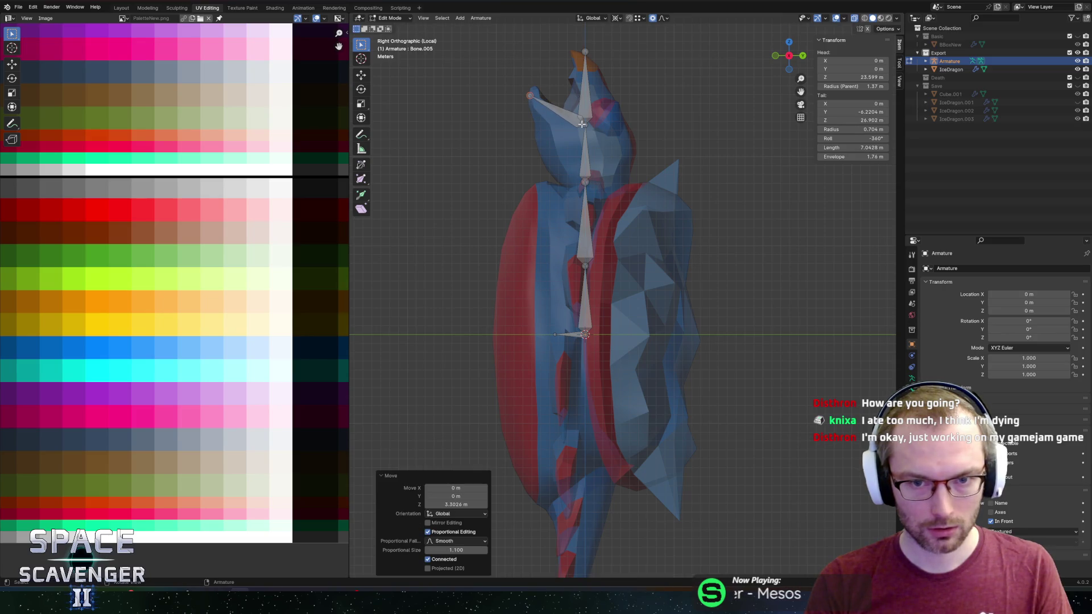
pyautogui.hotkey('ctrl', 'z')
pyautogui.press('g')
pyautogui.press('z')
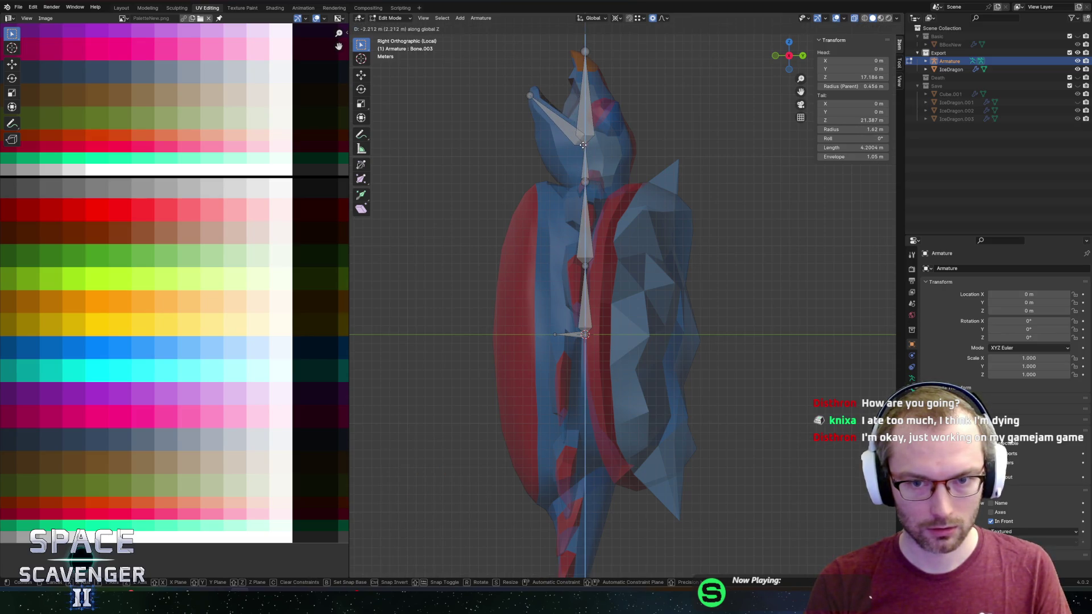
pyautogui.click(584, 145)
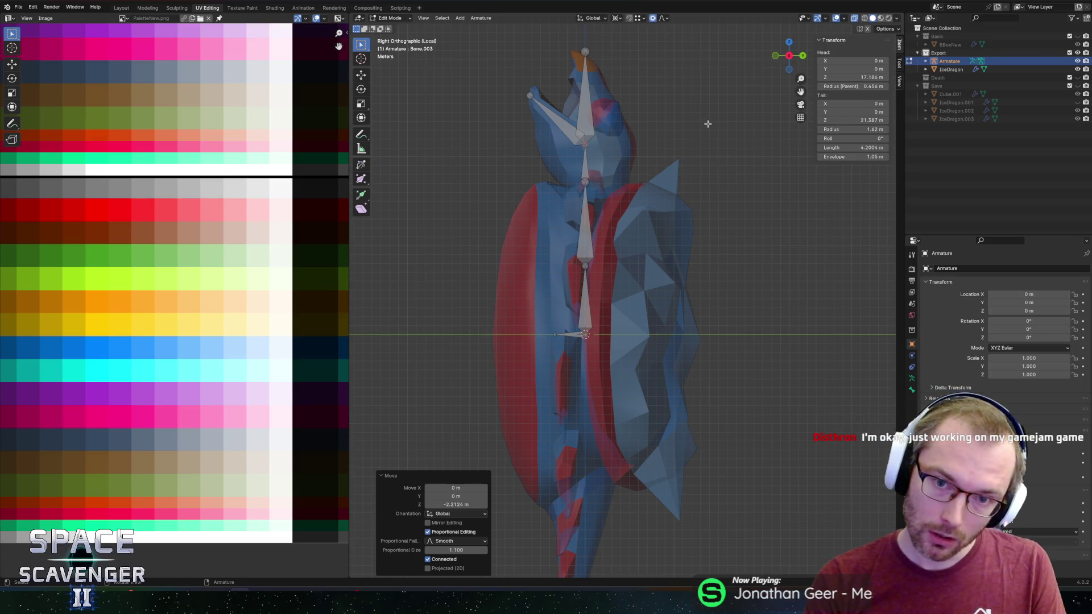
pyautogui.press('Tab')
pyautogui.press('Tab')
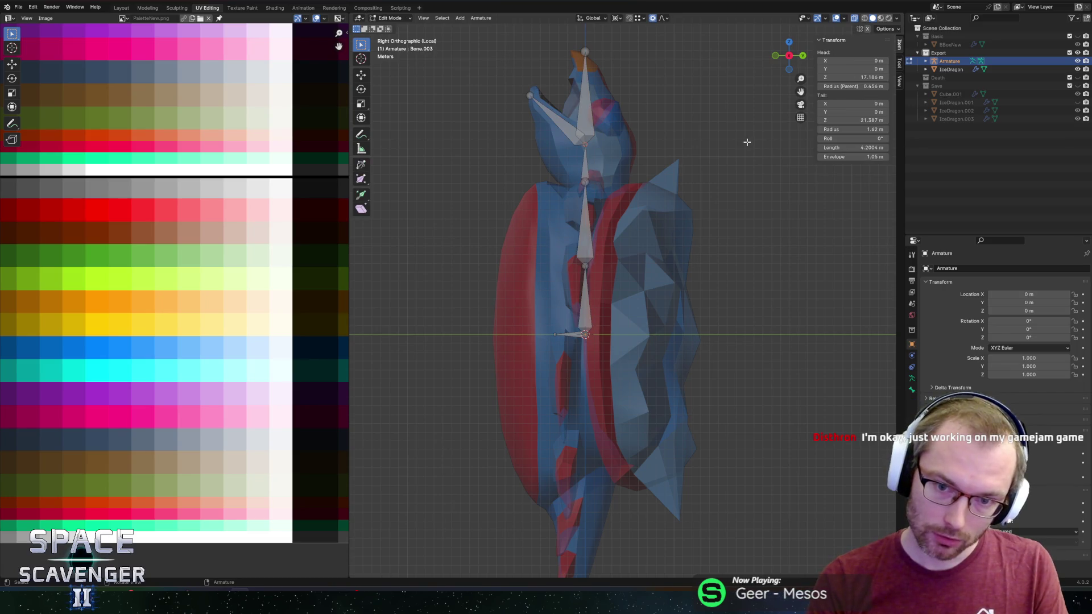
pyautogui.click(584, 297)
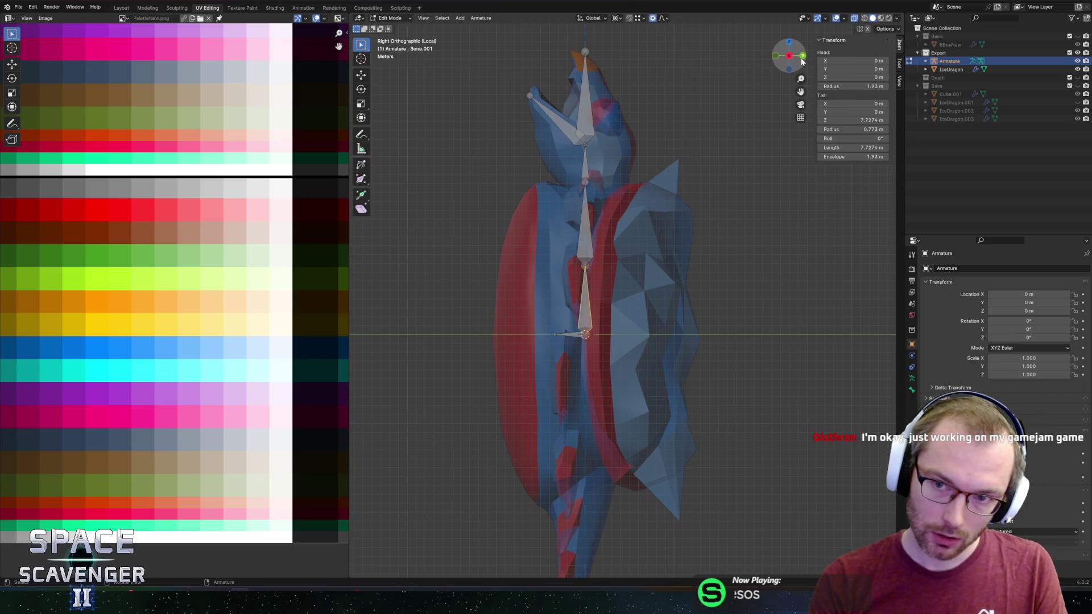
pyautogui.click(803, 56)
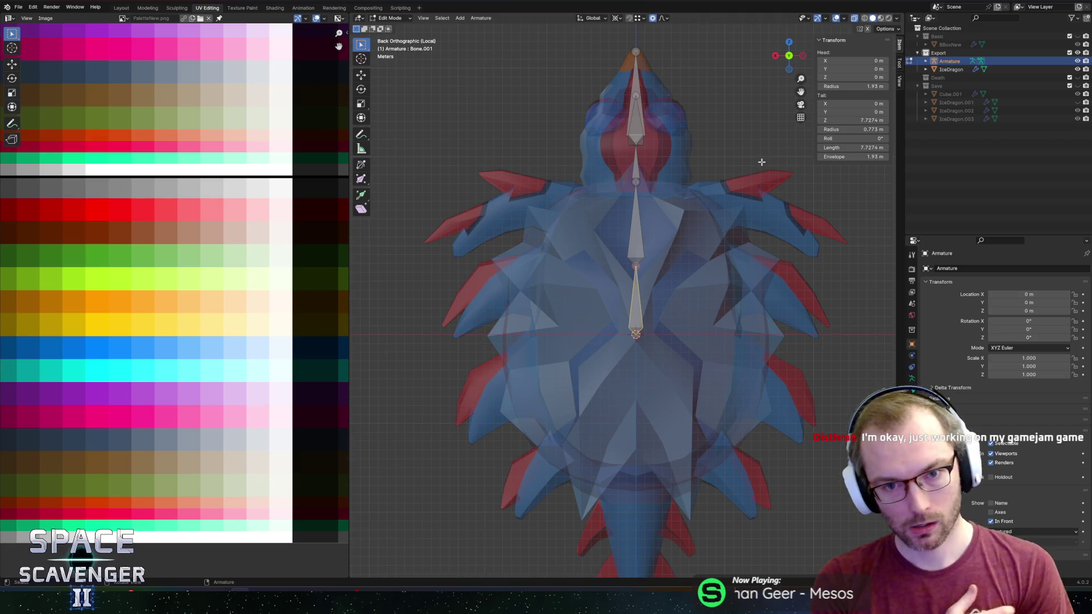
# Rename the lowest bone to Body1 and the middle bone to Body2
pyautogui.click(926, 61)
pyautogui.click(911, 379)
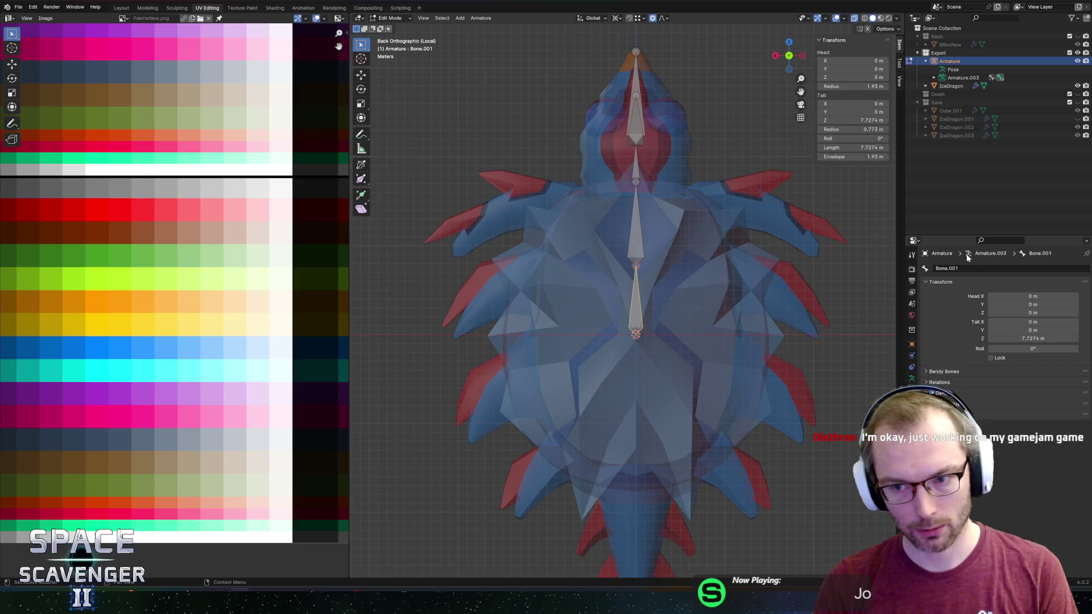
pyautogui.click(970, 265)
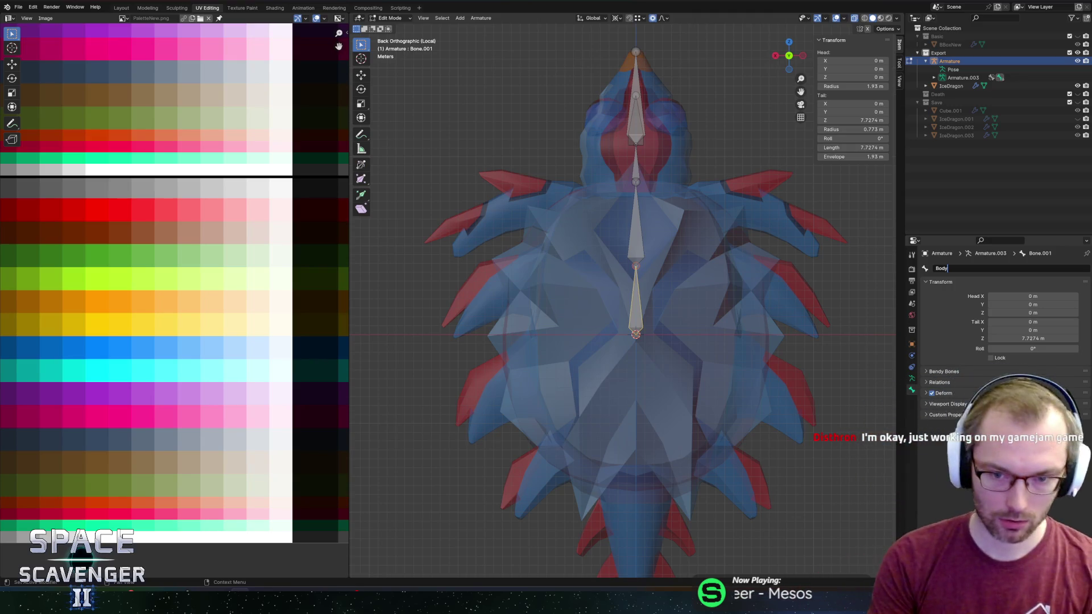
pyautogui.write('1')
pyautogui.press('Return')
pyautogui.click(641, 242)
pyautogui.click(968, 268)
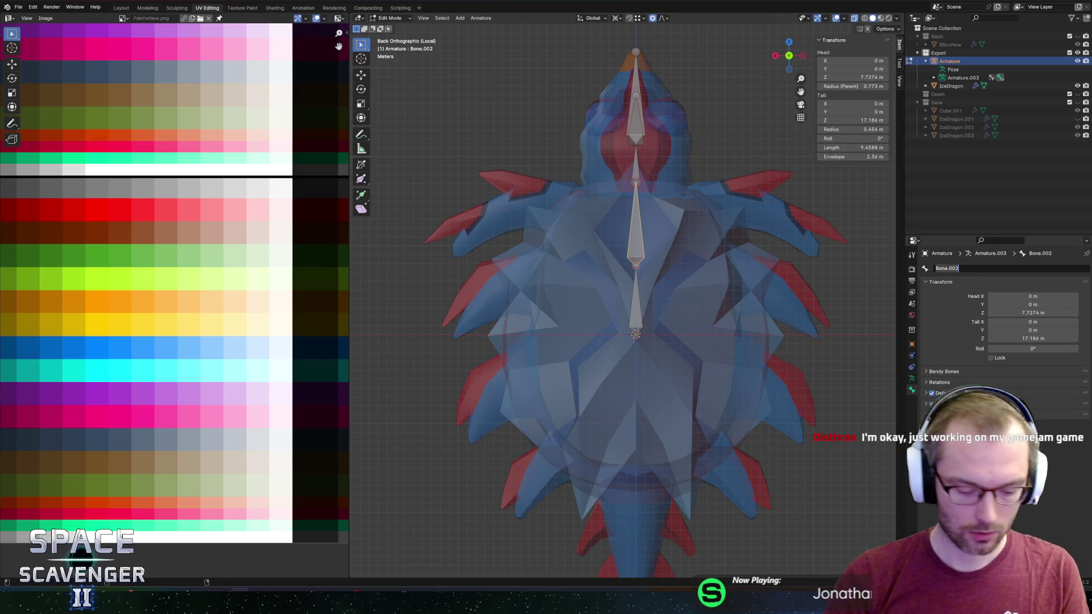
pyautogui.write('Body2')
pyautogui.press('Return')
# Rename the head bones to Head1, JawUpper and JawBottom
pyautogui.click(634, 149)
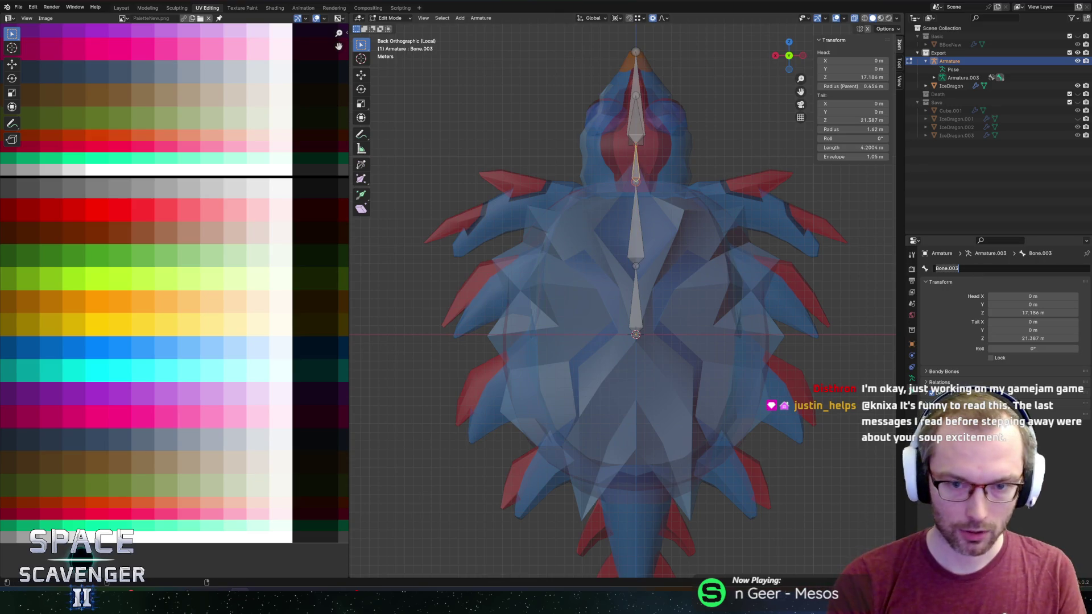
pyautogui.press('Return')
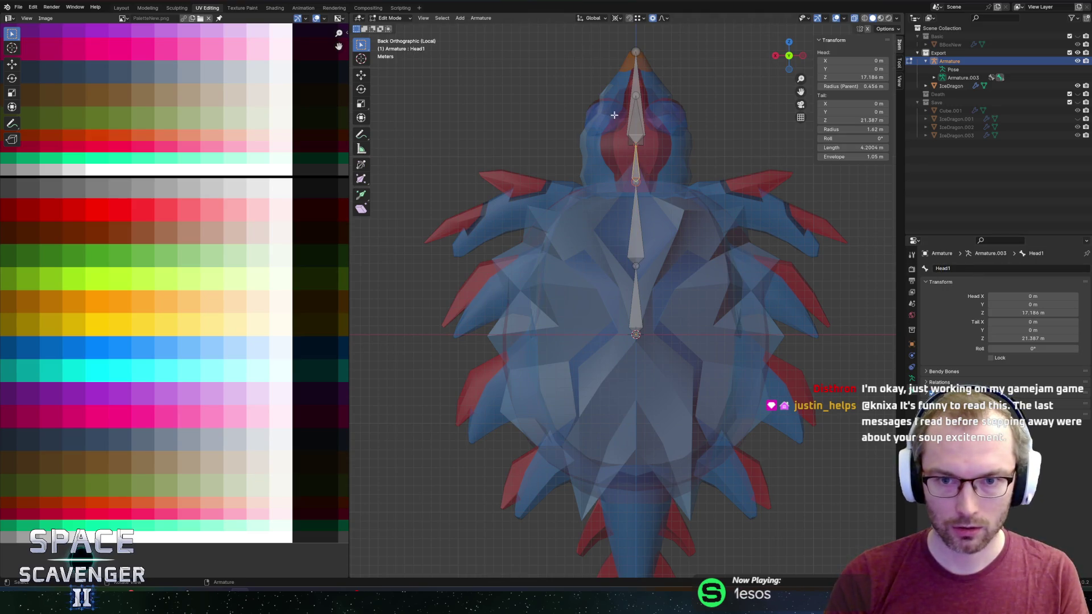
pyautogui.moveTo(637, 73); pyautogui.dragTo(599, 121)
pyautogui.click(599, 121)
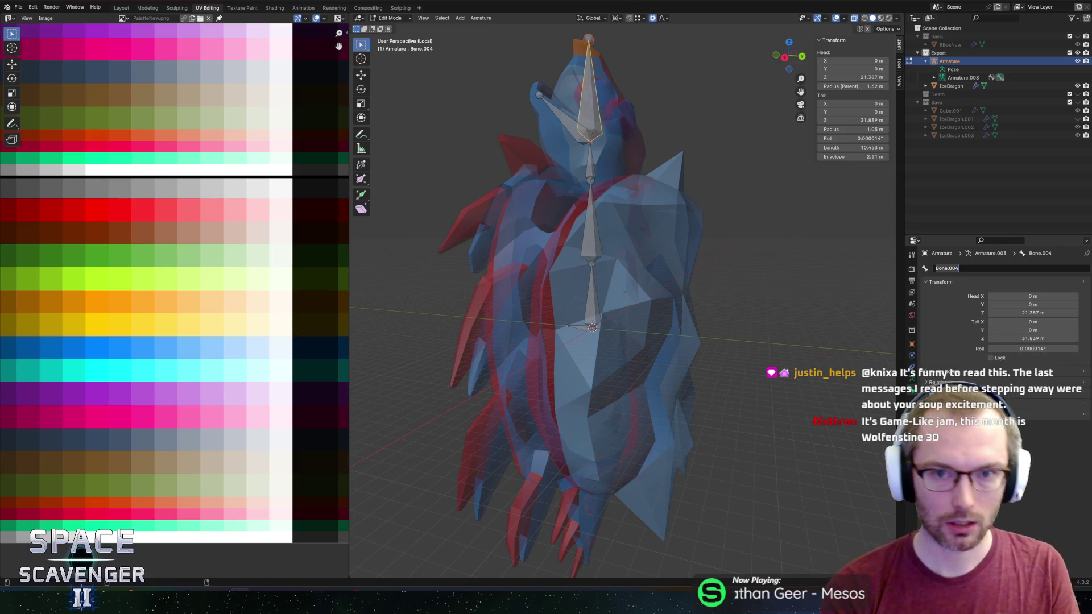
pyautogui.write('Jaw')
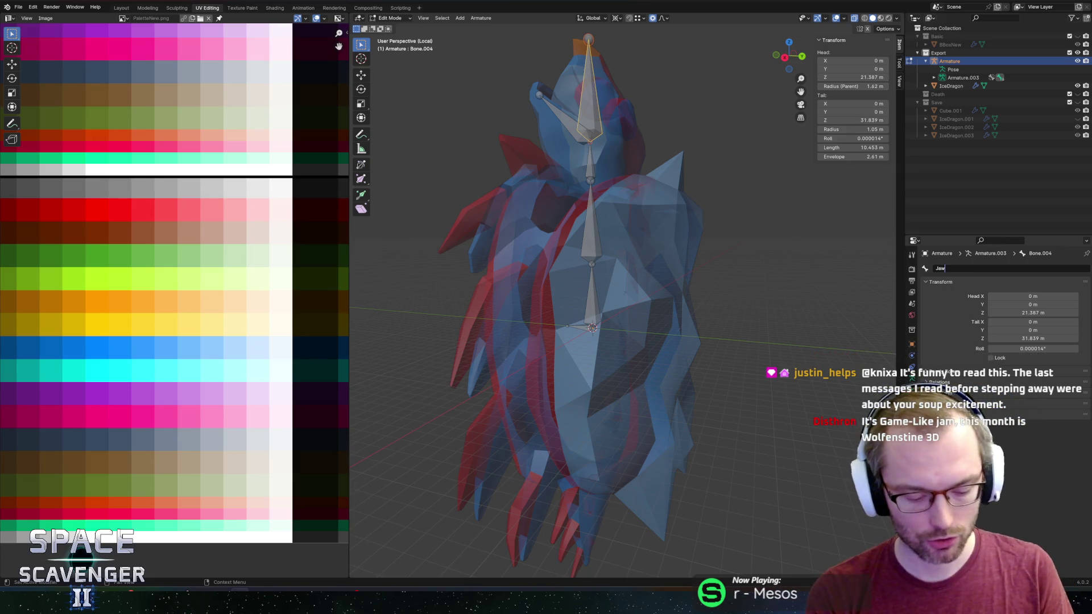
pyautogui.write('Upper')
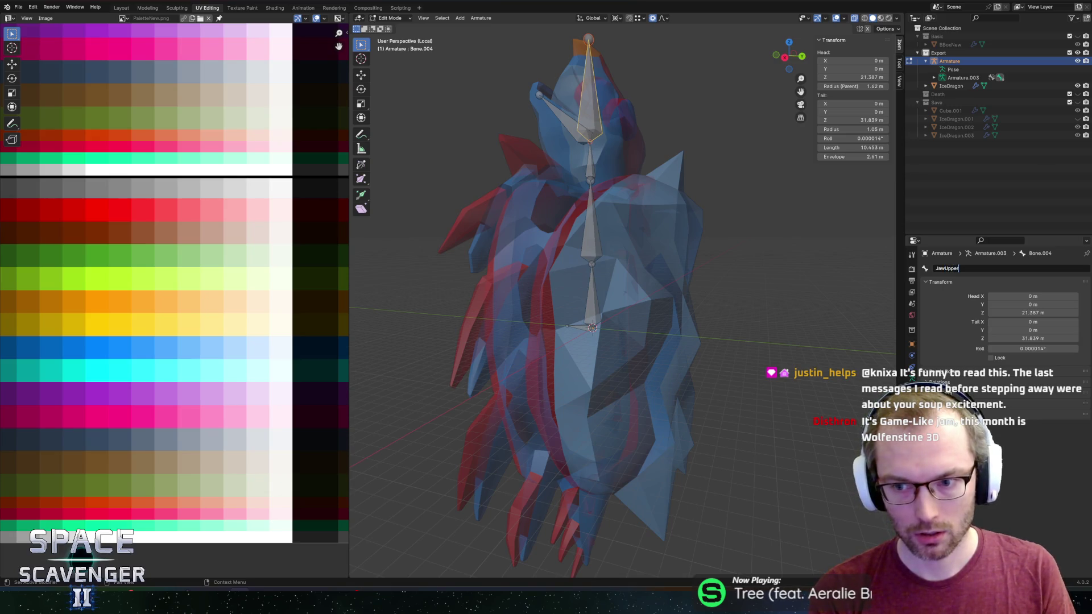
pyautogui.press('Return')
pyautogui.click(567, 120)
pyautogui.click(973, 268)
pyautogui.write('JawBottom')
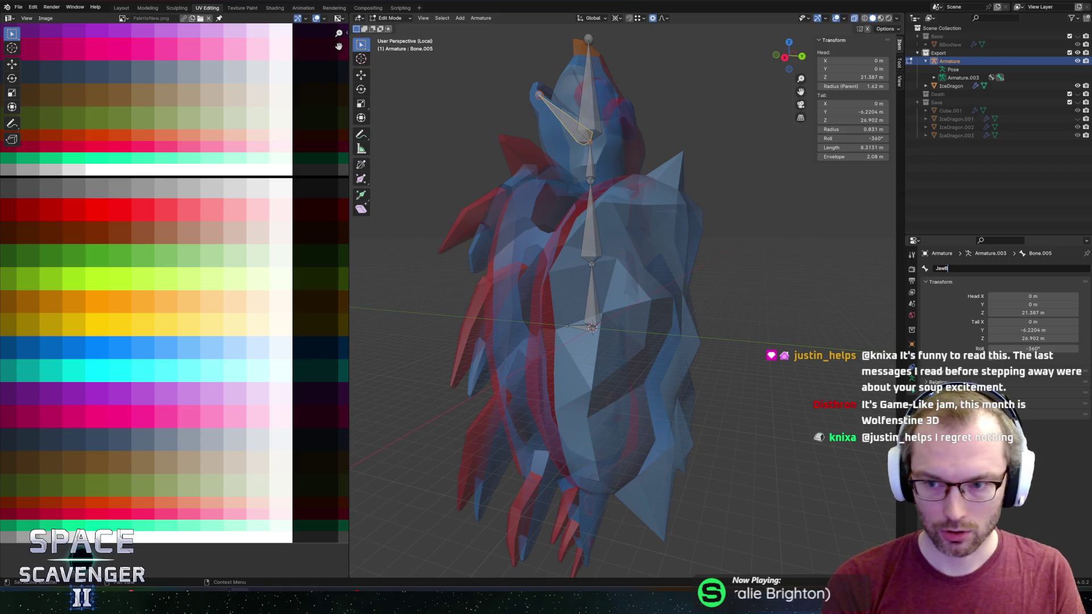
pyautogui.press('Return')
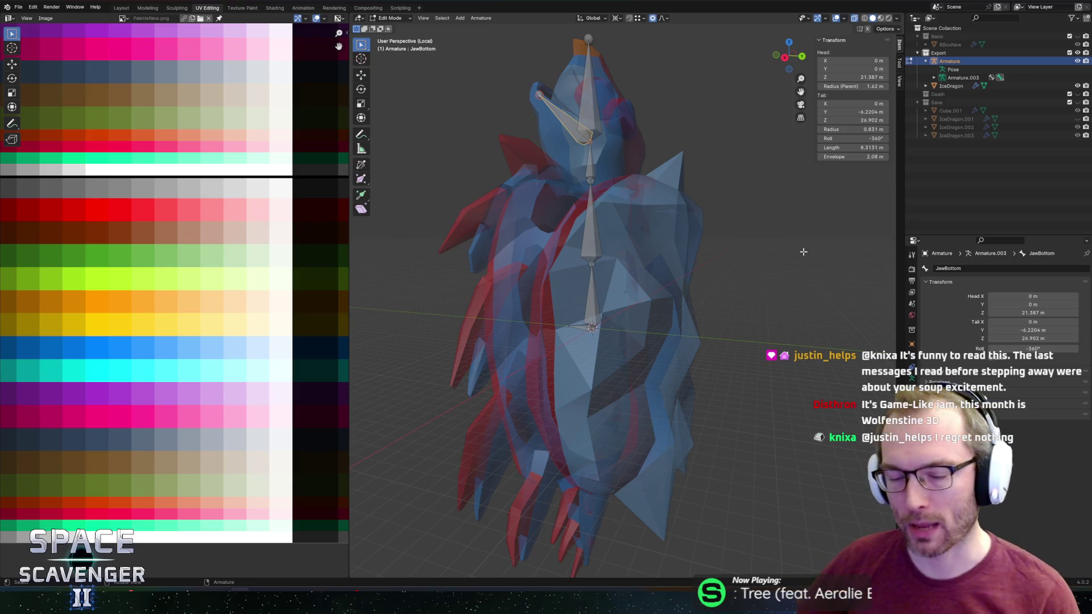
# Extrude three bones straight down in Z from the root joint, to -16.417 m, -24.85 m and the tail tip
pyautogui.click(801, 55)
pyautogui.click(637, 336)
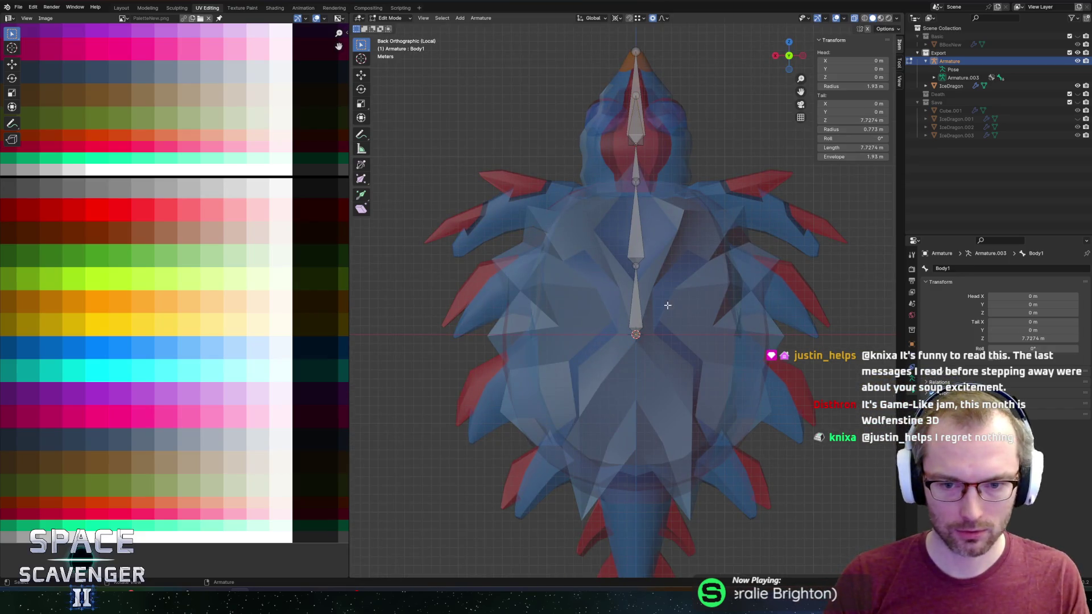
pyautogui.click(773, 54)
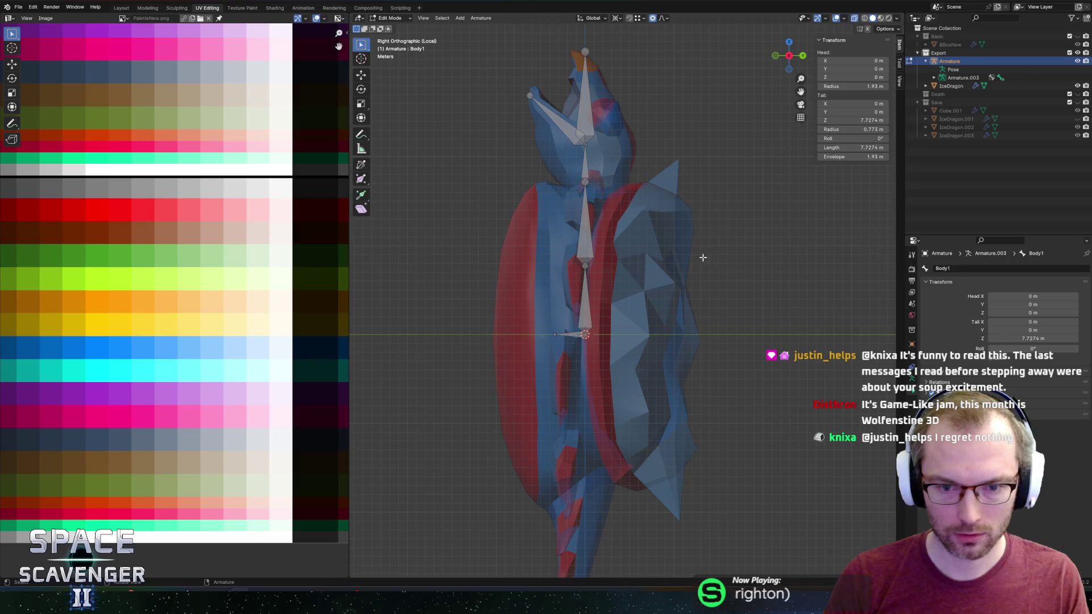
pyautogui.click(775, 55)
pyautogui.press('e')
pyautogui.press('z')
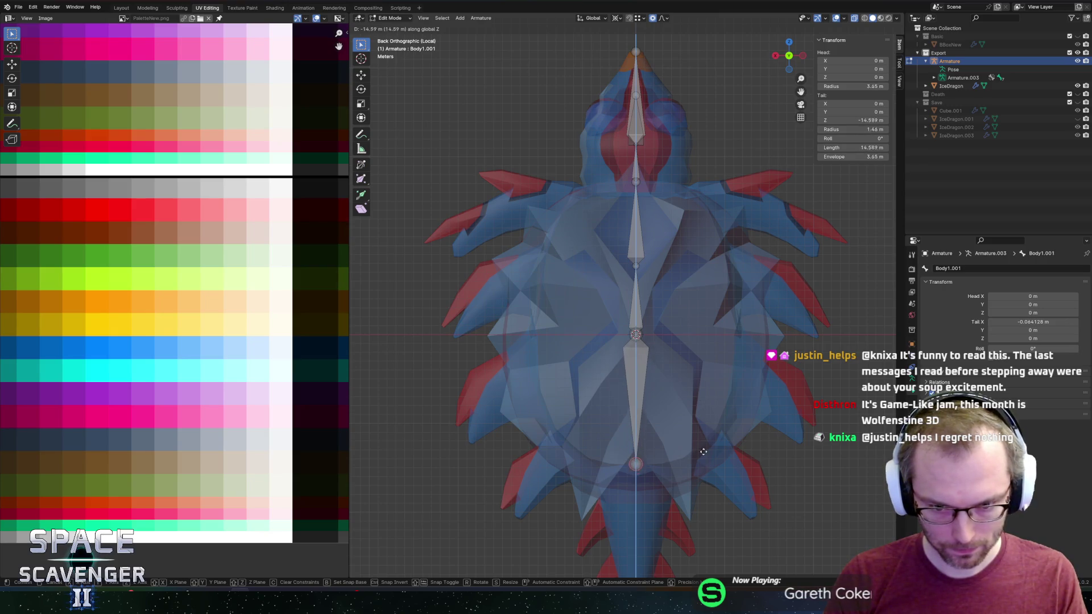
pyautogui.click(683, 493)
pyautogui.moveTo(682, 492)
pyautogui.mouseDown()
pyautogui.moveTo(672, 370)
pyautogui.moveTo(660, 371)
pyautogui.mouseUp()
pyautogui.press('e')
pyautogui.press('z')
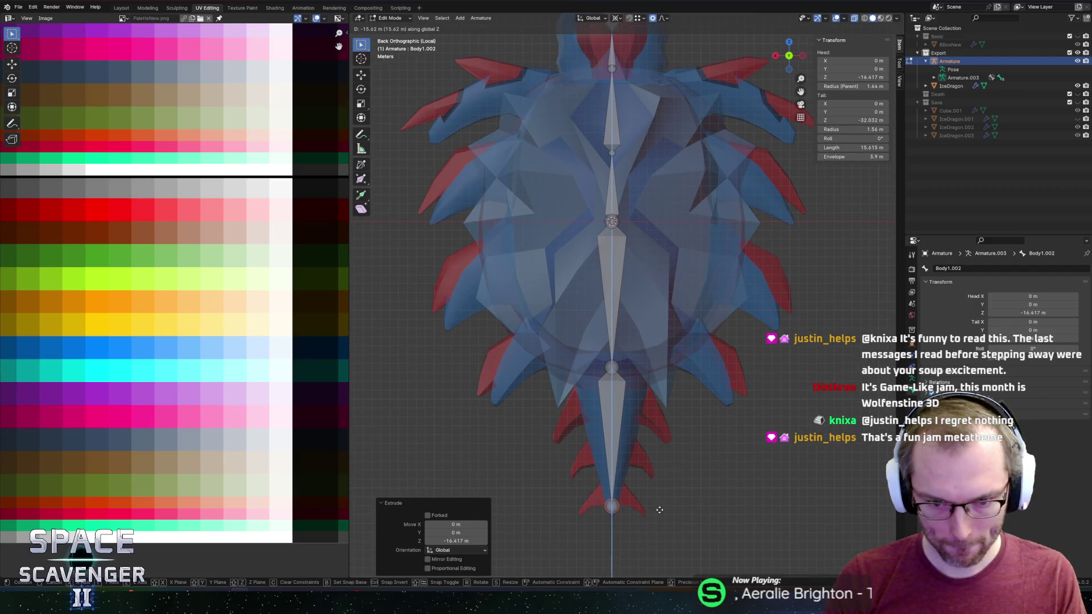
pyautogui.click(660, 445)
pyautogui.press('e')
pyautogui.press('z')
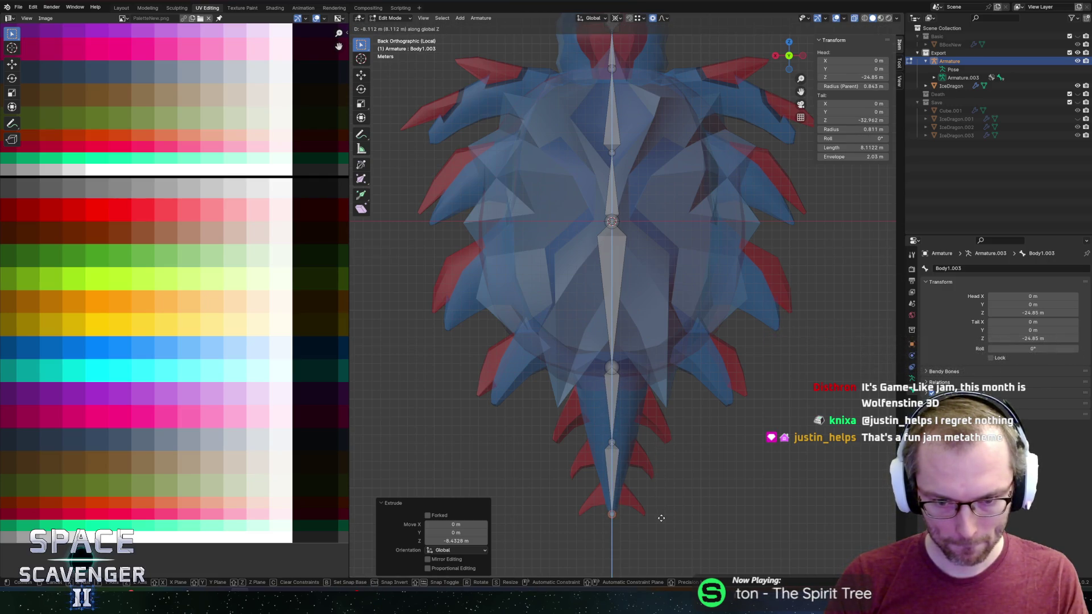
pyautogui.click(661, 518)
# Rename the three new bones, top to bottom, Back1, Tail1 and Tail2
pyautogui.click(617, 332)
pyautogui.doubleClick(971, 270)
pyautogui.write('Back1')
pyautogui.press('Return')
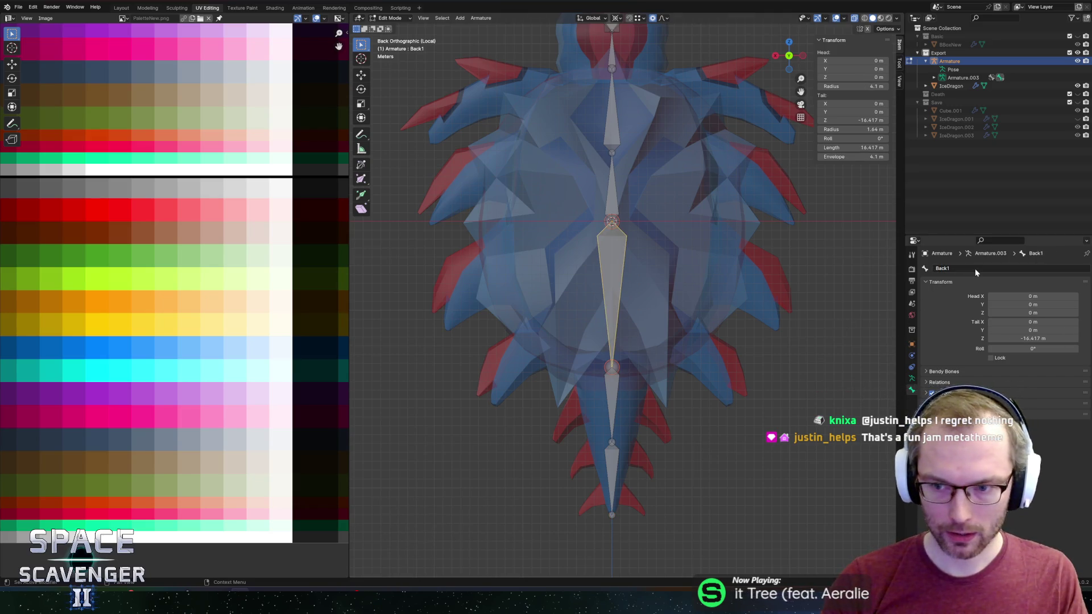
pyautogui.click(606, 393)
pyautogui.doubleClick(955, 269)
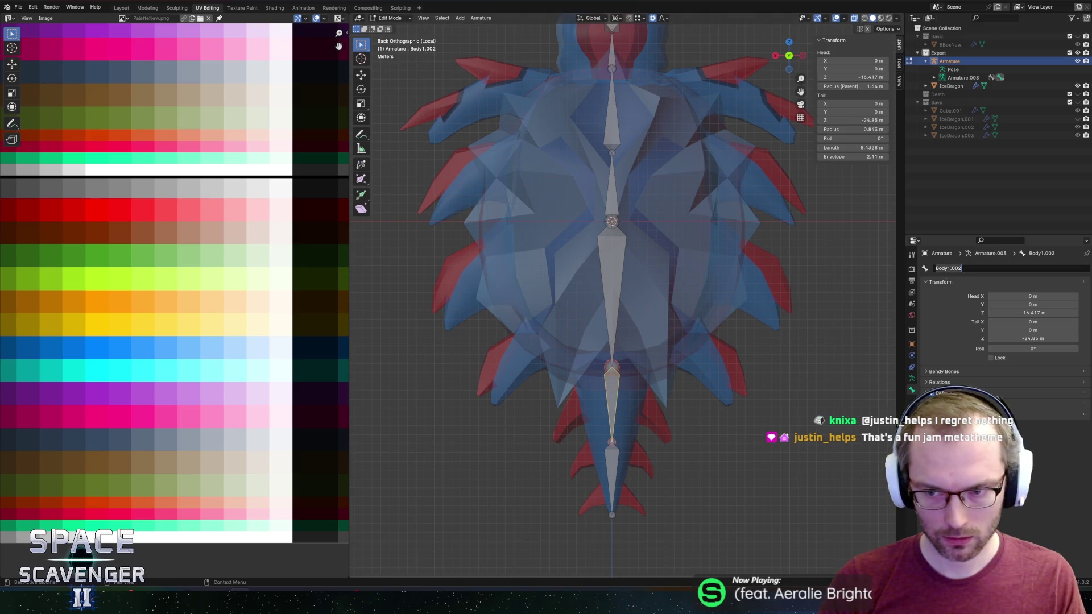
pyautogui.write('Tail1')
pyautogui.press('Return')
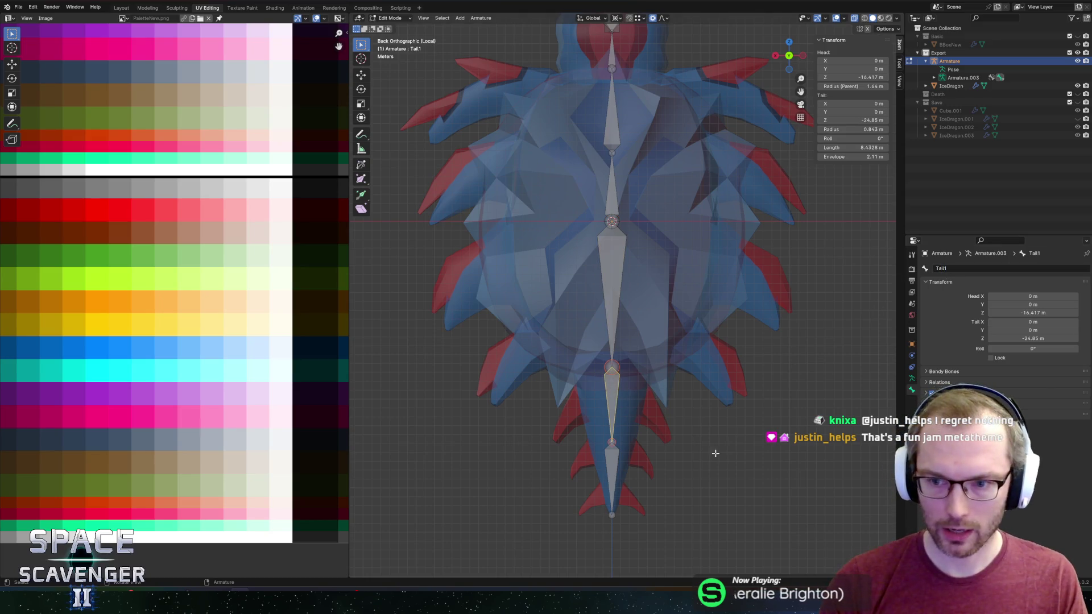
pyautogui.click(618, 462)
pyautogui.doubleClick(955, 268)
pyautogui.write('Tail2')
pyautogui.press('Return')
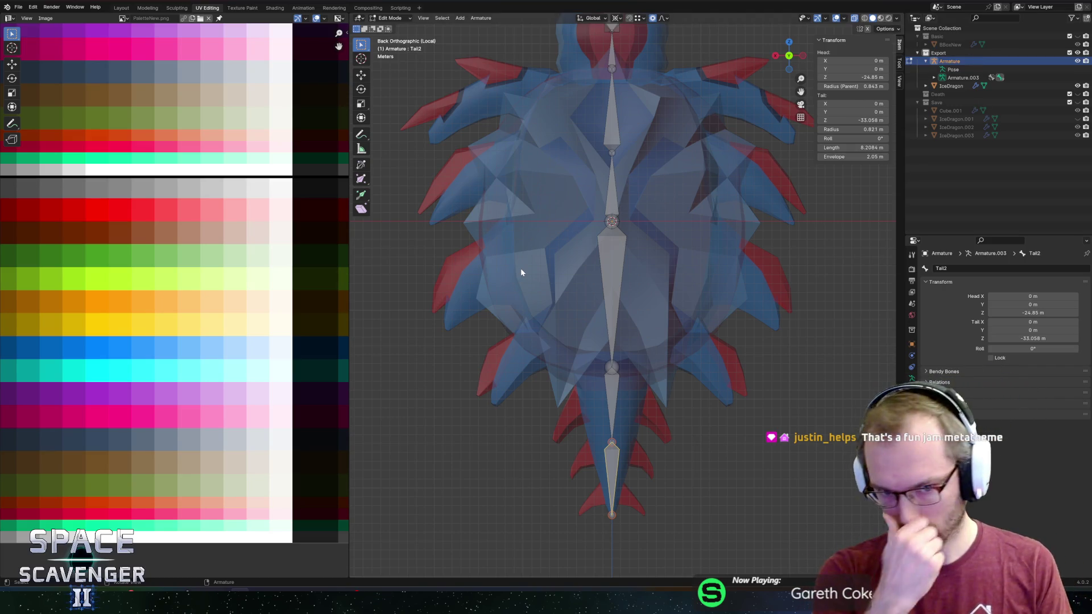
# Lower the tail joint of Body2, where Head1 starts, to 15.339 m along Z
pyautogui.scroll(-3, 554, 243)
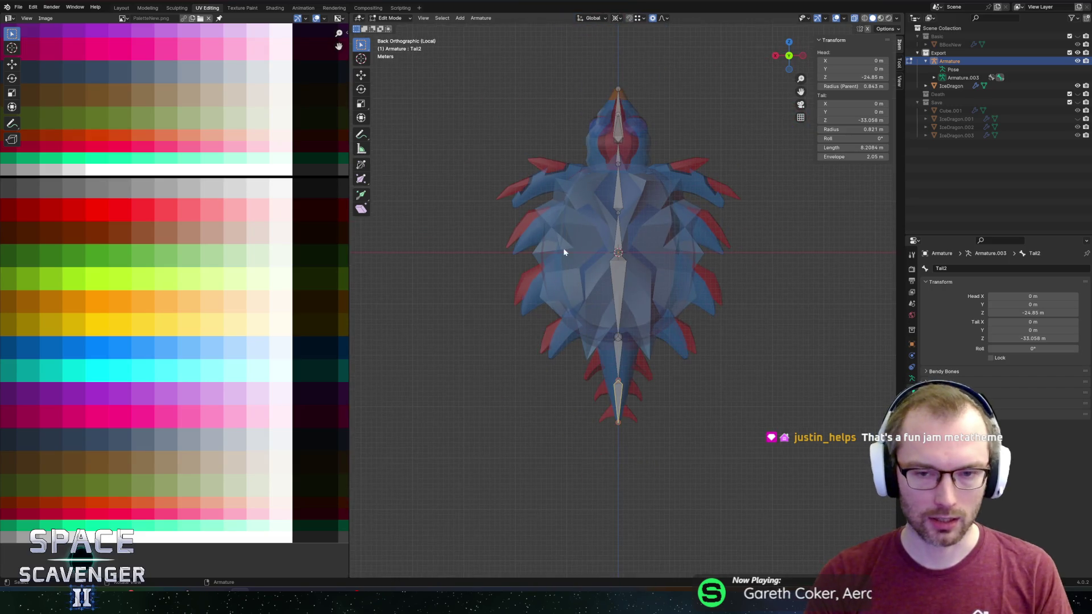
pyautogui.scroll(1, 585, 234)
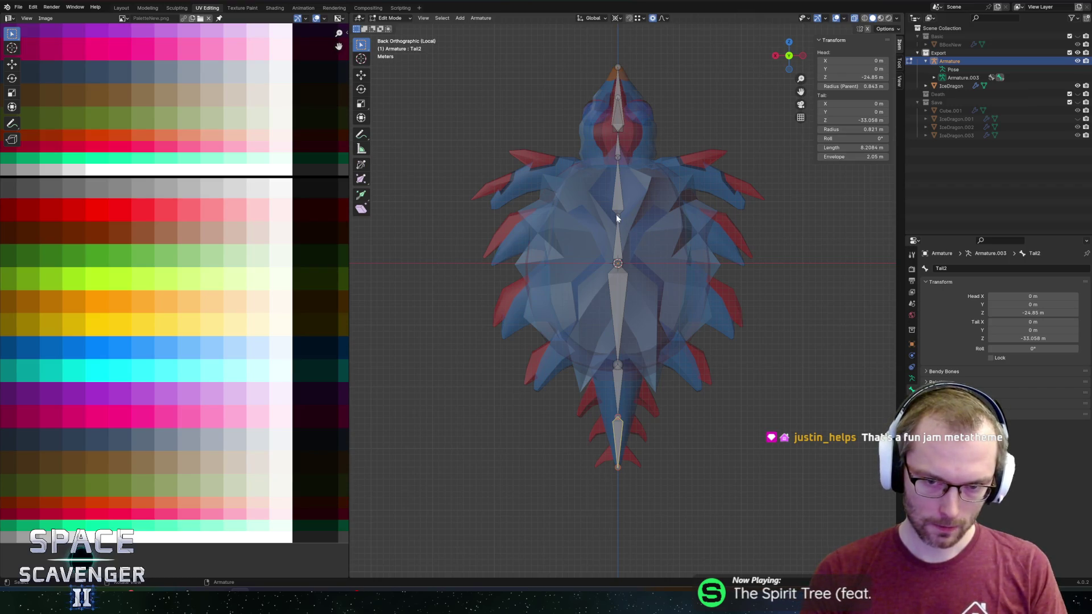
pyautogui.click(608, 159)
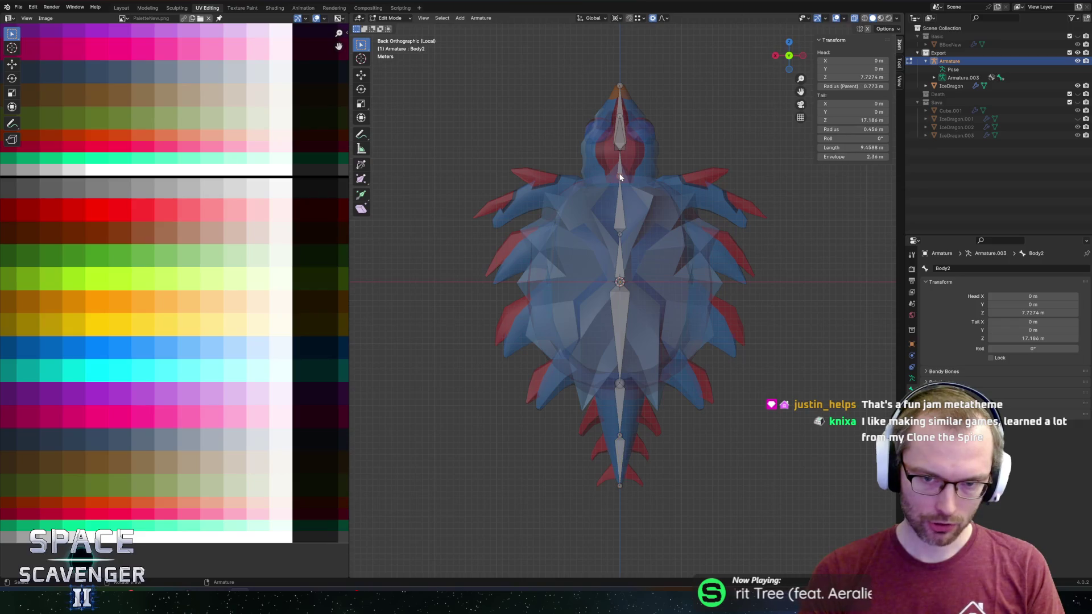
pyautogui.press('g')
pyautogui.press('z')
pyautogui.click(619, 187)
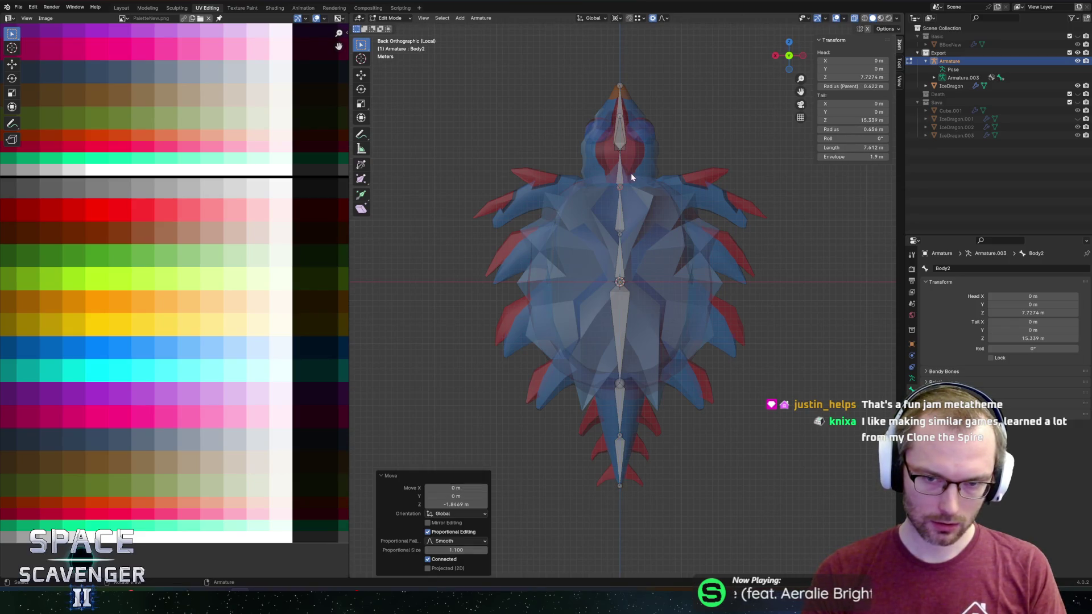
pyautogui.click(624, 176)
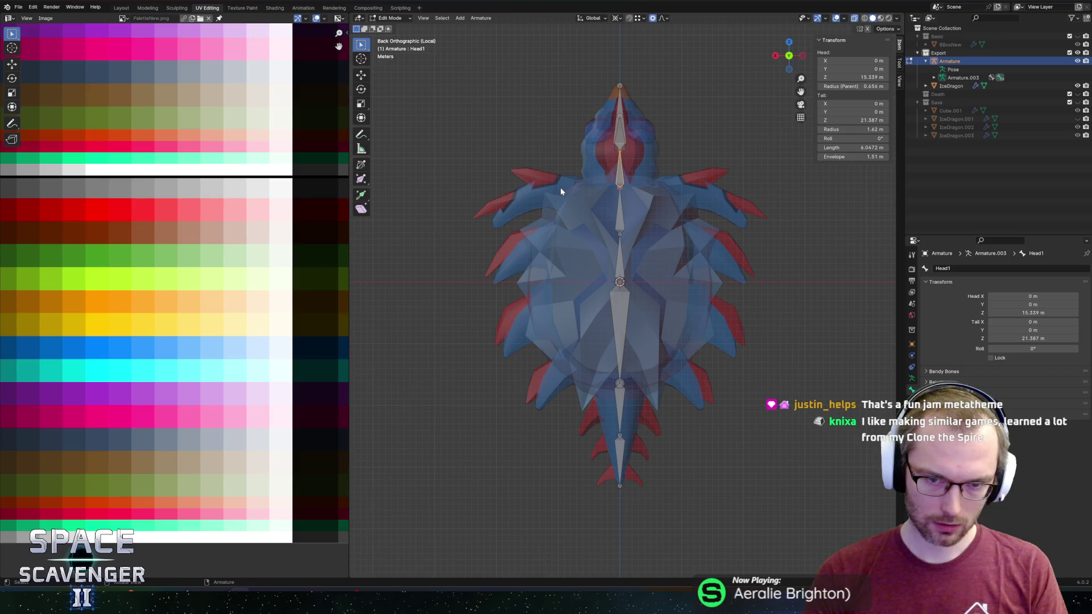
pyautogui.click(622, 194)
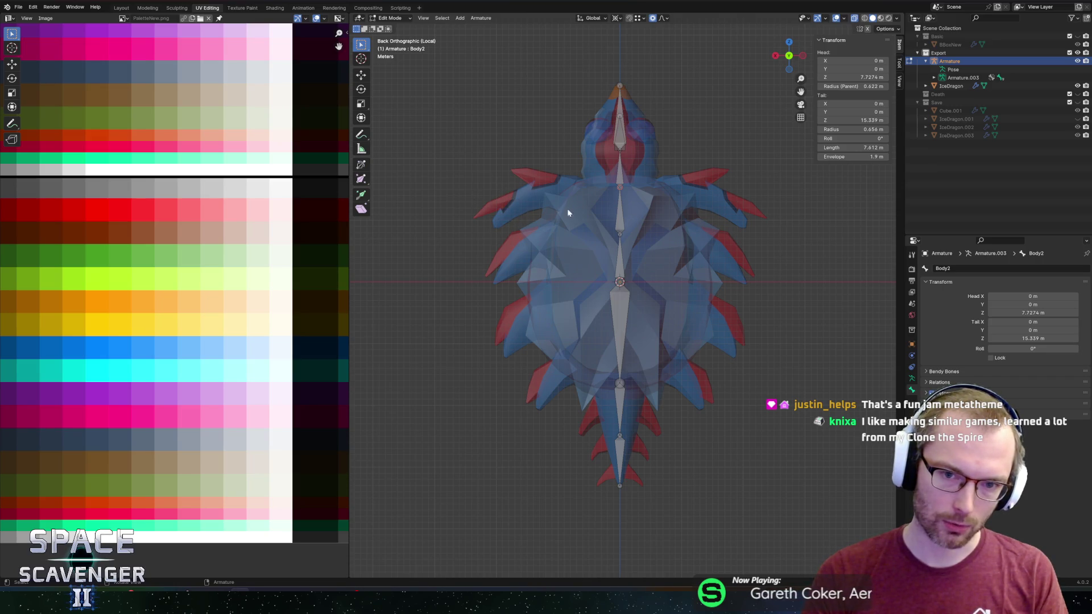
# Extrude a new bone 8.4053 m along X from Body1's tip and start lowering its tip
pyautogui.click(619, 232)
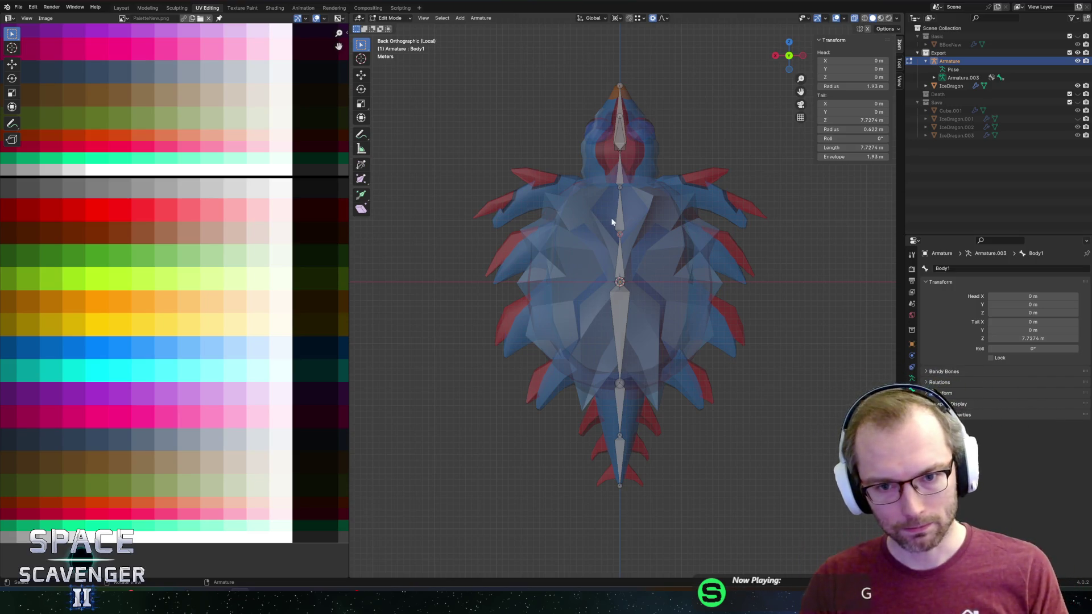
pyautogui.press('e')
pyautogui.press('x')
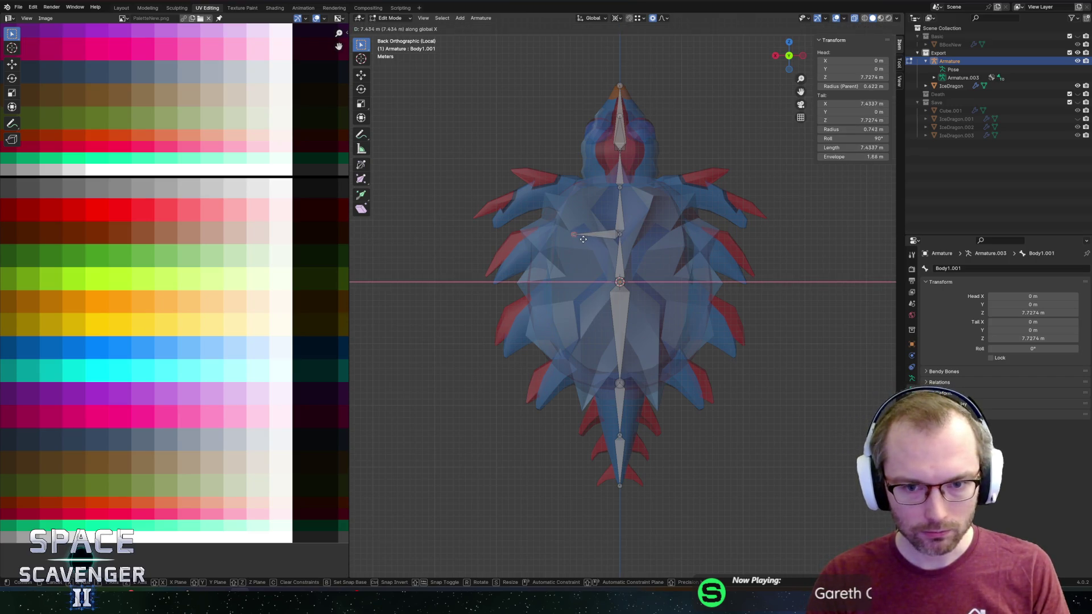
pyautogui.click(577, 241)
pyautogui.press('g')
pyautogui.press('z')
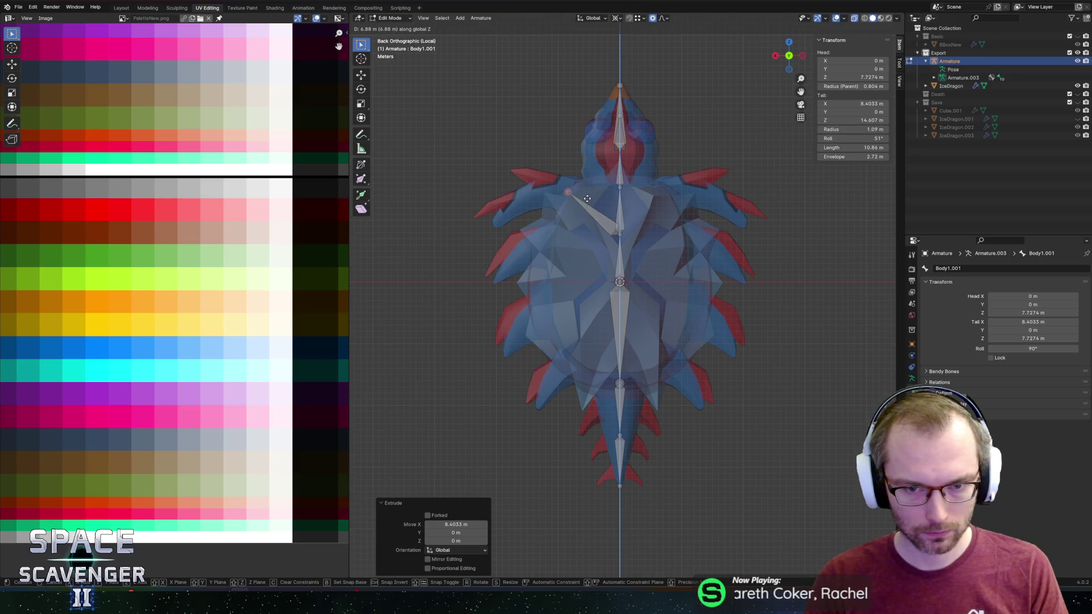
# Drop Body1.001's tip onto the fin, then extrude Body1.002 sideways and lower it onto the first fin arm
pyautogui.click(587, 202)
pyautogui.press('e')
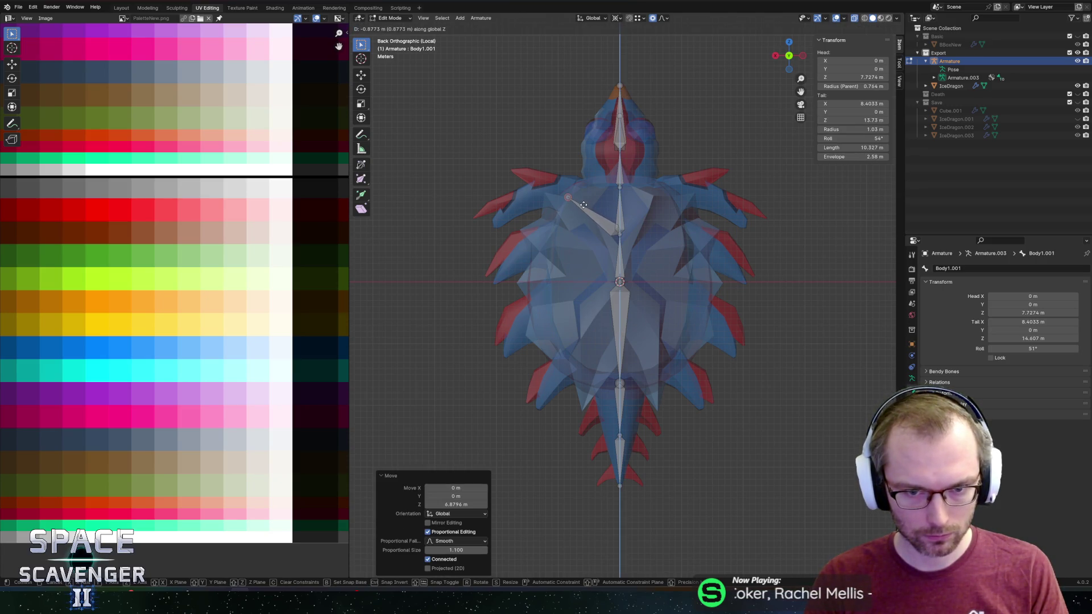
pyautogui.press('x')
pyautogui.click(519, 215)
pyautogui.press('g')
pyautogui.press('z')
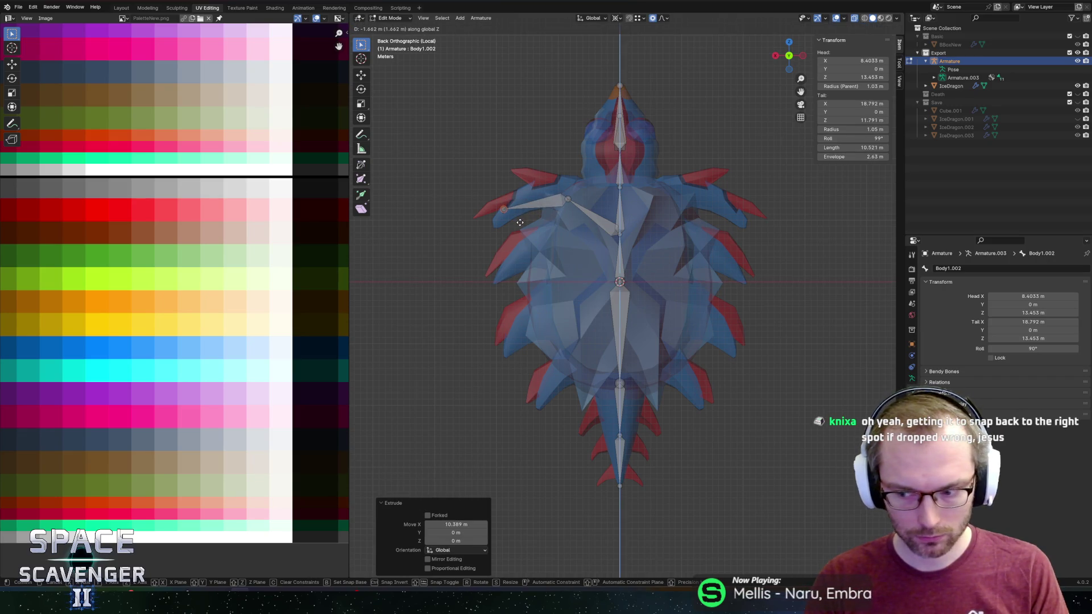
pyautogui.click(520, 223)
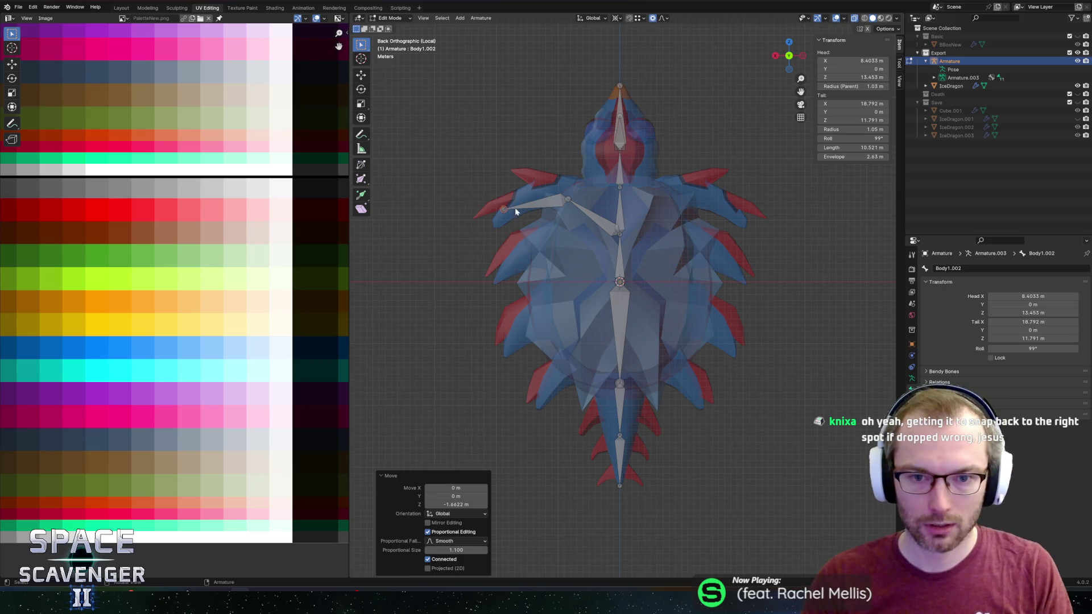
# Extrude Body1.003 along X and Body1.004 angling down onto the lower fin
pyautogui.press('e')
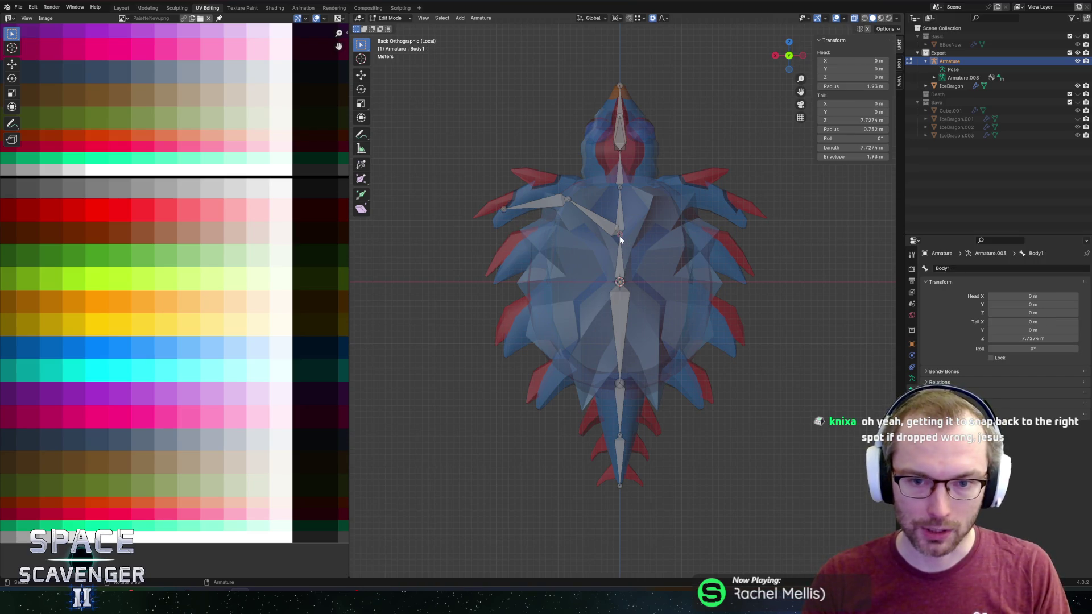
pyautogui.press('x')
pyautogui.click(541, 246)
pyautogui.press('e')
pyautogui.press('x')
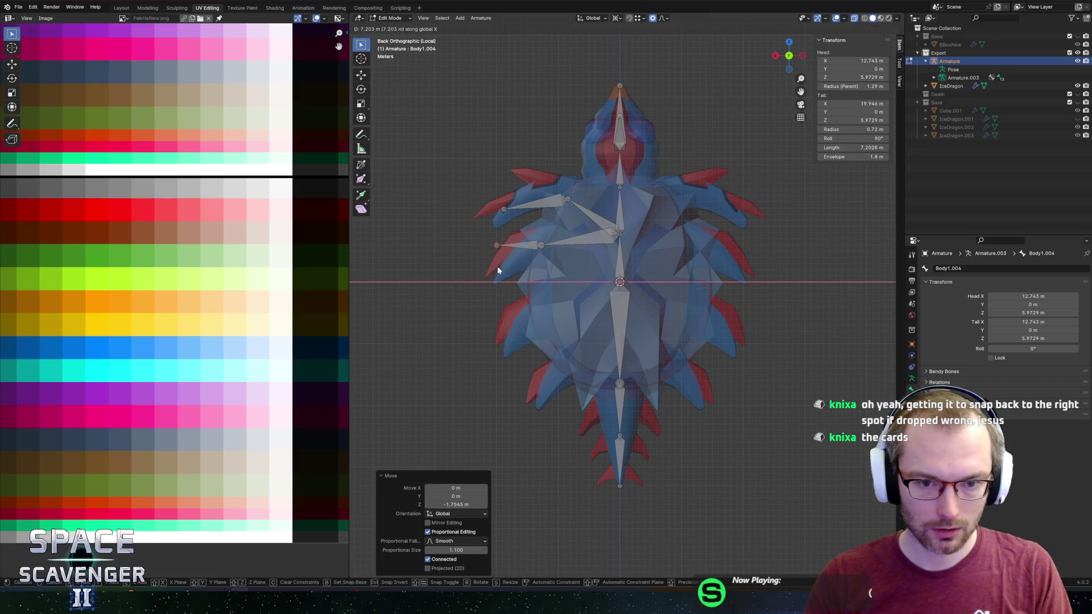
pyautogui.press('z')
pyautogui.click(494, 303)
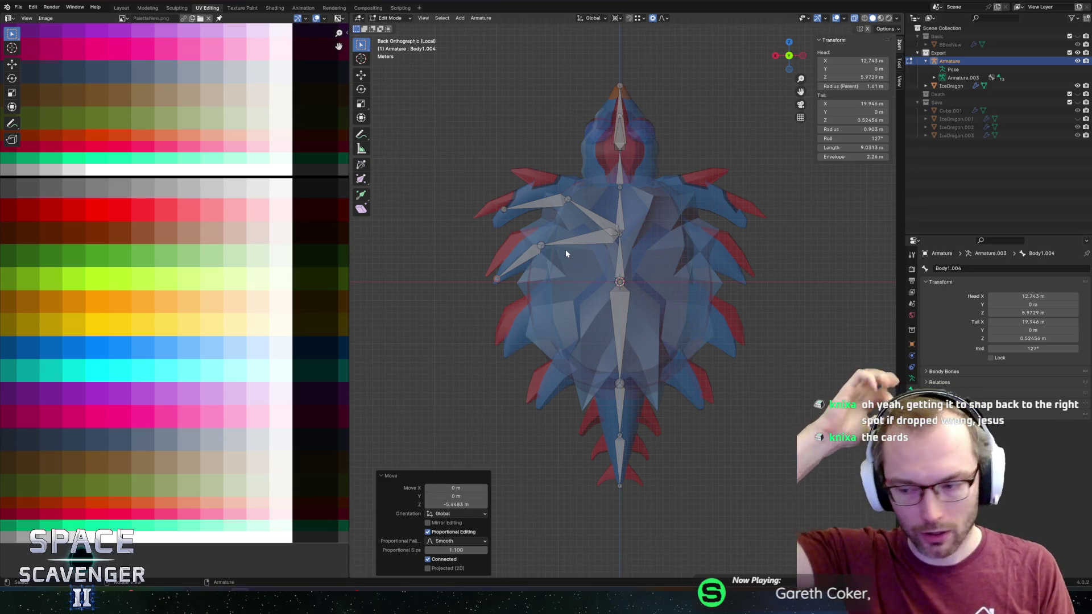
pyautogui.click(620, 282)
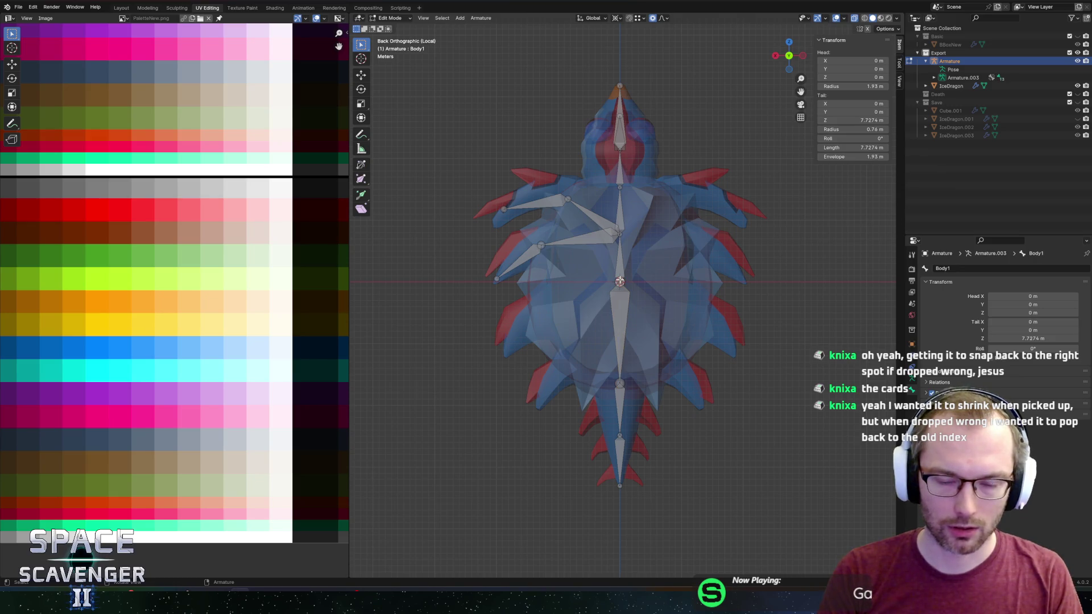
# Extrude Body1.005 and Body1.006 from the central joint out and down onto the lower left fin
pyautogui.press('e')
pyautogui.click(534, 281)
pyautogui.press('g')
pyautogui.press('z')
pyautogui.click(533, 335)
pyautogui.press('e')
pyautogui.press('x')
pyautogui.click(507, 352)
pyautogui.press('g')
pyautogui.press('z')
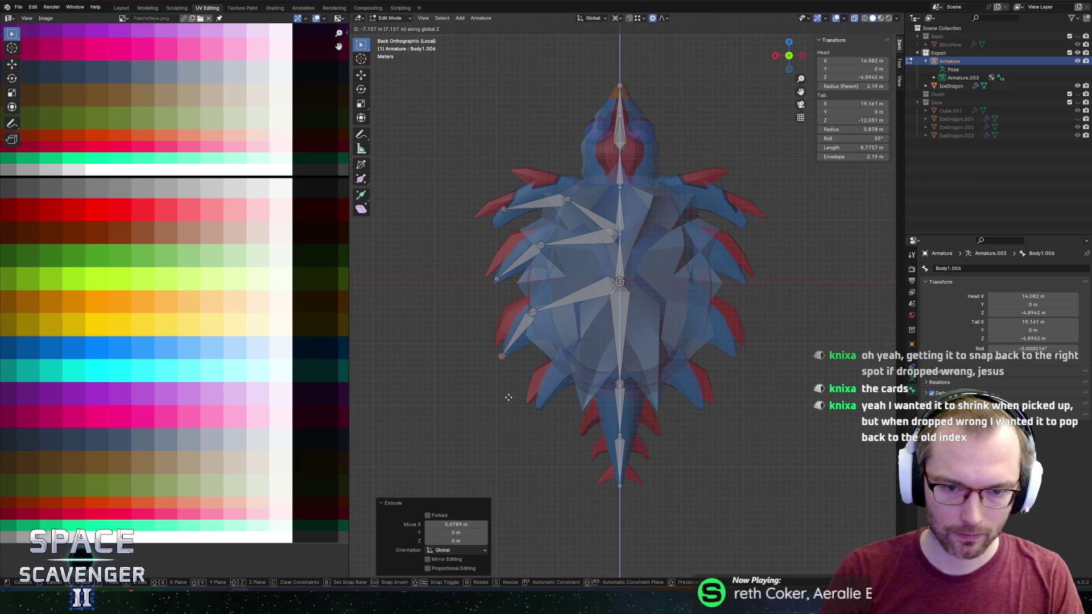
pyautogui.click(509, 398)
# Shorten the Back1 bone along Z and extrude Back1.001 out to the left along X
pyautogui.click(615, 381)
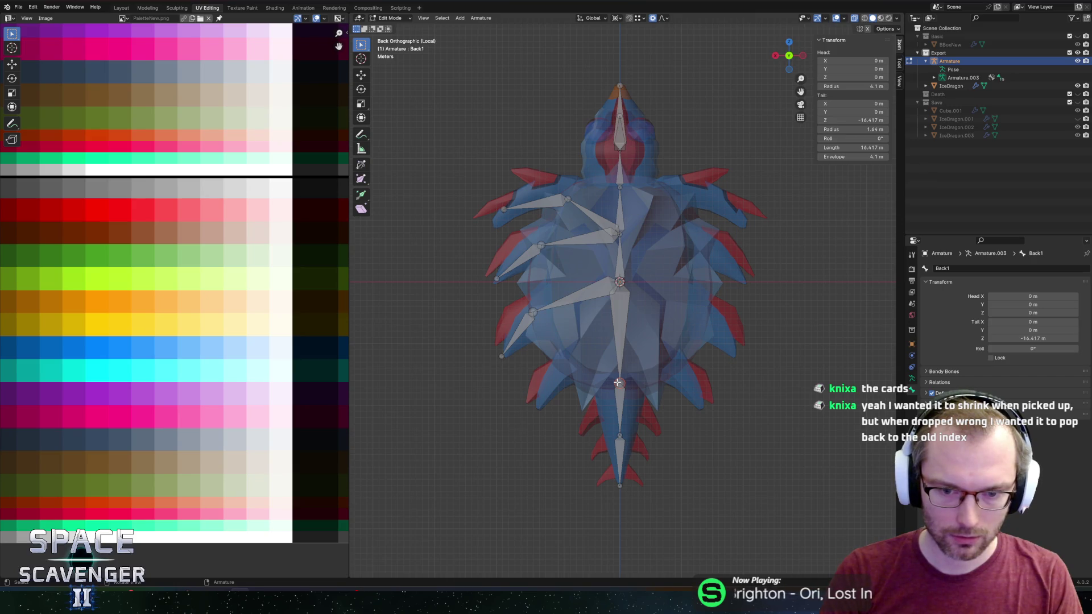
pyautogui.press('g')
pyautogui.press('z')
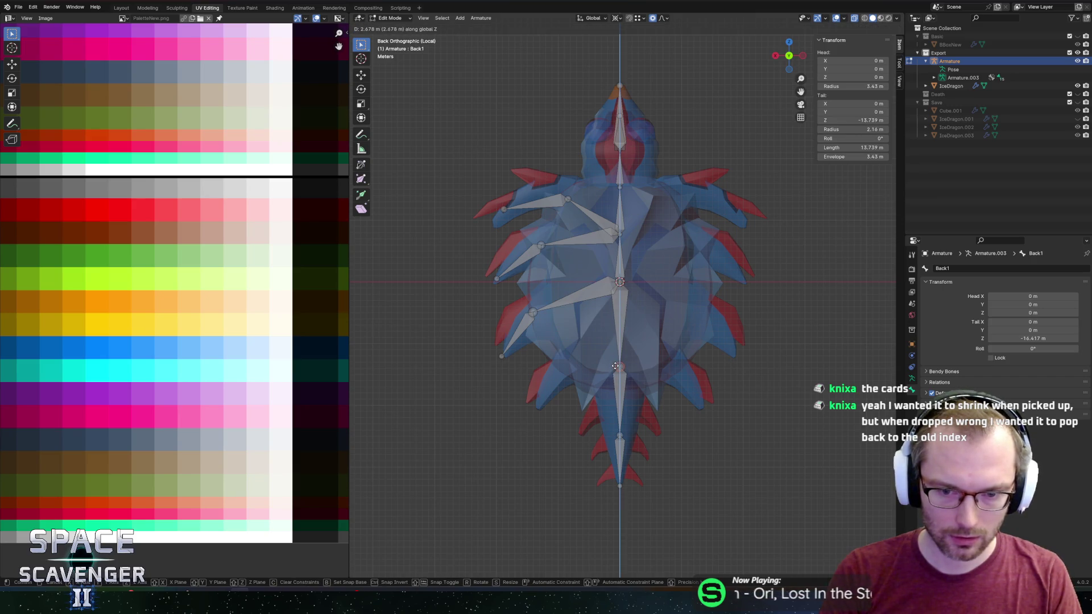
pyautogui.click(616, 366)
pyautogui.press('e')
pyautogui.press('x')
pyautogui.click(558, 367)
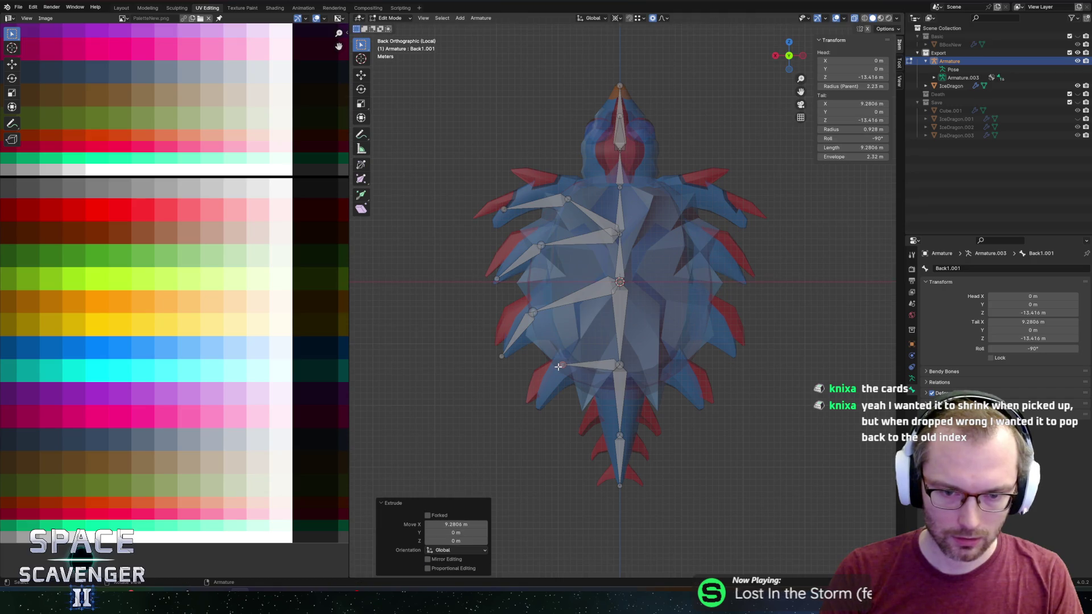
# Extrude Back1.002 angling down onto the lower fin and nudge Back1.001's tip slightly down
pyautogui.press('e')
pyautogui.press('z')
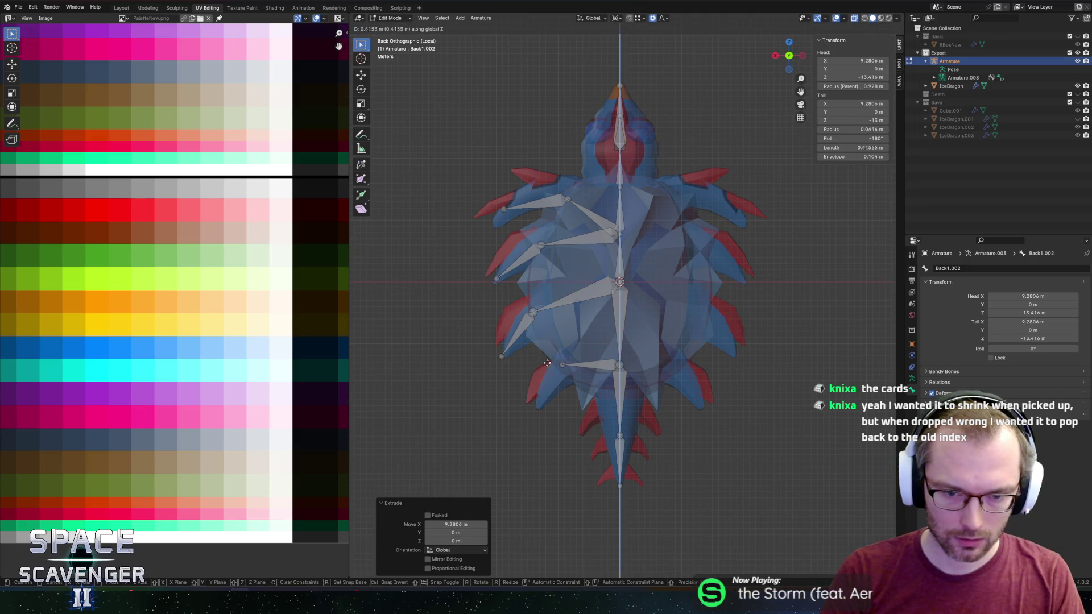
pyautogui.press('x')
pyautogui.press('z')
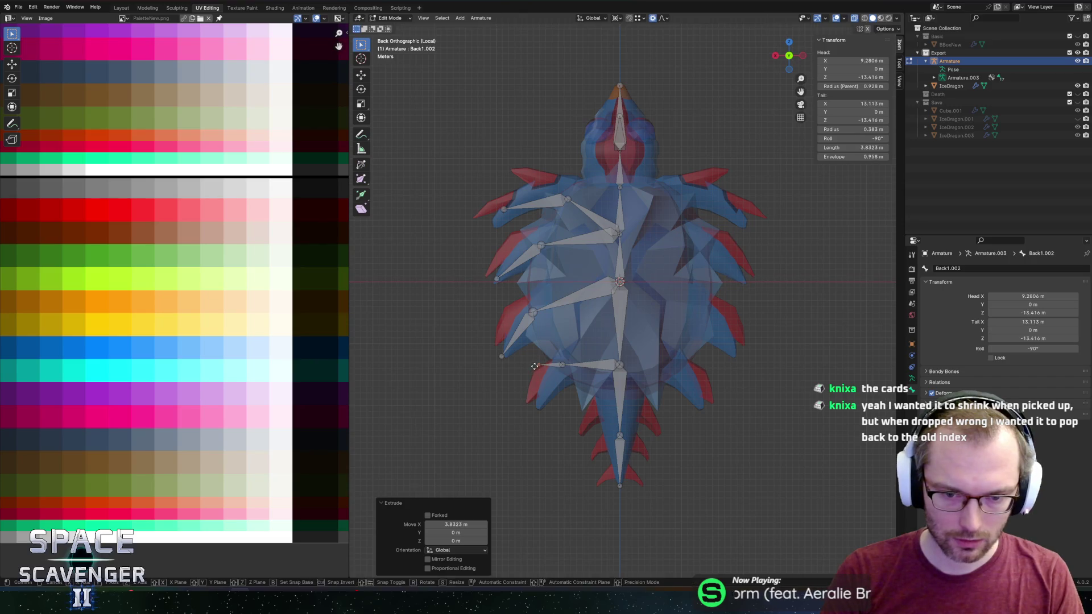
pyautogui.click(537, 405)
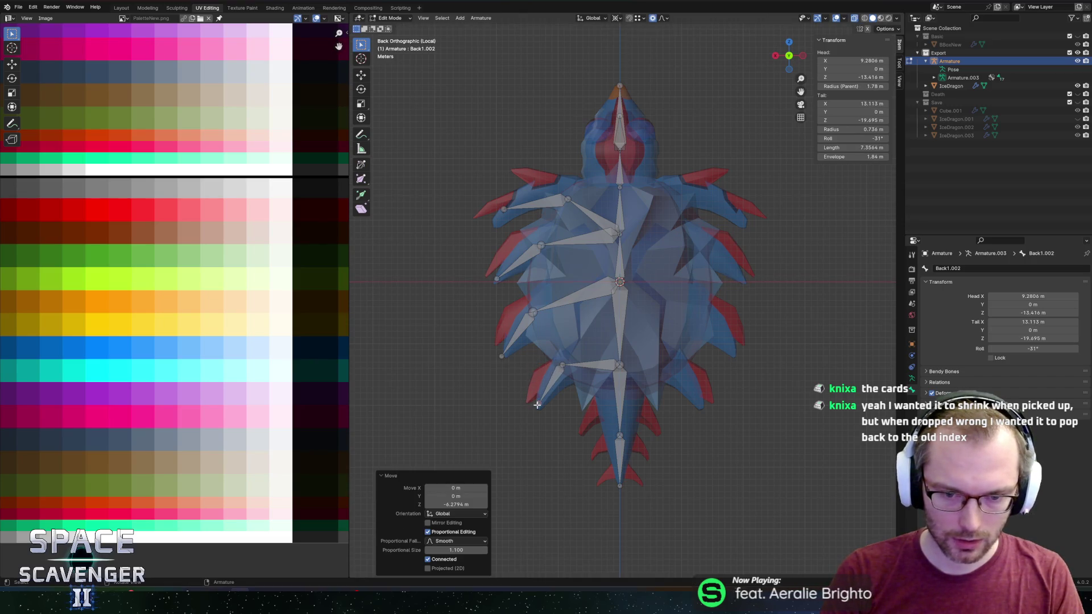
pyautogui.click(563, 363)
pyautogui.press('g')
pyautogui.press('z')
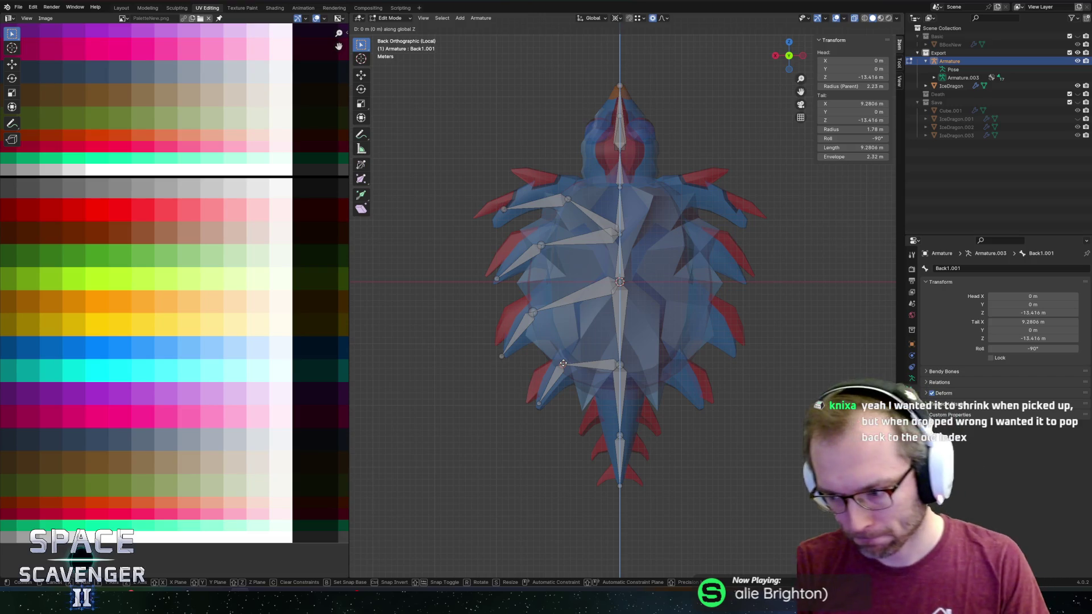
pyautogui.click(562, 367)
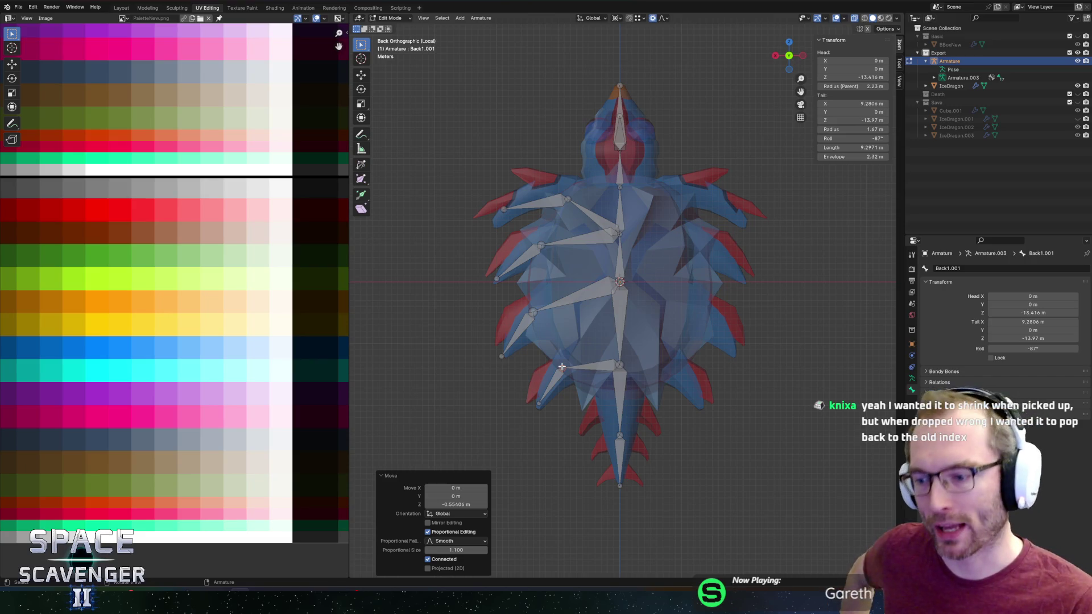
# Begin renaming the first upper arm bone, entering 'Arm.1.KL'
pyautogui.click(593, 216)
pyautogui.click(966, 268)
pyautogui.write('Arm')
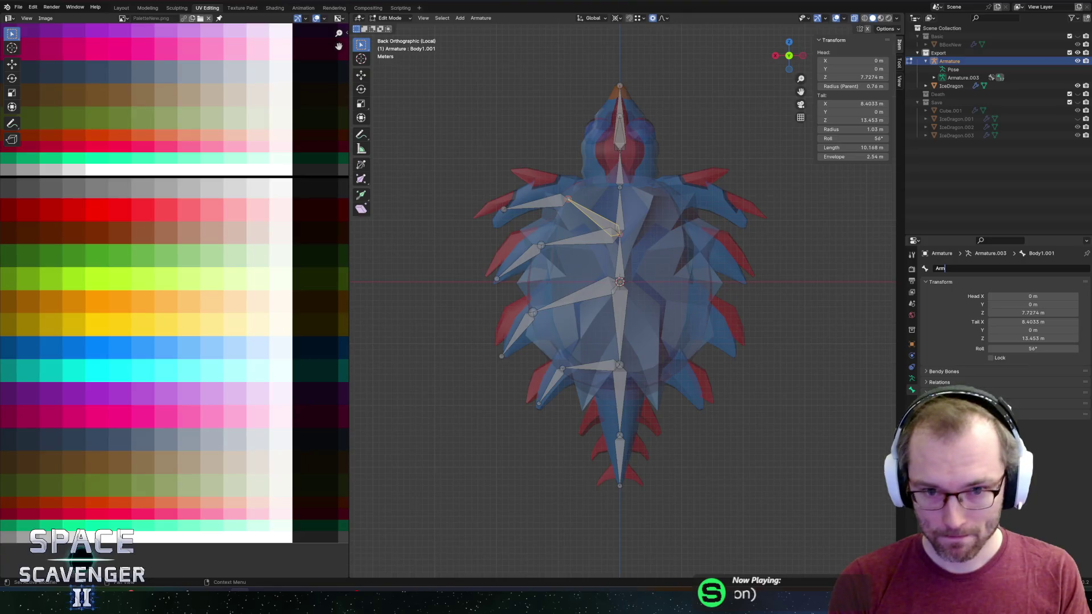
pyautogui.write('.')
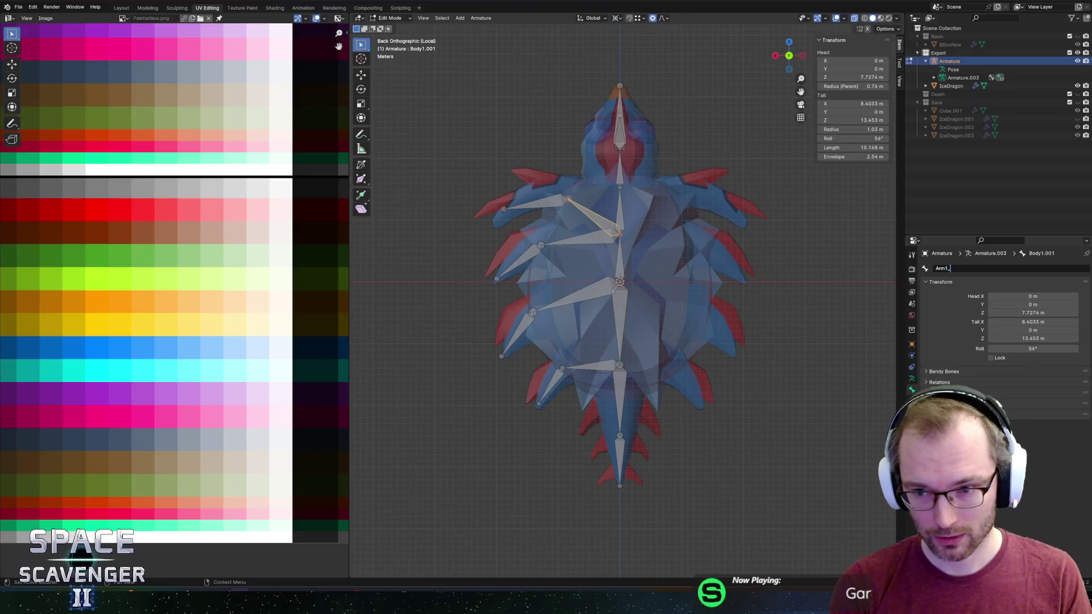
pyautogui.write('1.K')
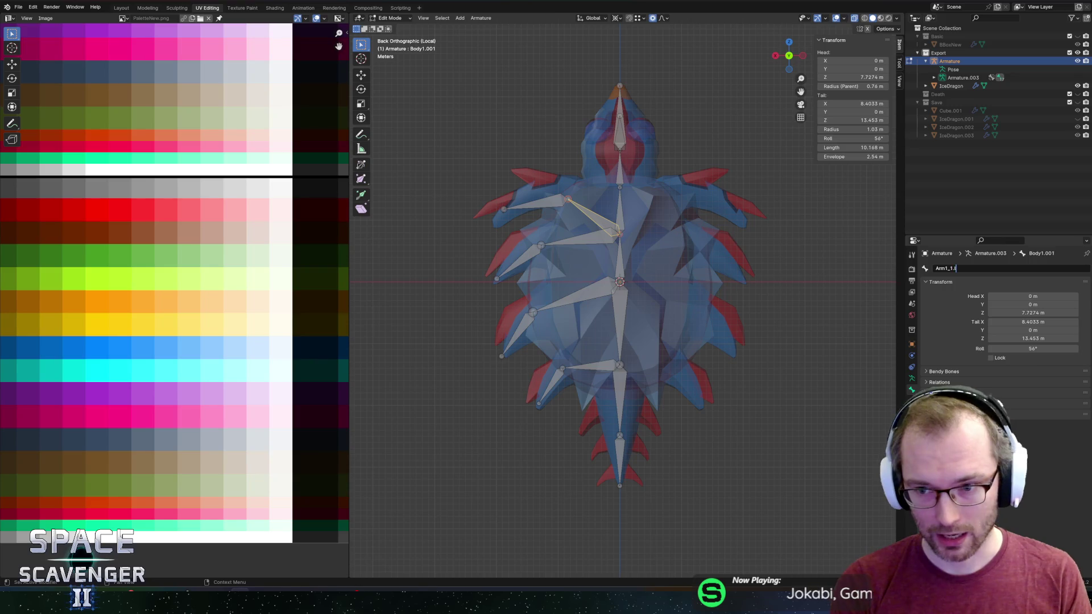
pyautogui.write('L')
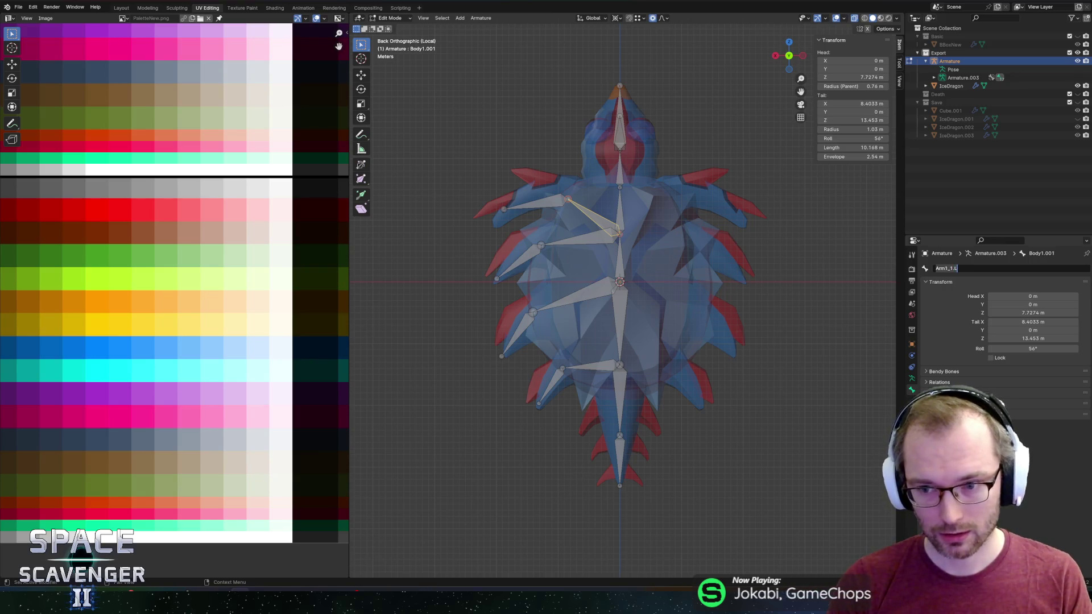
# Correct the first arm bone's name to ArmA1.L and name the next bone ArmA2.L
pyautogui.press('Home')
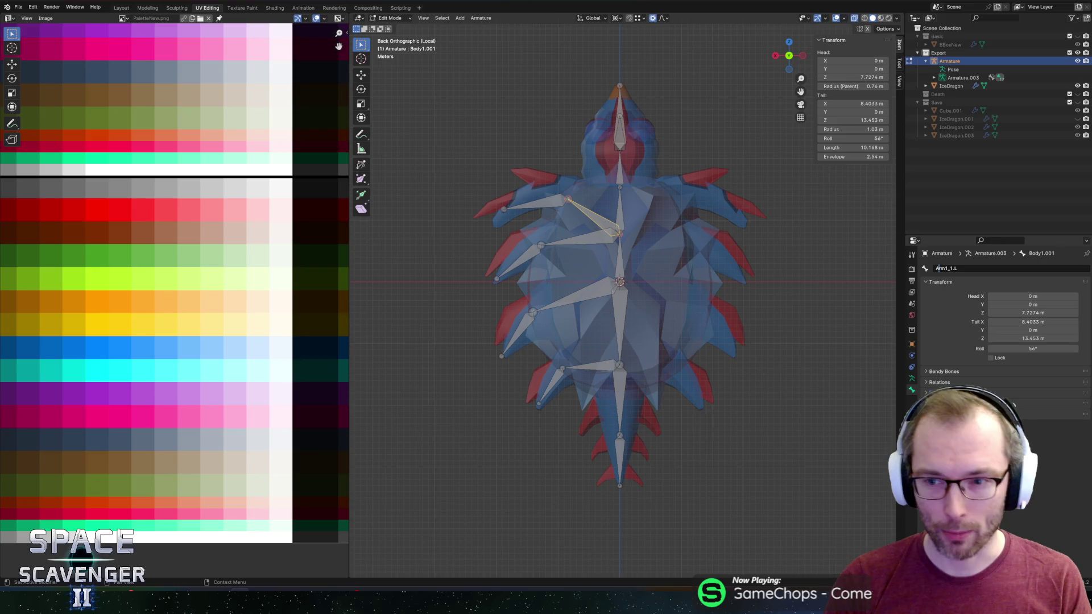
pyautogui.press('Right')
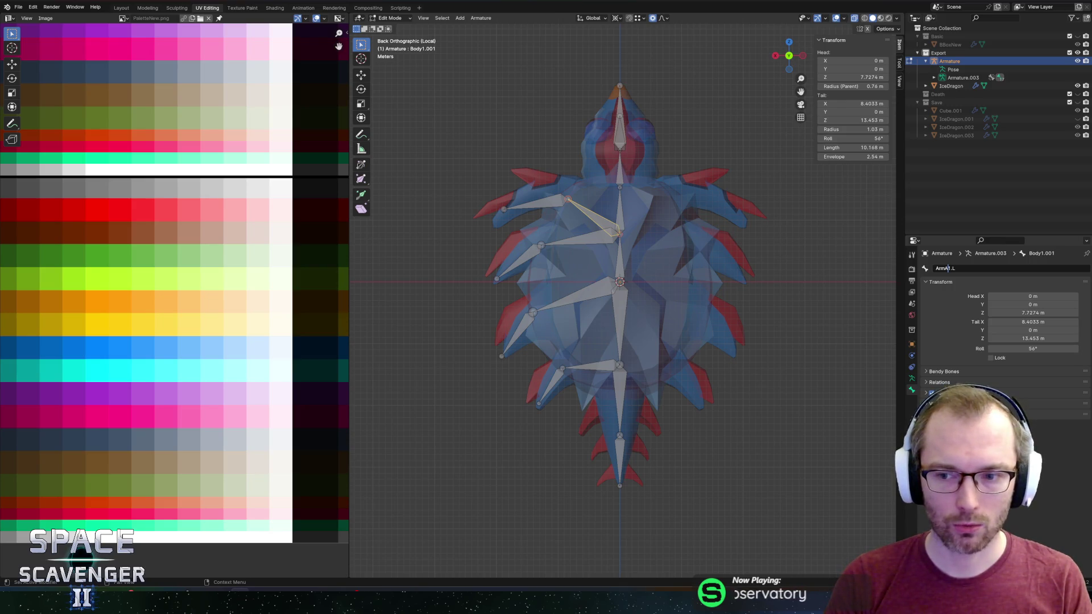
pyautogui.press('Return')
pyautogui.click(552, 199)
pyautogui.doubleClick(966, 267)
pyautogui.write('ArmA1.L')
pyautogui.press('BackSpace')
pyautogui.write('2')
pyautogui.press('Return')
# Rename Body1.003 and Body1.004 to ArmB1.L and ArmB2.L
pyautogui.click(591, 242)
pyautogui.doubleClick(981, 267)
pyautogui.write('ArmA1.L')
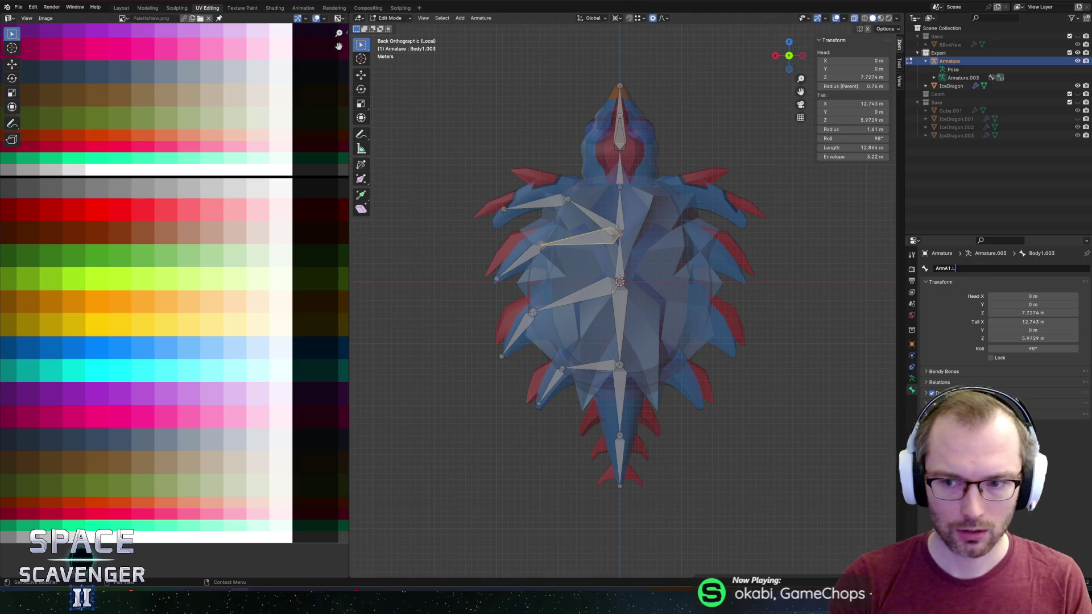
pyautogui.press('BackSpace')
pyautogui.write('B')
pyautogui.press('Return')
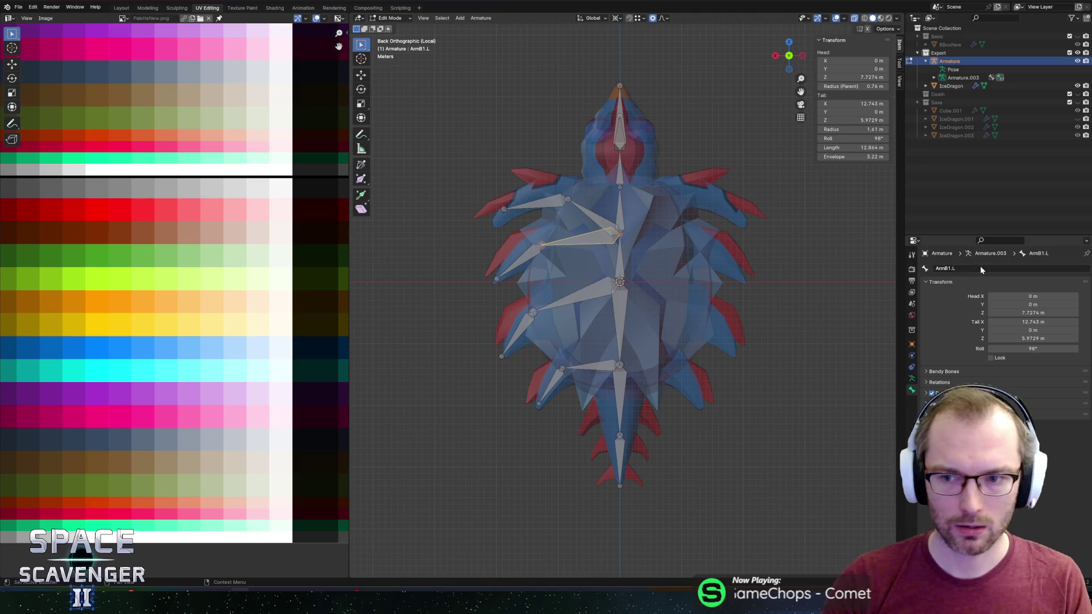
pyautogui.click(530, 250)
pyautogui.doubleClick(968, 269)
pyautogui.write('ArmA1.L')
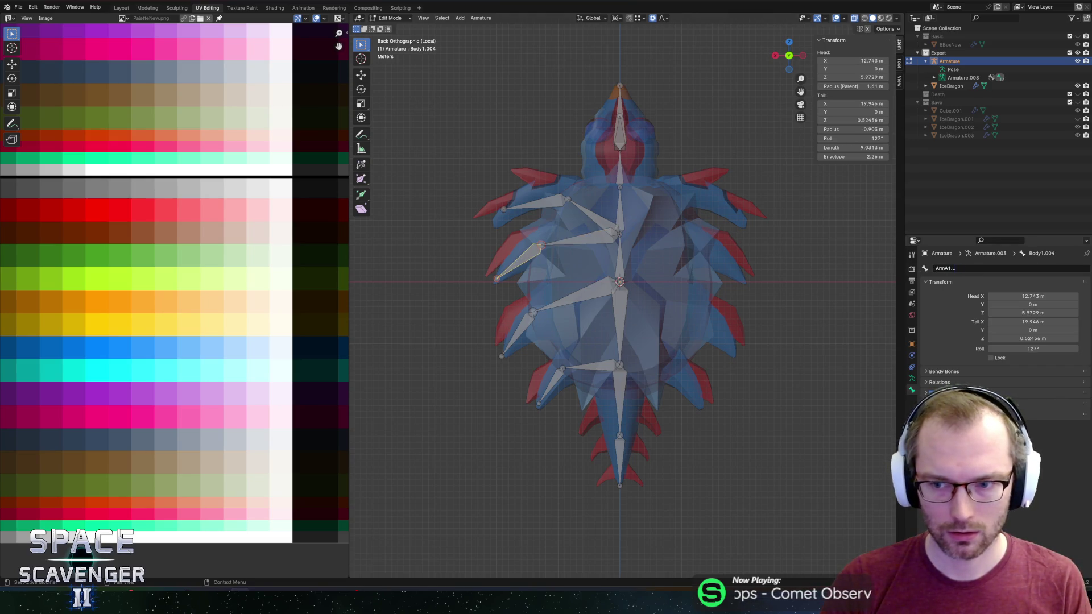
pyautogui.press('BackSpace')
pyautogui.write('B2')
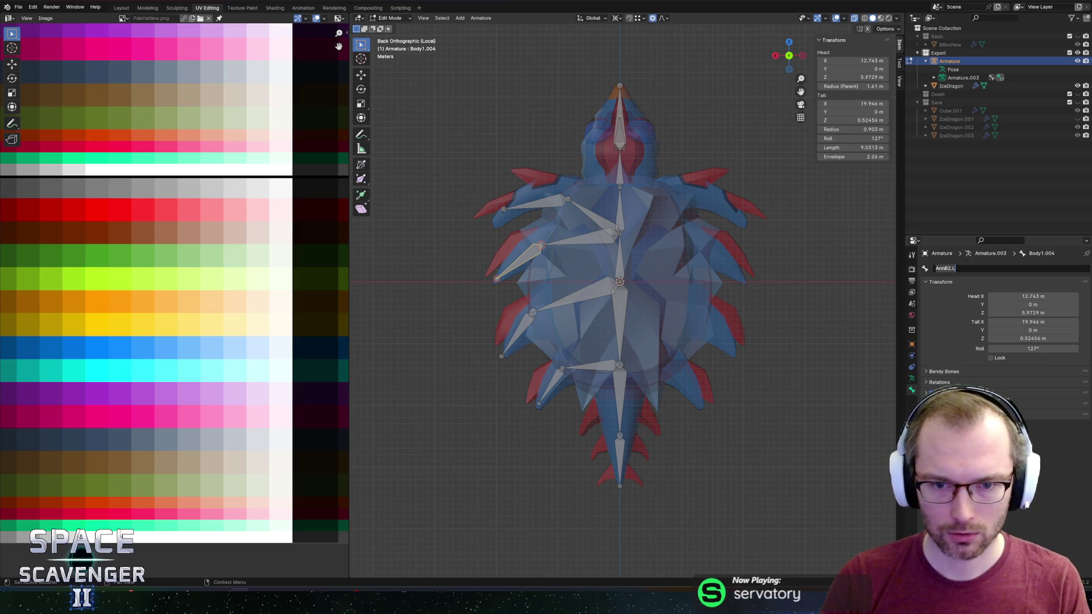
pyautogui.press('Return')
# Rename Body1.005 and Body1.006 to ArmC1.L and ArmC2.L
pyautogui.click(592, 292)
pyautogui.doubleClick(961, 268)
pyautogui.write('ArmC2.L')
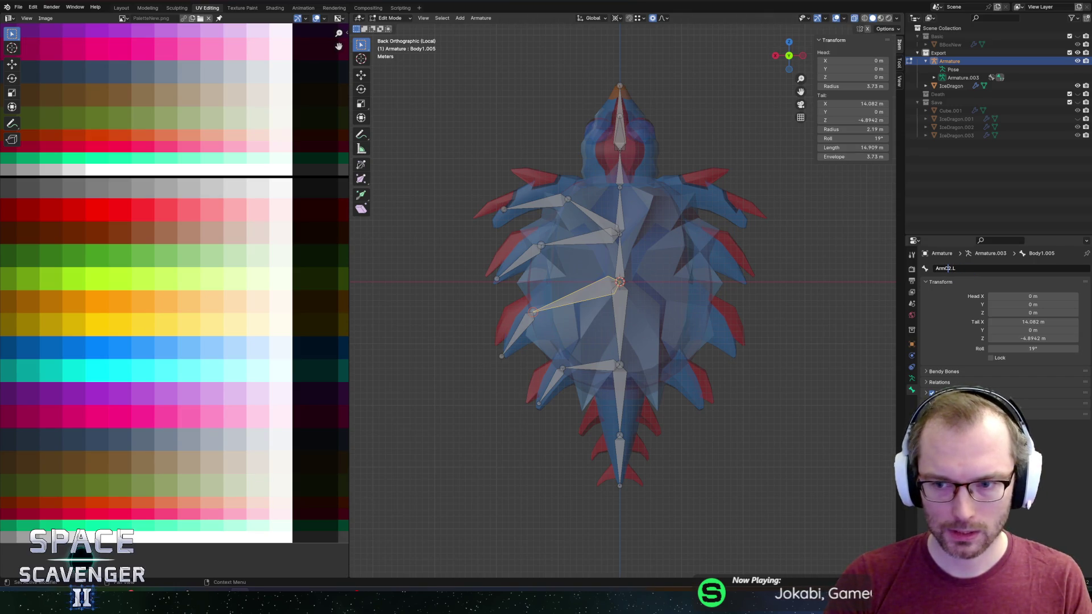
pyautogui.press('Return')
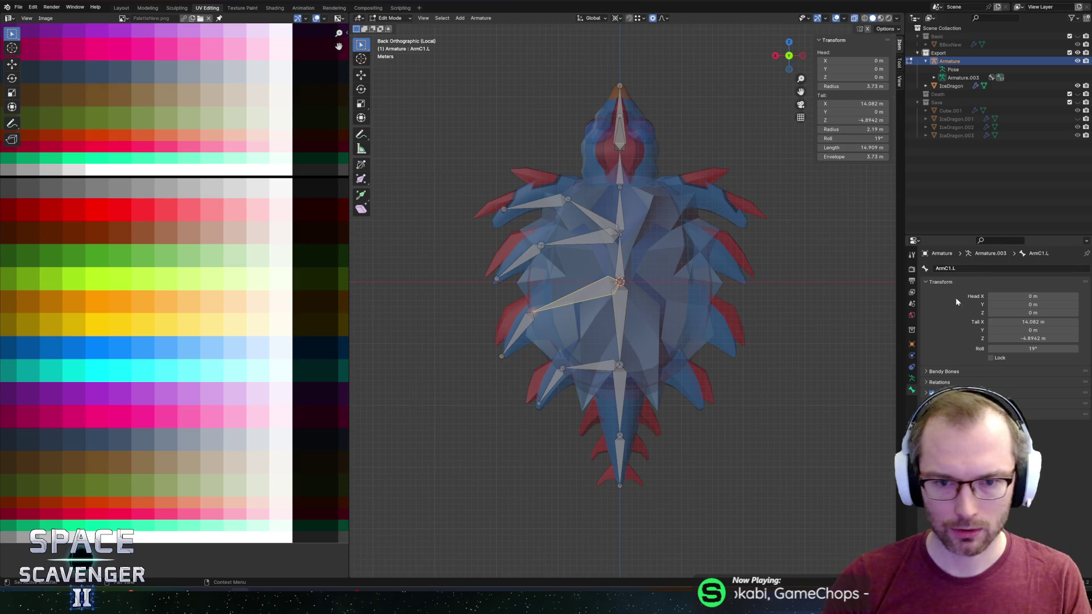
pyautogui.click(516, 333)
pyautogui.doubleClick(961, 269)
pyautogui.write('ArmC2.L')
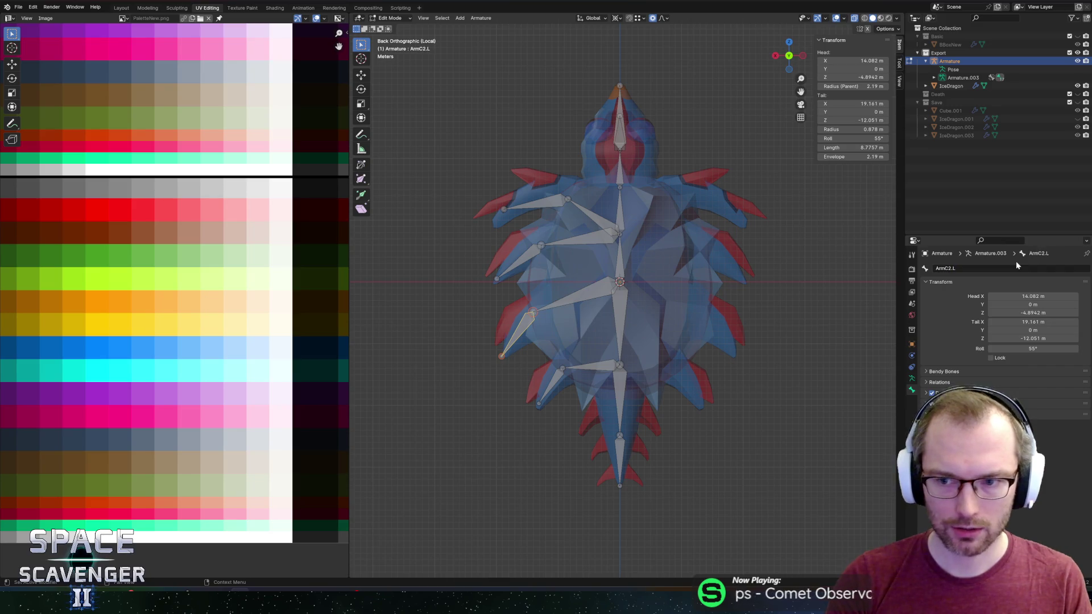
# Rename Back1.001 and Back1.002 to ArmD1.L and ArmD2.L, and save IceDragon.blend
pyautogui.click(589, 366)
pyautogui.doubleClick(980, 270)
pyautogui.write('ArmB2.L')
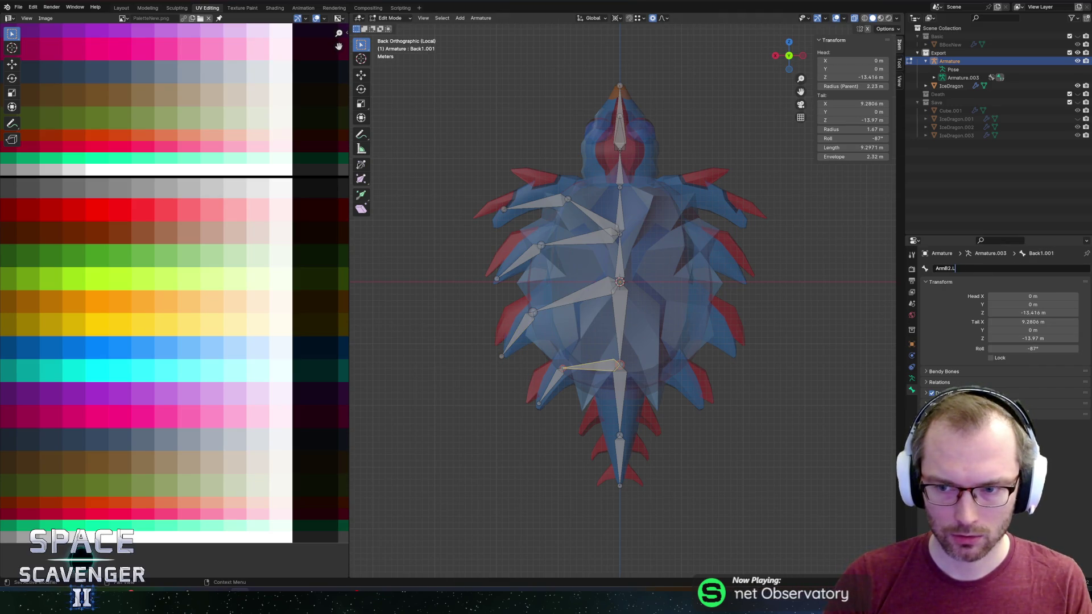
pyautogui.press('Delete')
pyautogui.press('Delete')
pyautogui.write('D1')
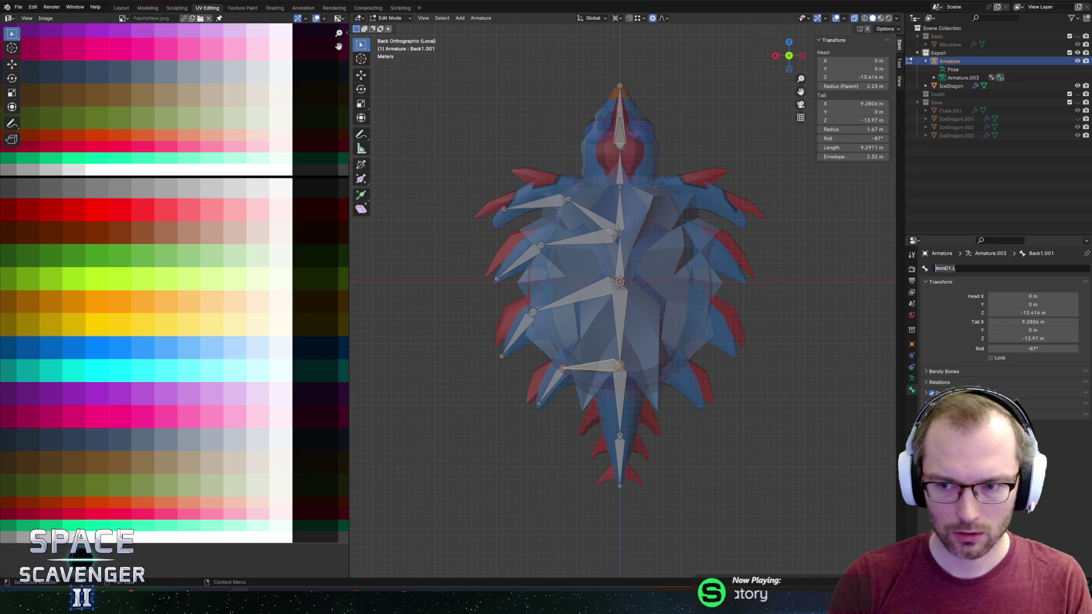
pyautogui.press('Return')
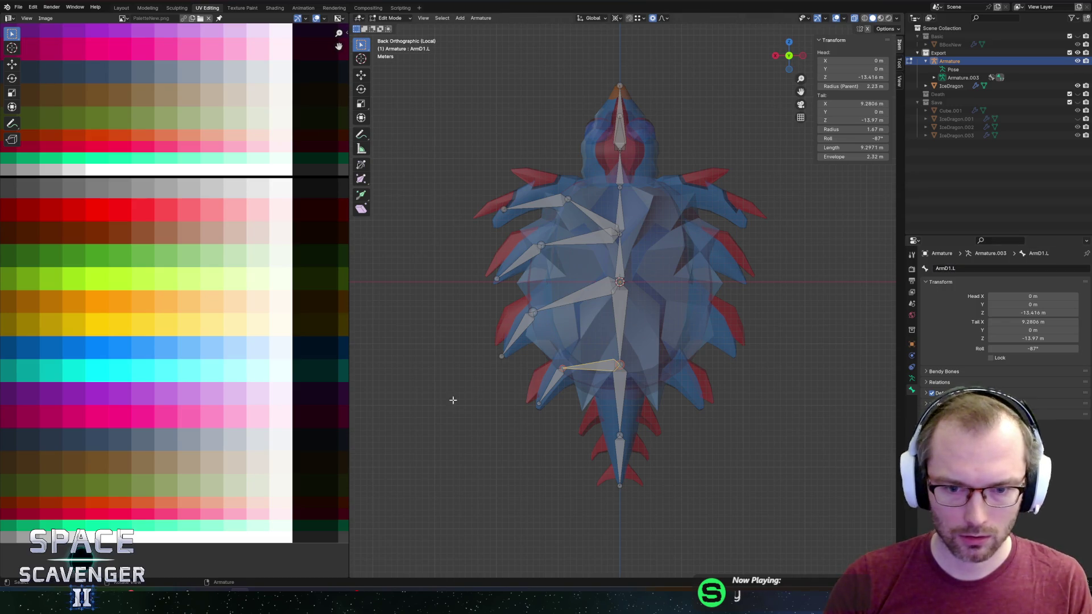
pyautogui.click(552, 381)
pyautogui.click(984, 269)
pyautogui.write('ArmD1.L')
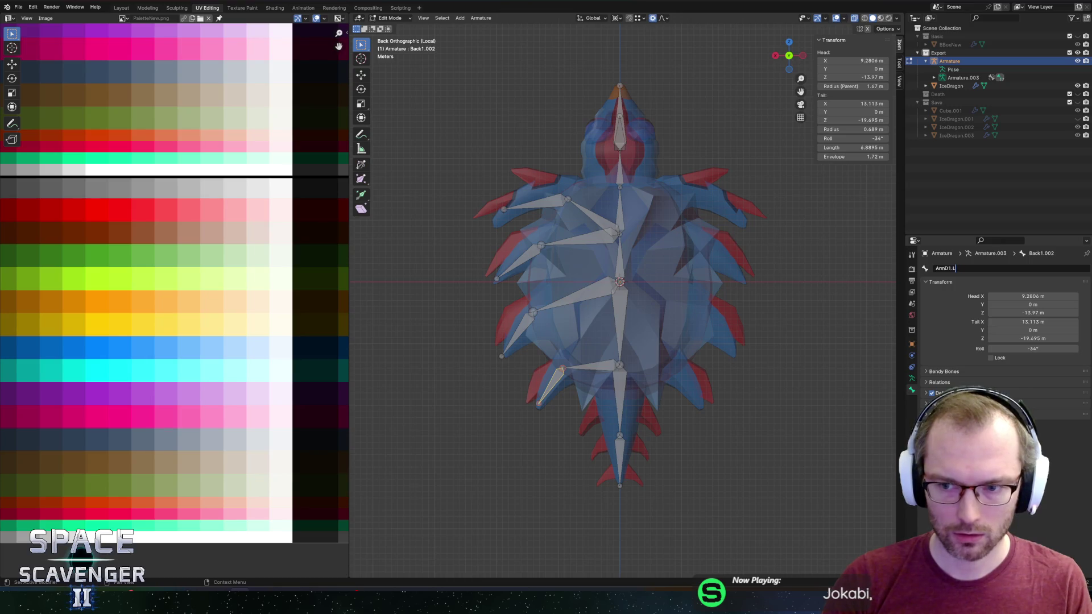
pyautogui.press('BackSpace')
pyautogui.write('2')
pyautogui.press('Return')
pyautogui.hotkey('ctrl', 's')
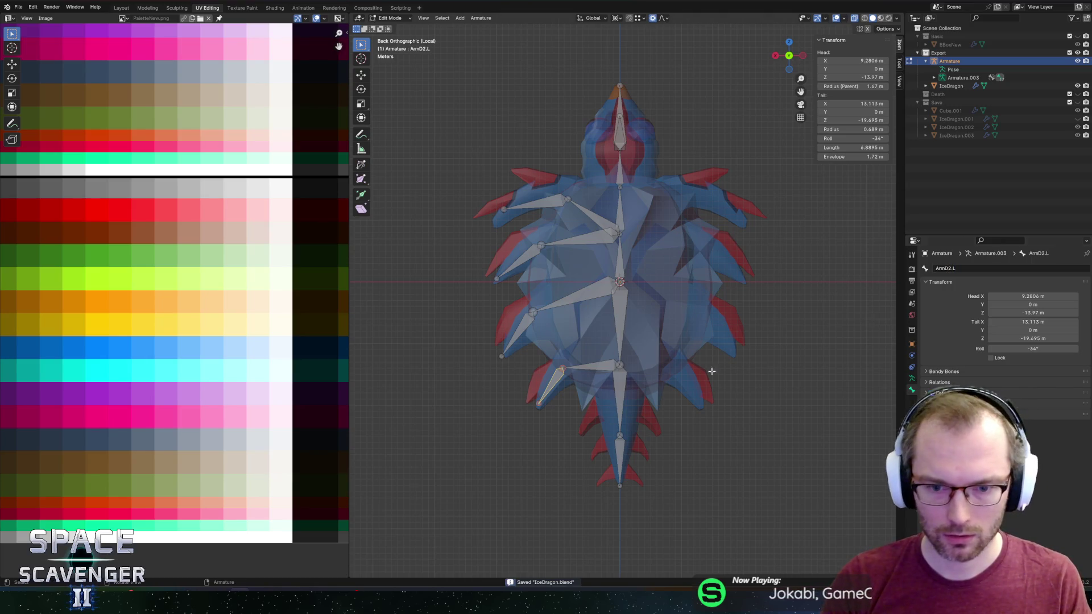
pyautogui.press('a')
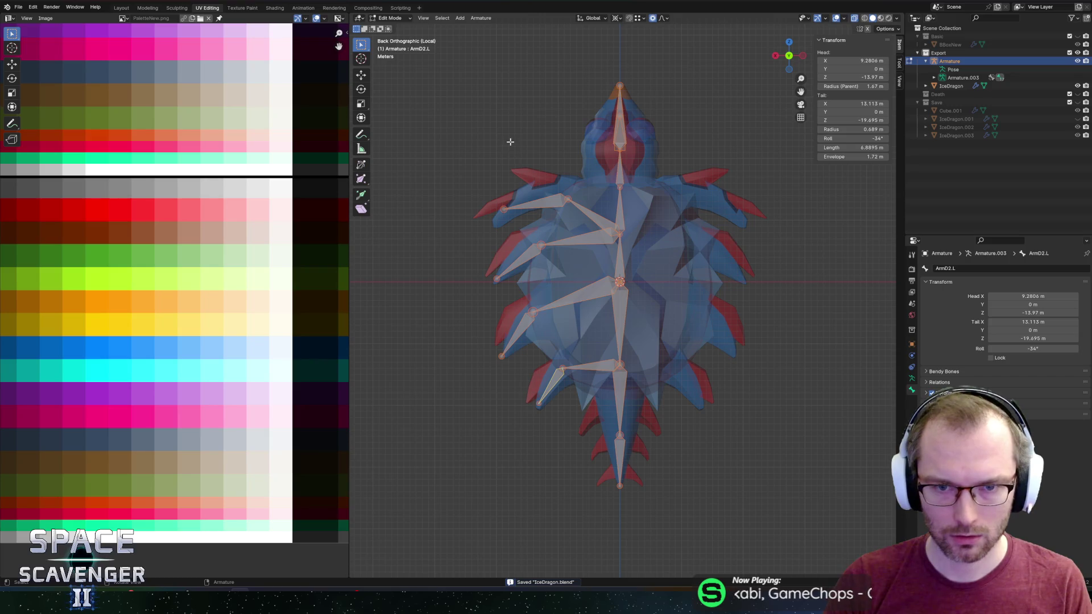
pyautogui.click(480, 18)
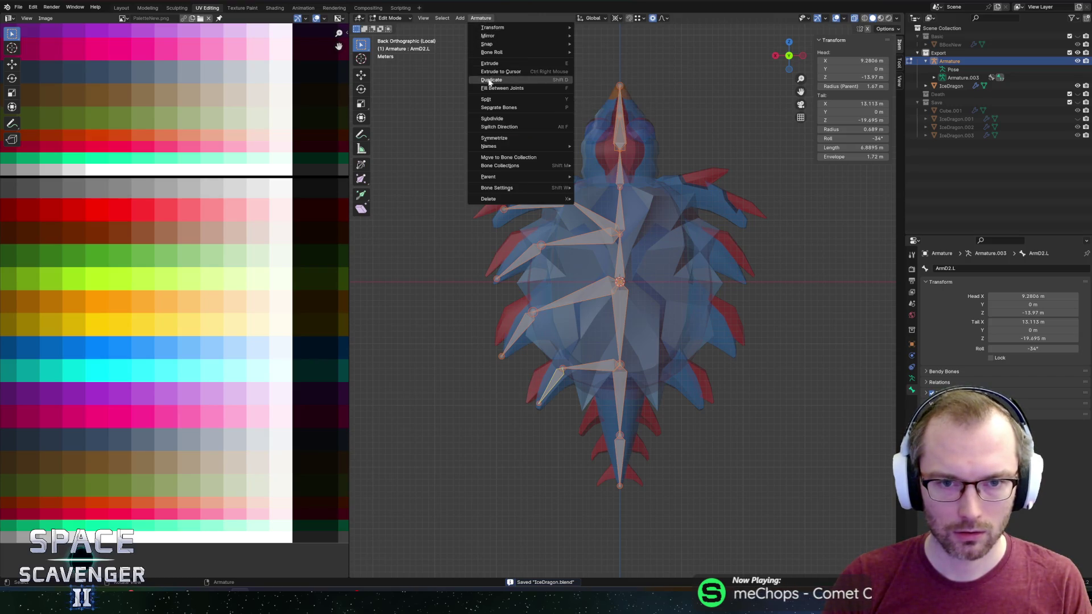
pyautogui.click(777, 56)
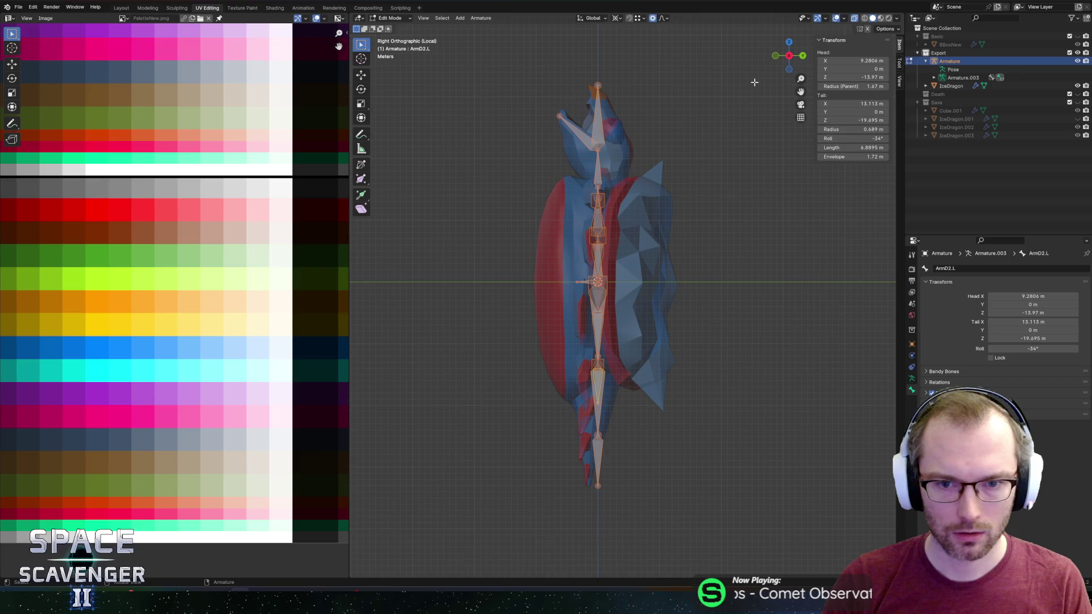
pyautogui.click(788, 42)
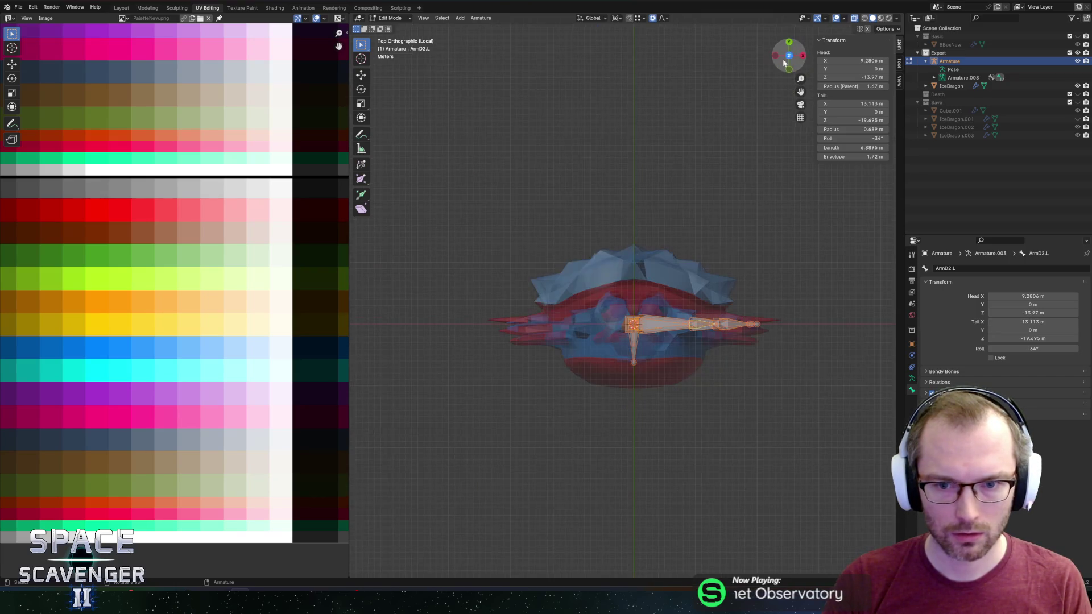
pyautogui.moveTo(751, 215)
pyautogui.mouseDown()
pyautogui.moveTo(753, 195)
pyautogui.moveTo(750, 231)
pyautogui.moveTo(726, 266)
pyautogui.moveTo(740, 237)
pyautogui.moveTo(707, 239)
pyautogui.moveTo(675, 283)
pyautogui.moveTo(688, 312)
pyautogui.moveTo(731, 256)
pyautogui.moveTo(712, 256)
pyautogui.moveTo(714, 271)
pyautogui.mouseUp()
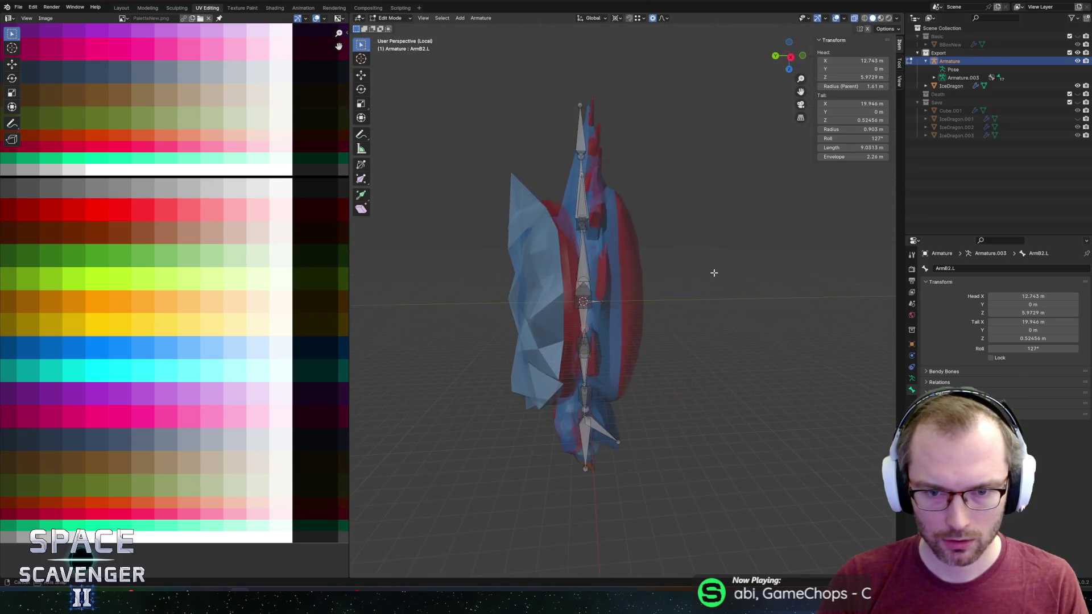
# Shift the ArmB2.L bone along global Y to sit inside the mesh
pyautogui.moveTo(655, 290)
pyautogui.mouseDown()
pyautogui.moveTo(654, 258)
pyautogui.moveTo(648, 292)
pyautogui.moveTo(678, 292)
pyautogui.moveTo(637, 304)
pyautogui.mouseUp()
pyautogui.press('[')
pyautogui.press(']')
pyautogui.press('g')
pyautogui.press('y')
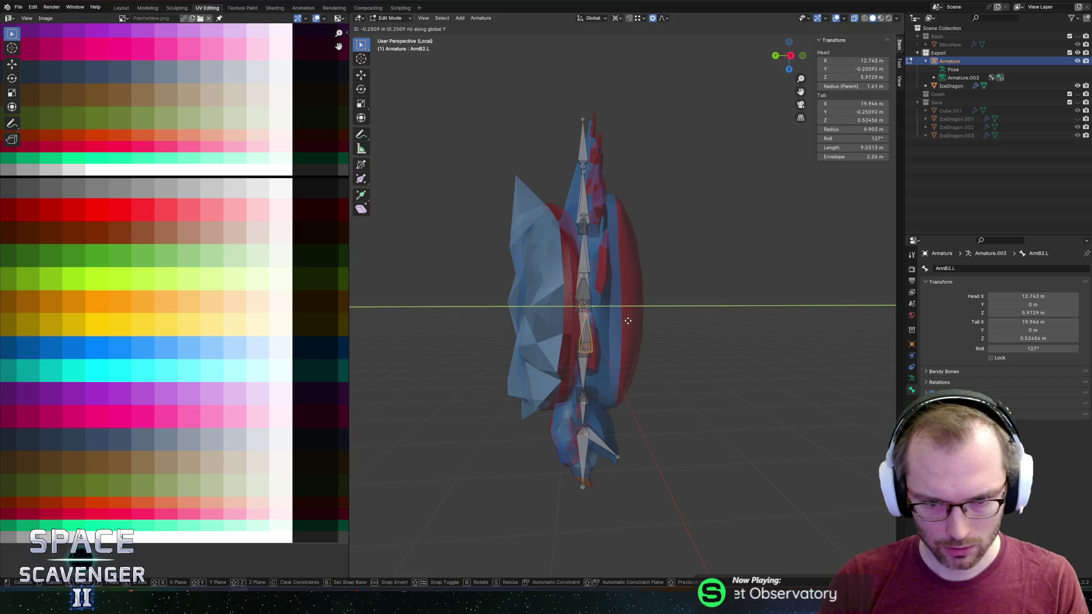
pyautogui.click(631, 321)
# Turn off X-ray, move ArmC2.L to Y -1.9744 m and its top joint to -2.4296 m
pyautogui.moveTo(608, 268); pyautogui.dragTo(599, 267)
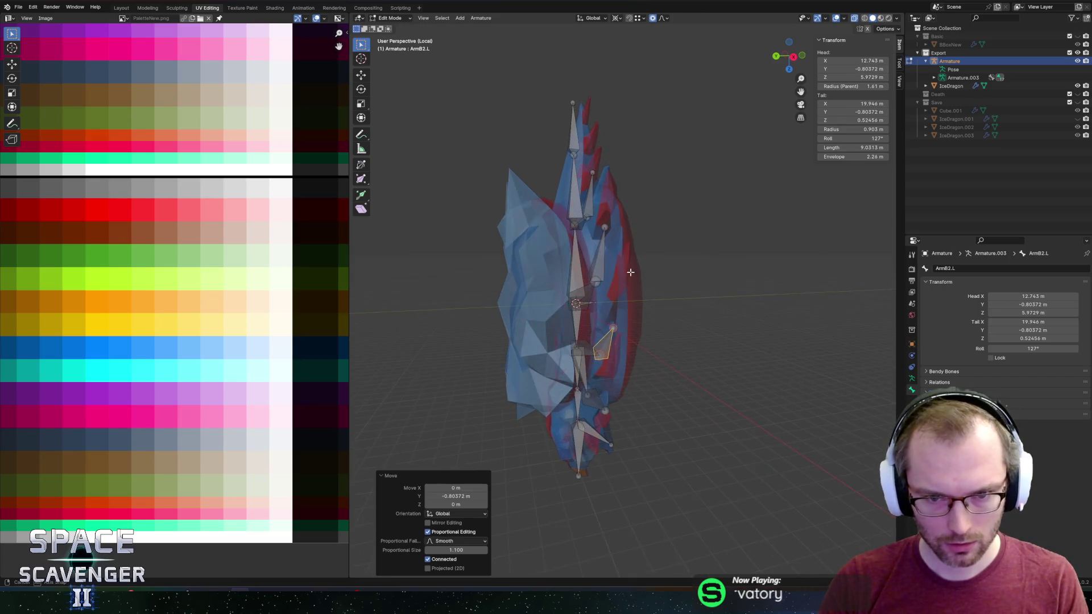
pyautogui.hotkey('alt', 'z')
pyautogui.click(599, 267)
pyautogui.click(599, 267)
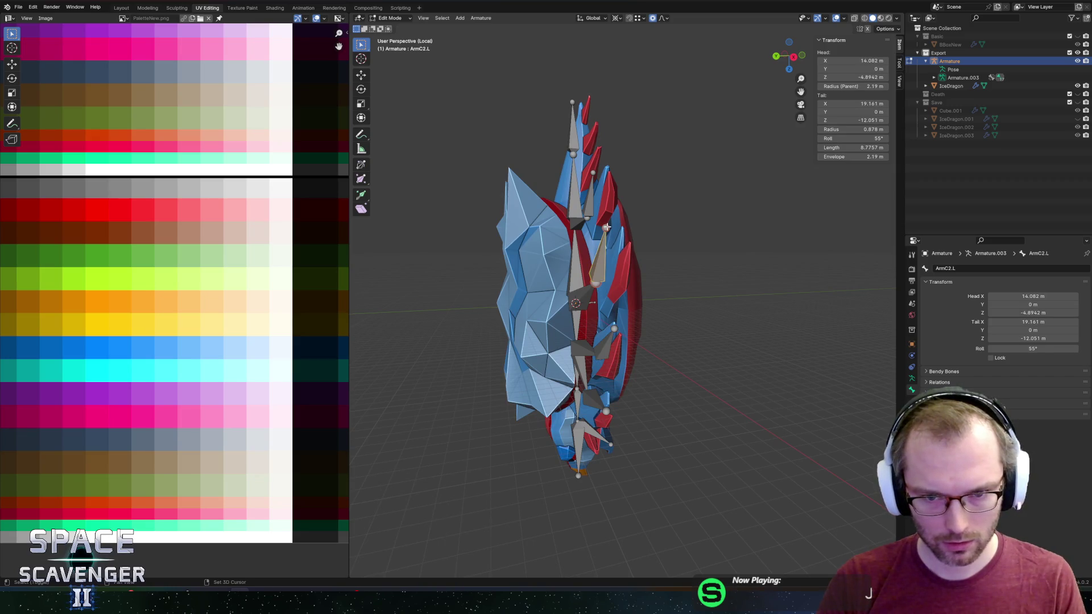
pyautogui.hscroll(-5, 652, 227)
pyautogui.press('g')
pyautogui.press('y')
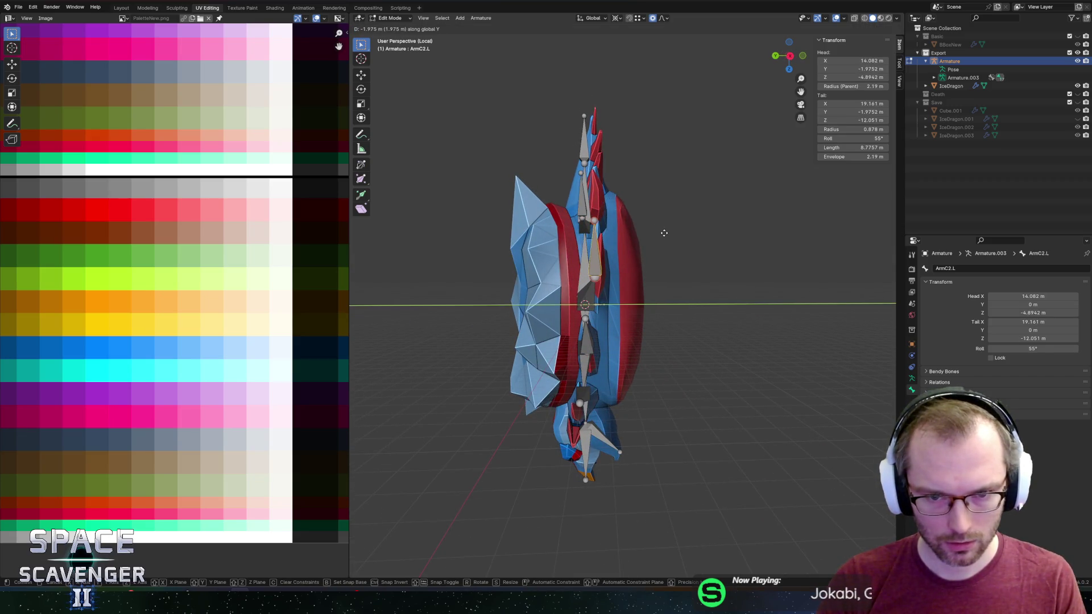
pyautogui.click(660, 233)
pyautogui.click(599, 223)
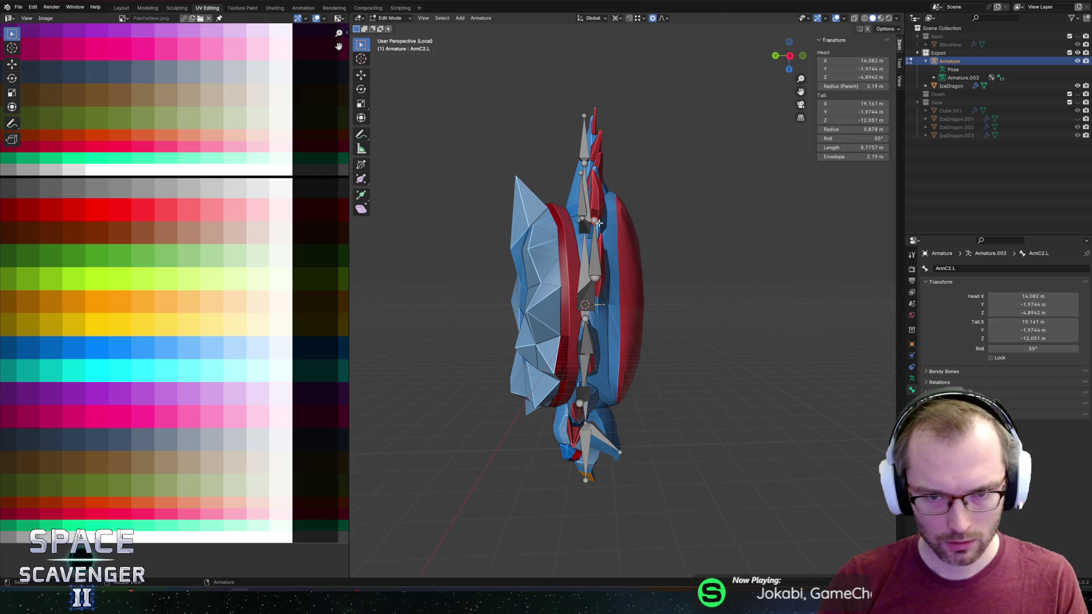
pyautogui.press('g')
pyautogui.press('y')
pyautogui.click(600, 226)
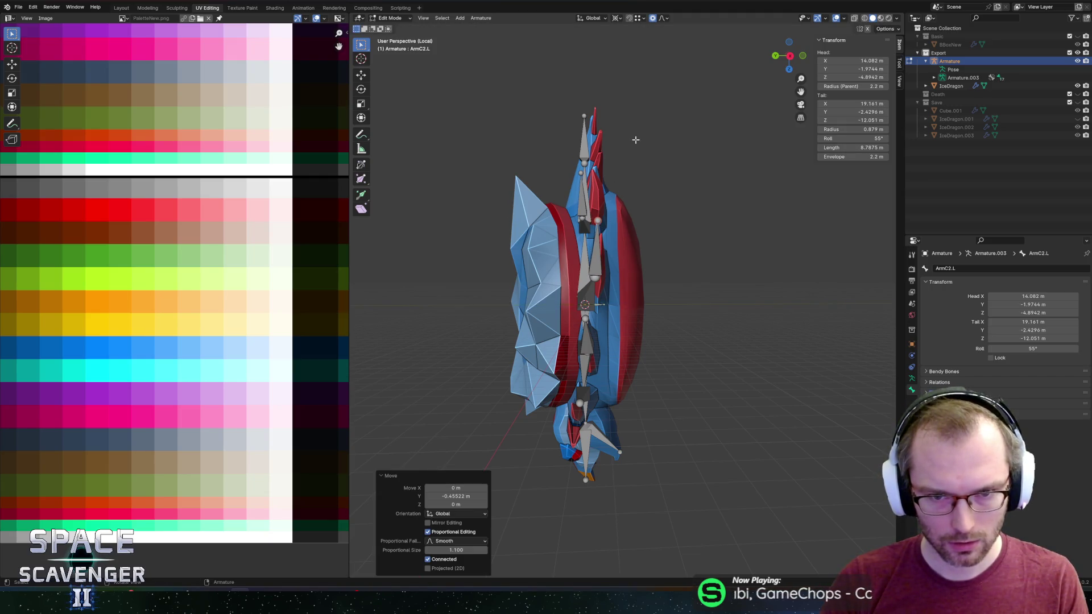
# Move the ArmD2.L bone to Y -1.5542 m and shift the joint above it along Y
pyautogui.scroll(3, 618, 226)
pyautogui.click(619, 226)
pyautogui.hscroll(5, 632, 238)
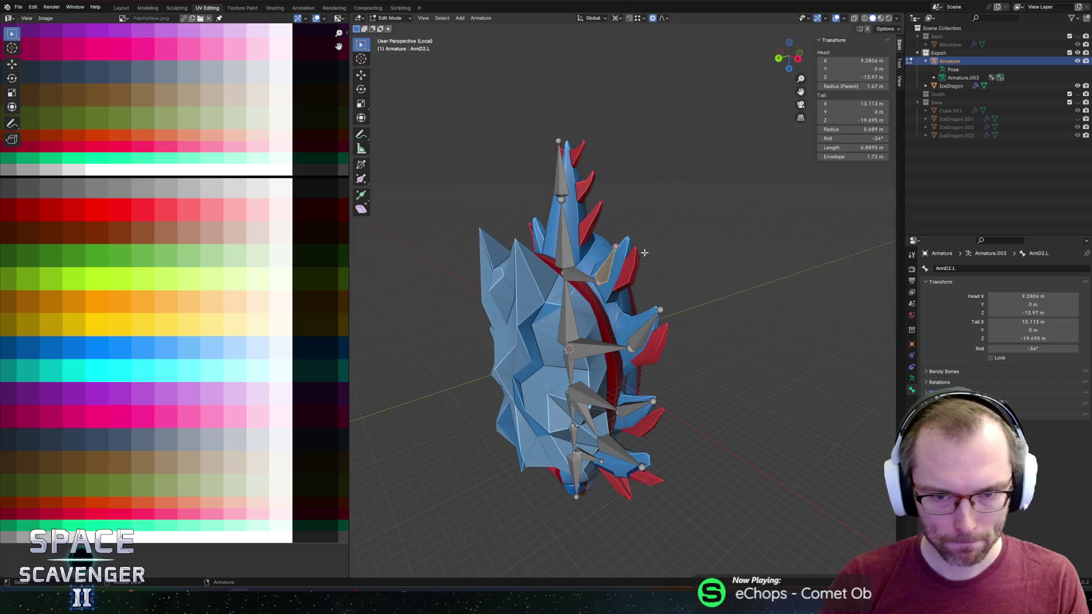
pyautogui.hscroll(-5, 609, 256)
pyautogui.press('g')
pyautogui.press('y')
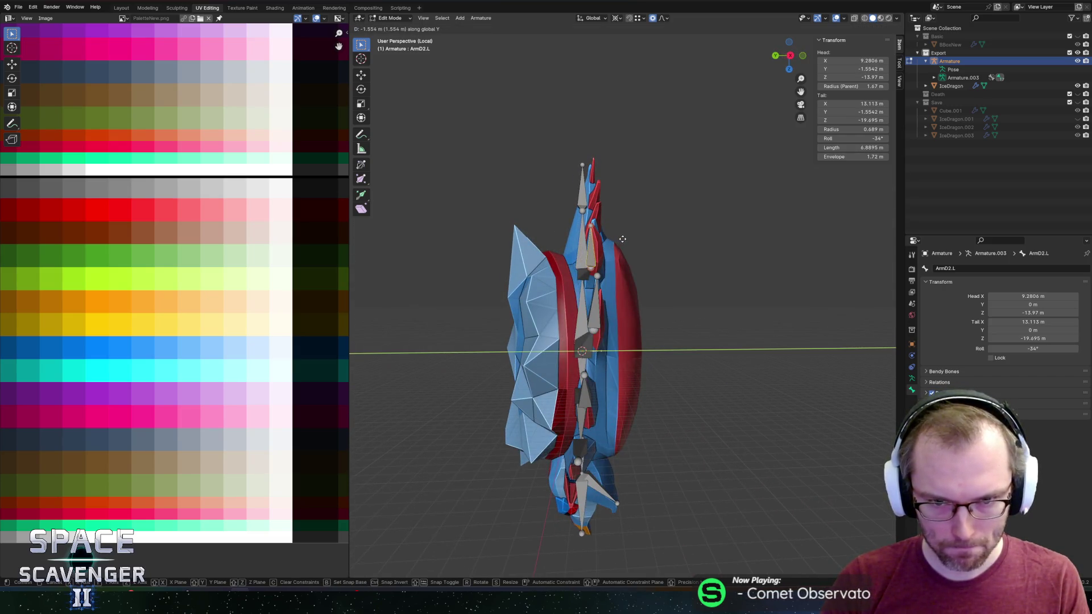
pyautogui.click(617, 229)
pyautogui.click(588, 225)
pyautogui.press('g')
pyautogui.press('y')
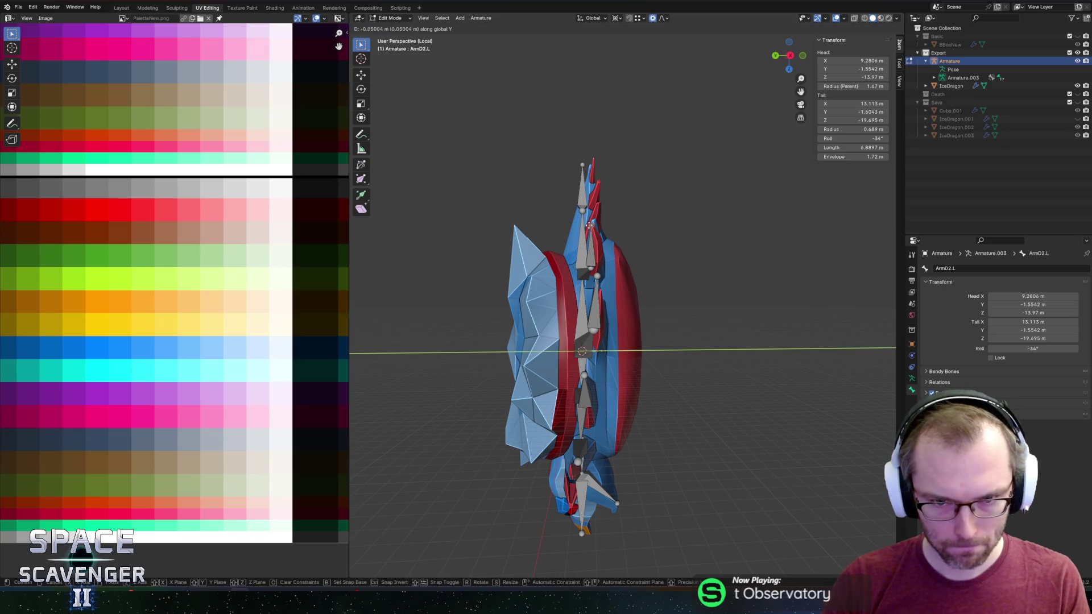
pyautogui.click(591, 226)
# Shift the Tail2 bone's tip along global Y into the mesh
pyautogui.scroll(2, 684, 191)
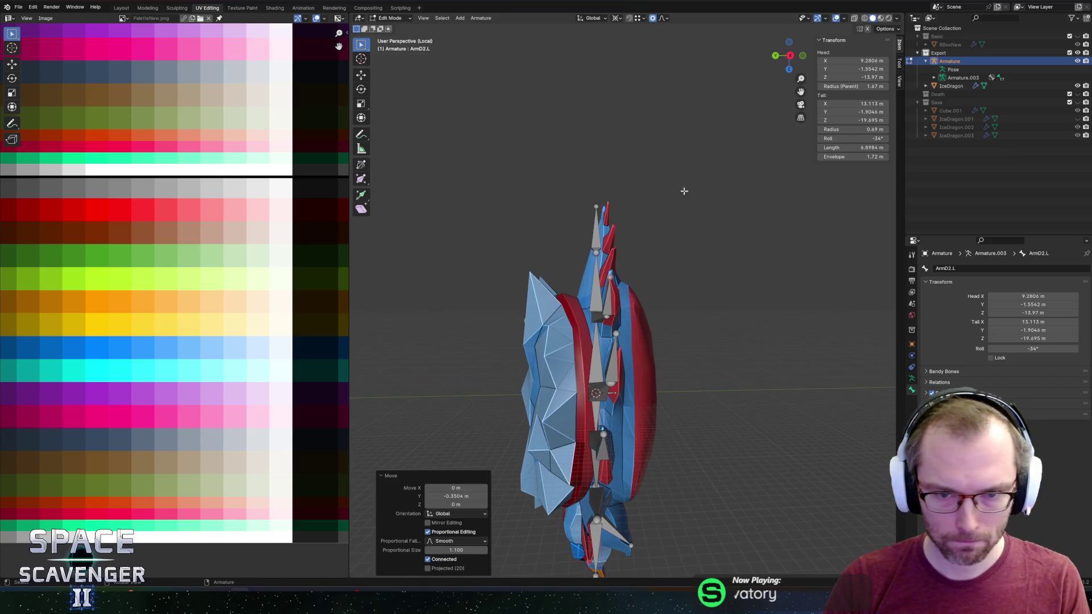
pyautogui.click(593, 252)
pyautogui.click(594, 206)
pyautogui.press('g')
pyautogui.press('y')
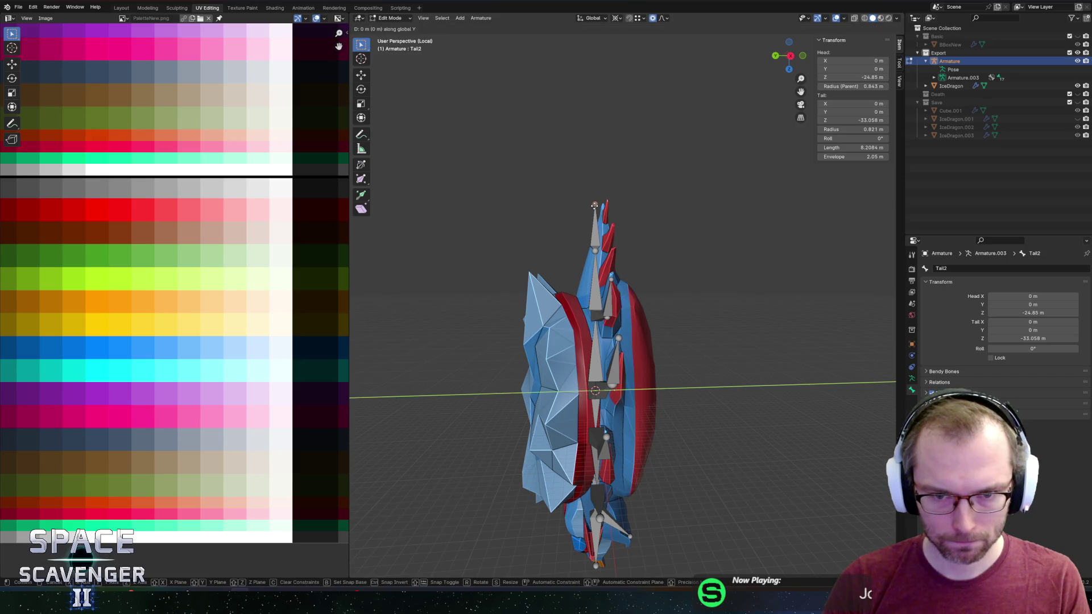
pyautogui.click(599, 228)
pyautogui.click(596, 320)
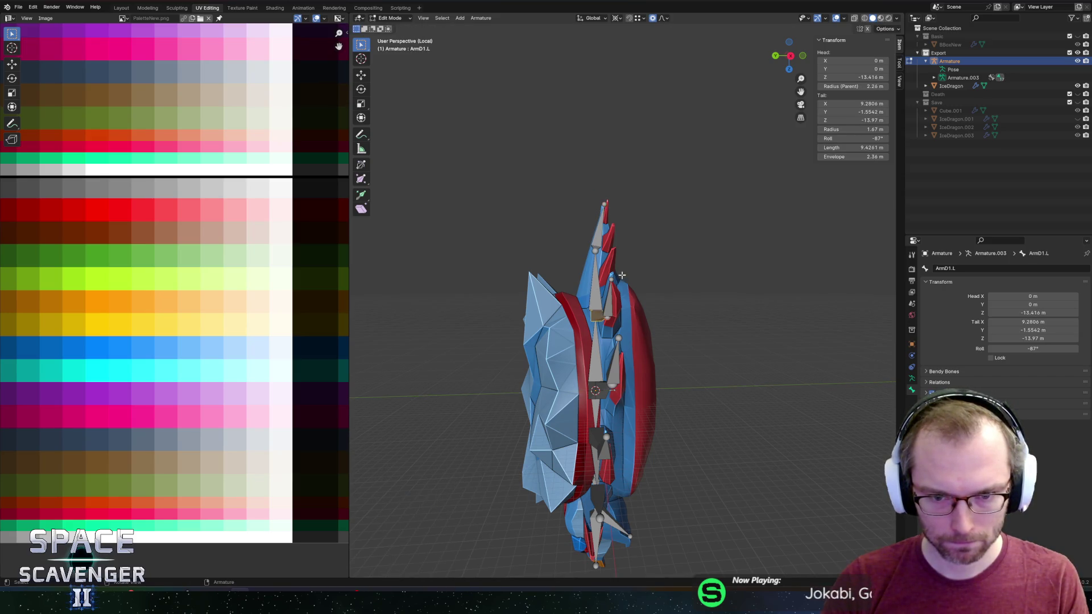
pyautogui.scroll(5, 591, 313)
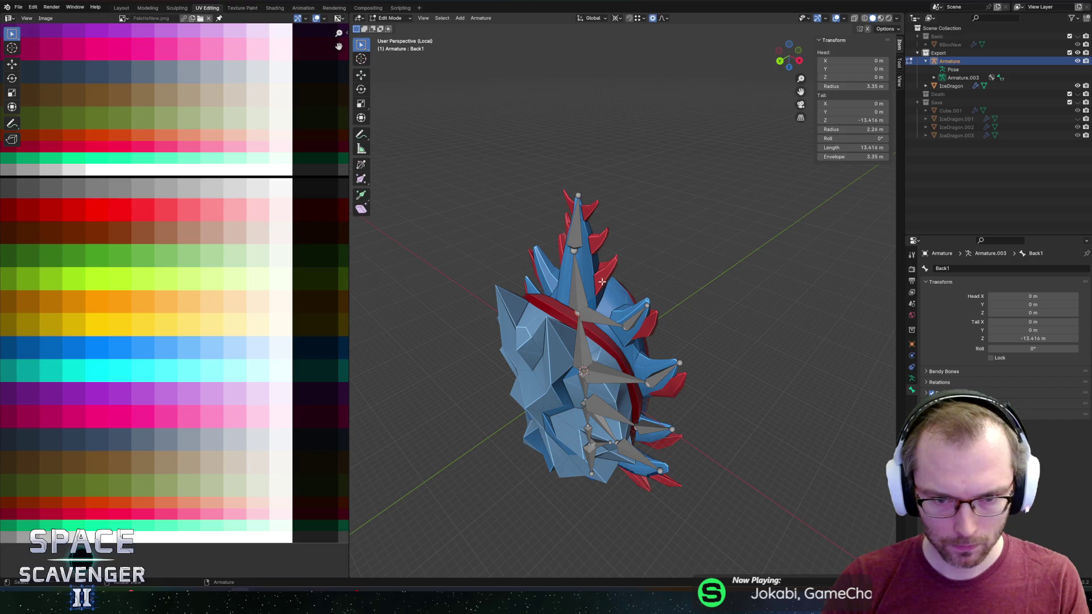
# Nudge the Back1 bone's tail along the Y axis
pyautogui.press('g')
pyautogui.press('y')
pyautogui.click(600, 258)
pyautogui.moveTo(600, 258)
pyautogui.mouseDown()
pyautogui.moveTo(641, 178)
pyautogui.moveTo(690, 156)
pyautogui.moveTo(641, 220)
pyautogui.moveTo(598, 243)
pyautogui.moveTo(687, 246)
pyautogui.moveTo(625, 238)
pyautogui.moveTo(565, 251)
pyautogui.moveTo(498, 163)
pyautogui.moveTo(637, 170)
pyautogui.moveTo(654, 181)
pyautogui.moveTo(685, 171)
pyautogui.moveTo(519, 258)
pyautogui.mouseUp()
pyautogui.scroll(4, 607, 217)
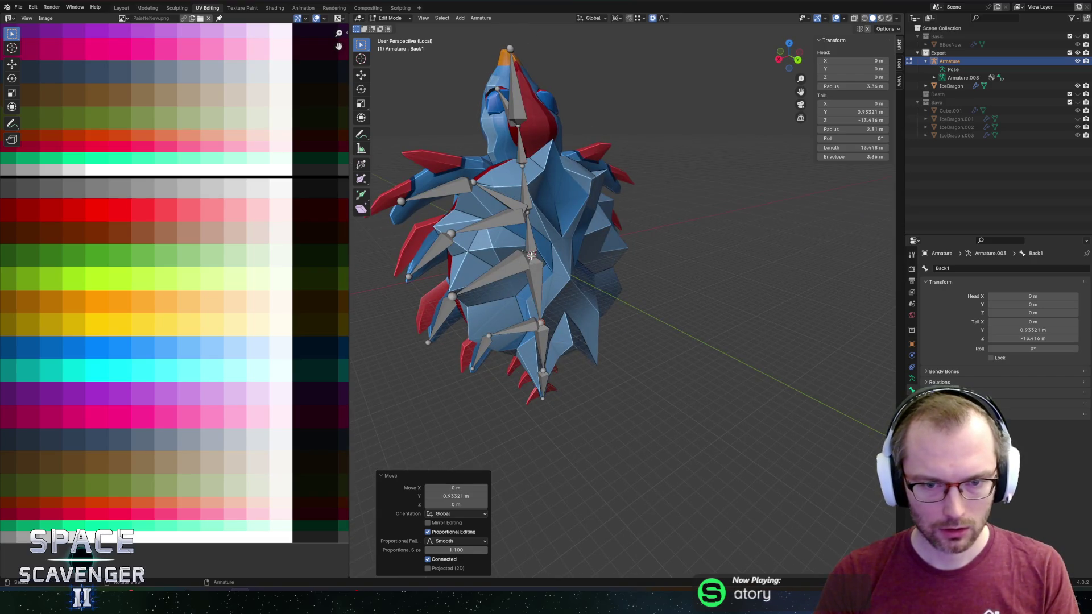
# Create a new bone from the body centre extending 11.191 m along Y
pyautogui.hotkey('shift', 'a')
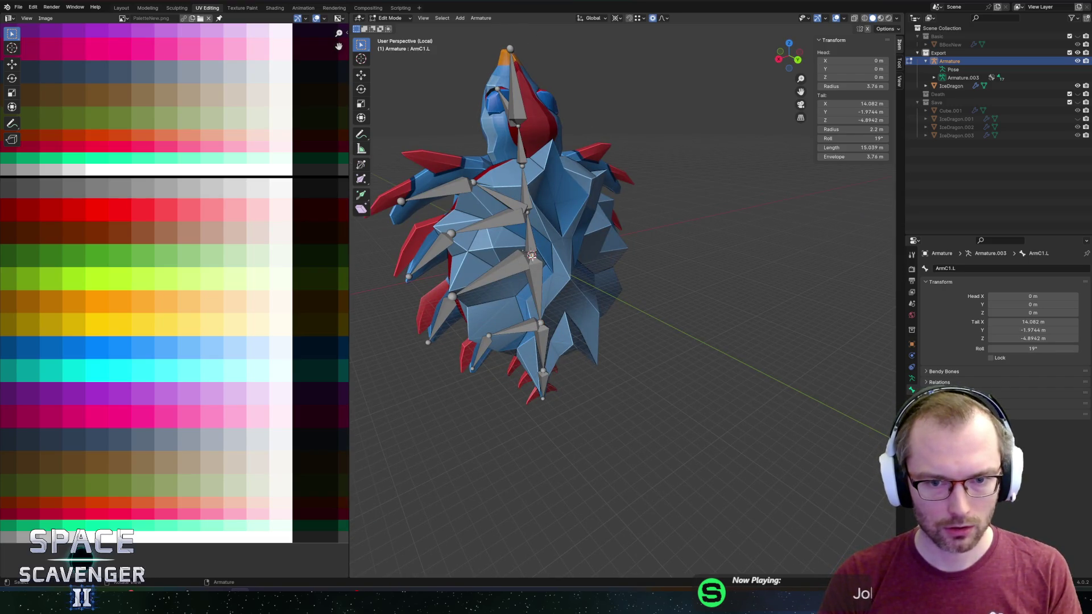
pyautogui.hotkey('ctrl', 'z')
pyautogui.hotkey('shift', 'd')
pyautogui.press('y')
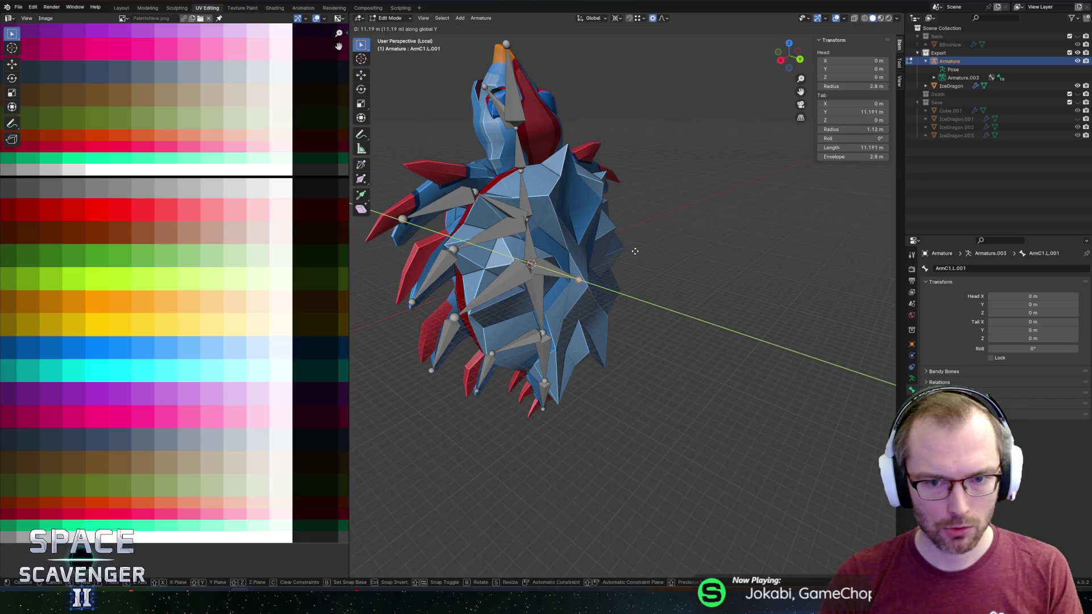
pyautogui.click(634, 250)
pyautogui.hscroll(5, 591, 217)
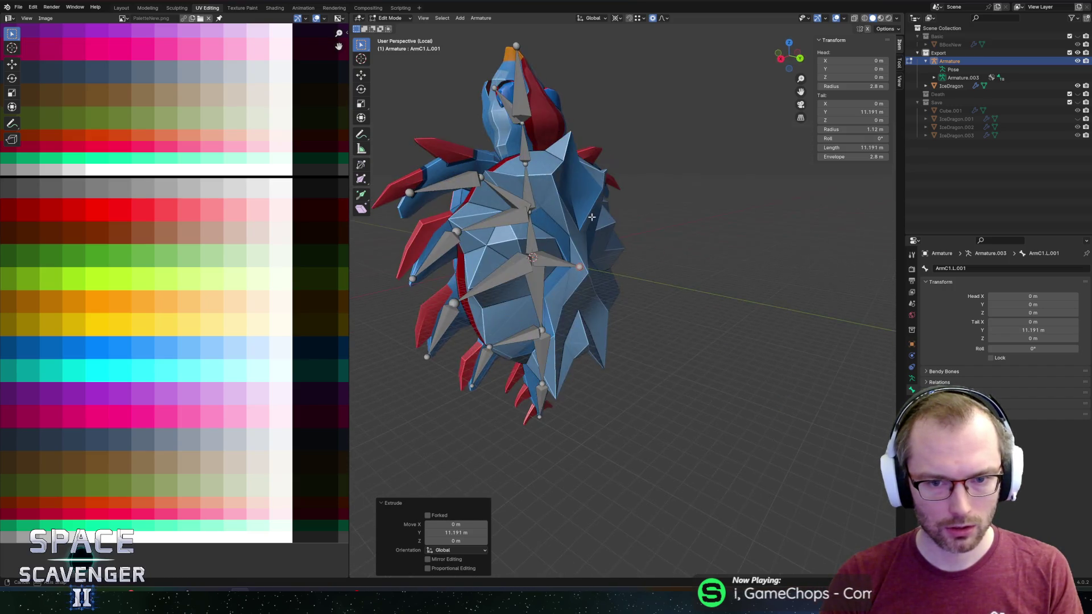
pyautogui.hscroll(3, 592, 217)
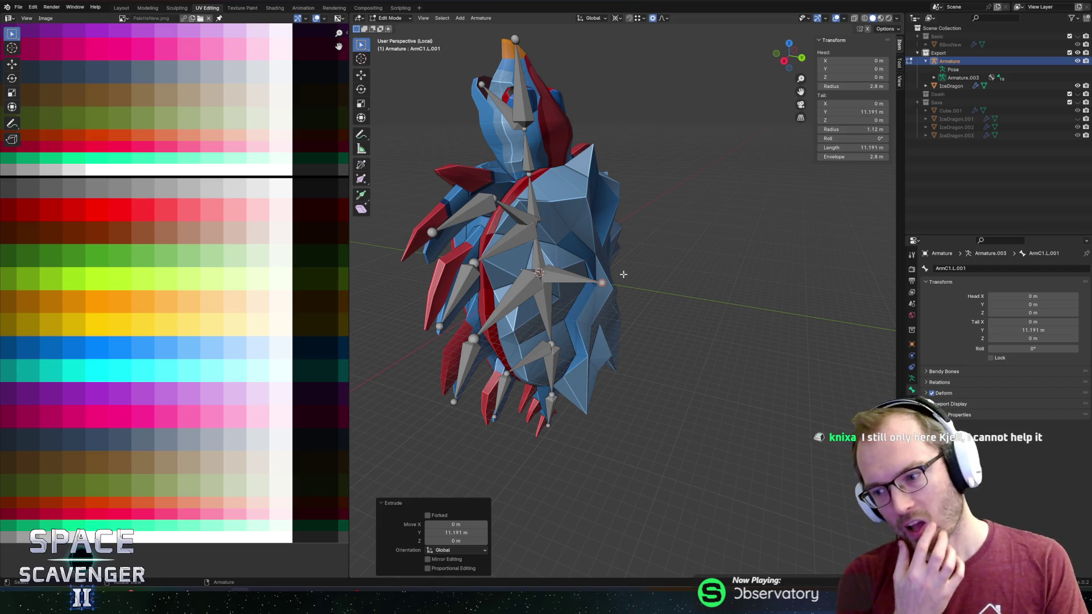
pyautogui.hscroll(5, 566, 220)
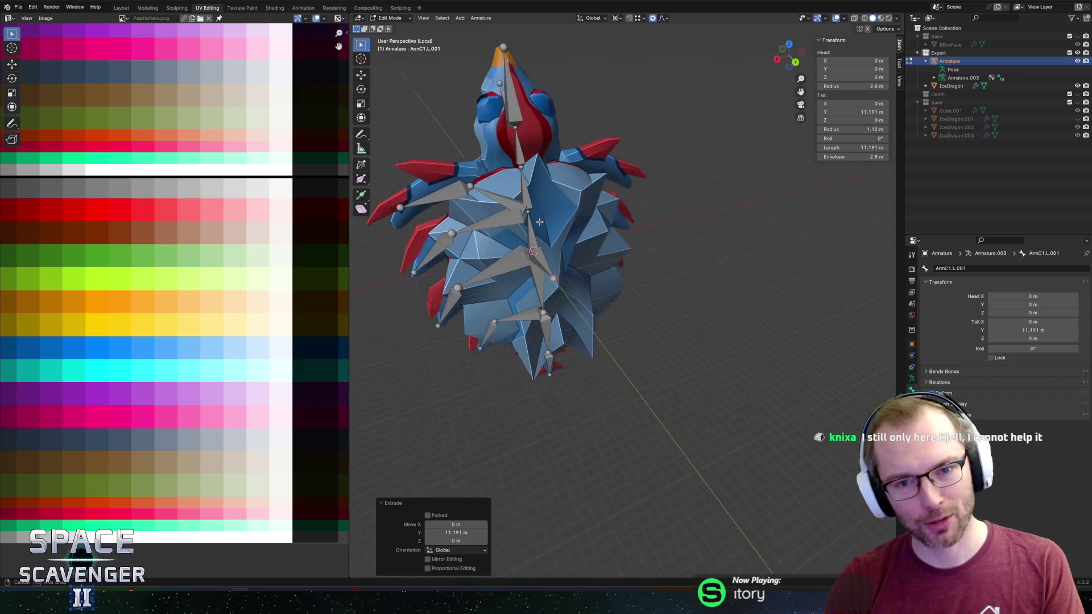
pyautogui.hscroll(5, 668, 216)
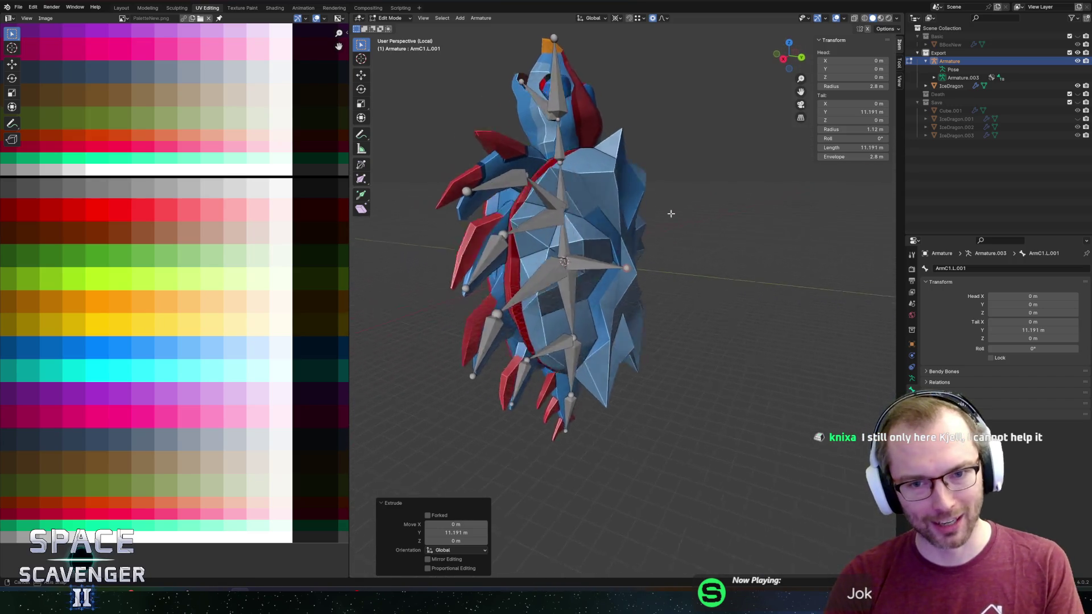
pyautogui.hscroll(-3, 674, 230)
pyautogui.scroll(4, 673, 231)
# Name the new bone Shell and frame the whole dragon in view
pyautogui.click(950, 268)
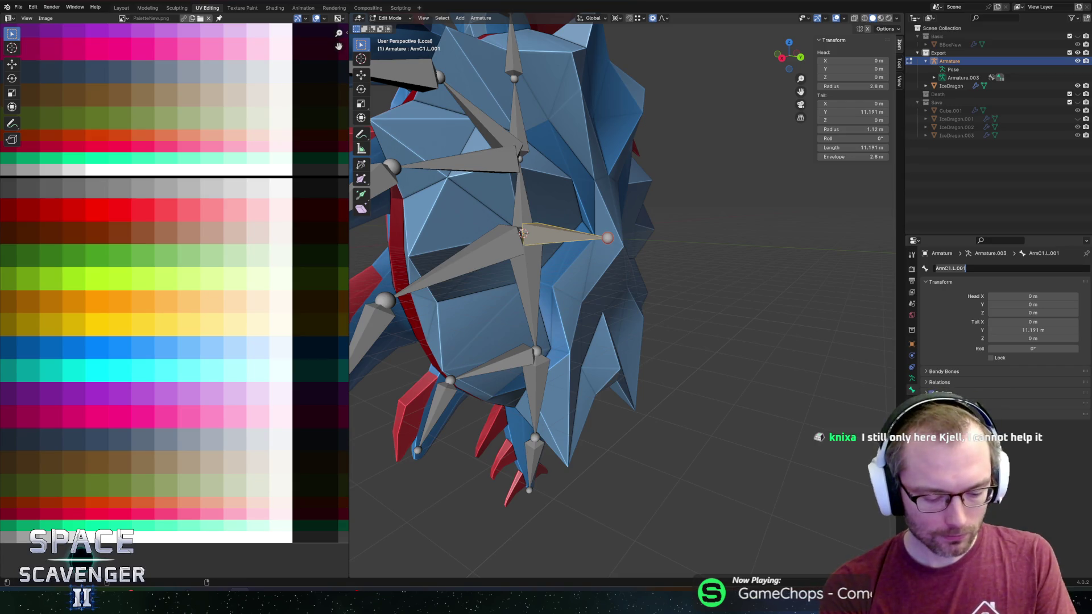
pyautogui.write('Shell')
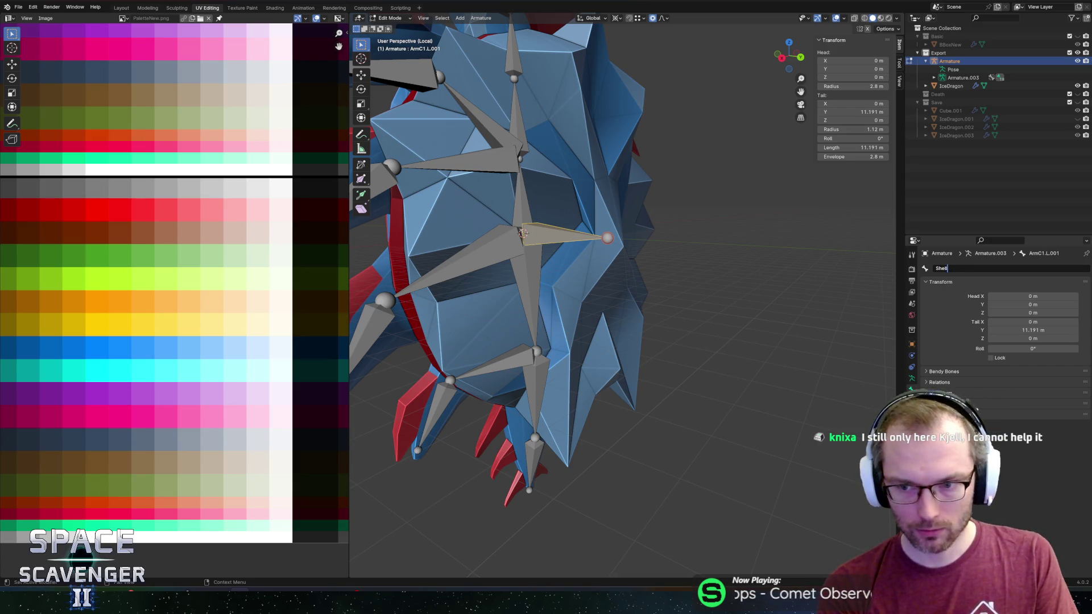
pyautogui.press('Return')
pyautogui.press('Home')
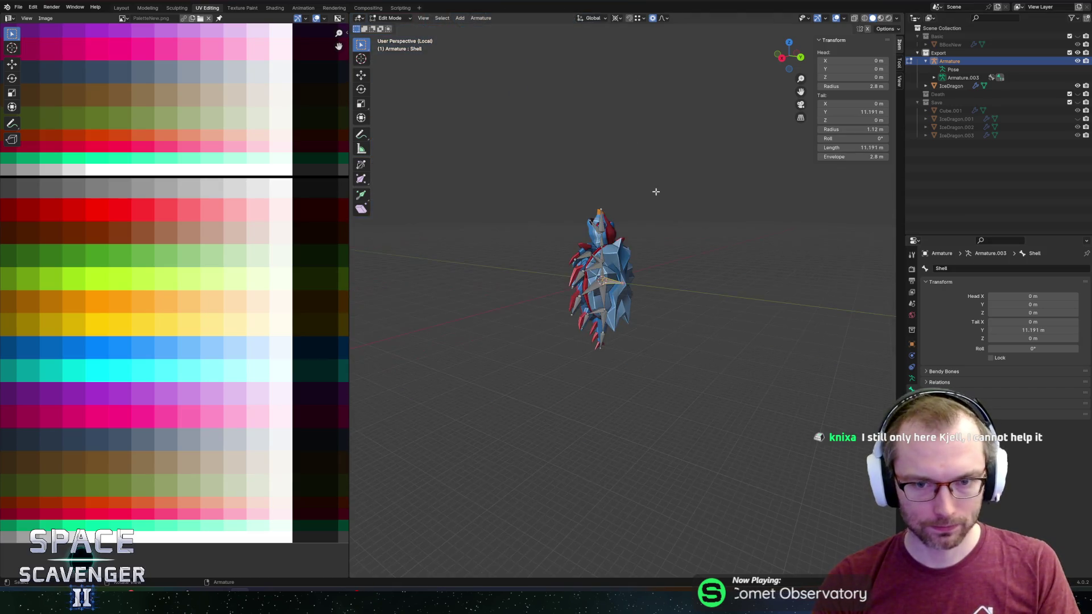
pyautogui.scroll(4, 564, 185)
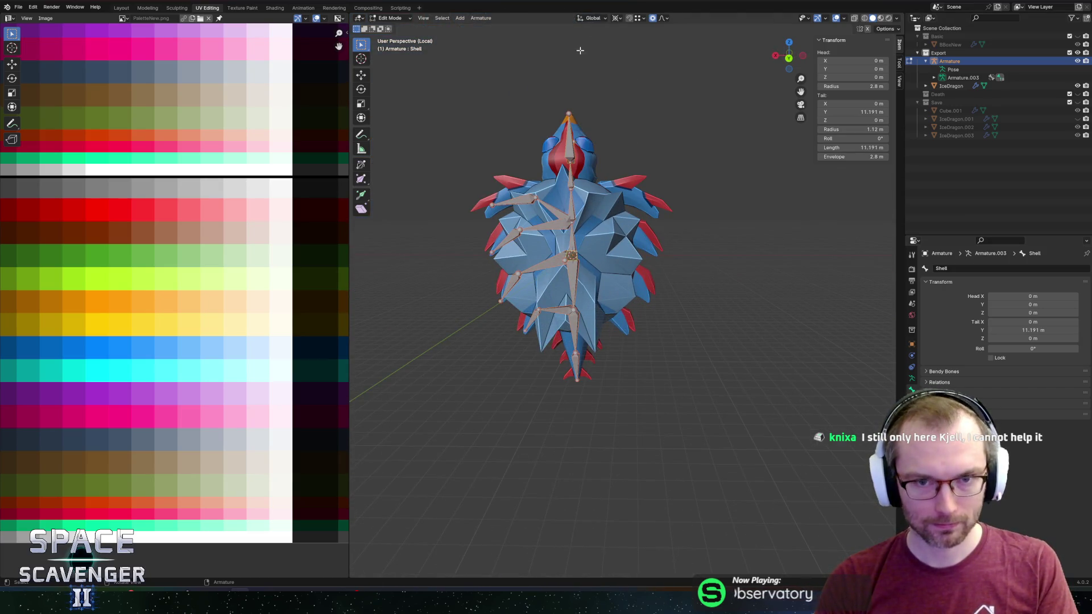
# Symmetrize the fin bone chains from -X to +X, then return to Object Mode
pyautogui.click(488, 18)
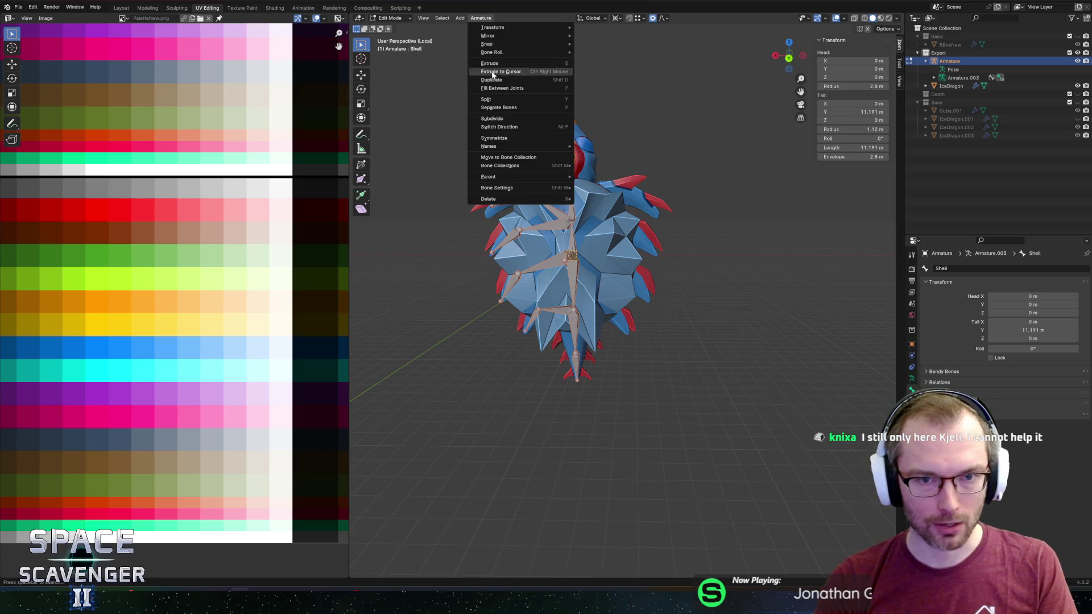
pyautogui.click(495, 128)
pyautogui.click(480, 18)
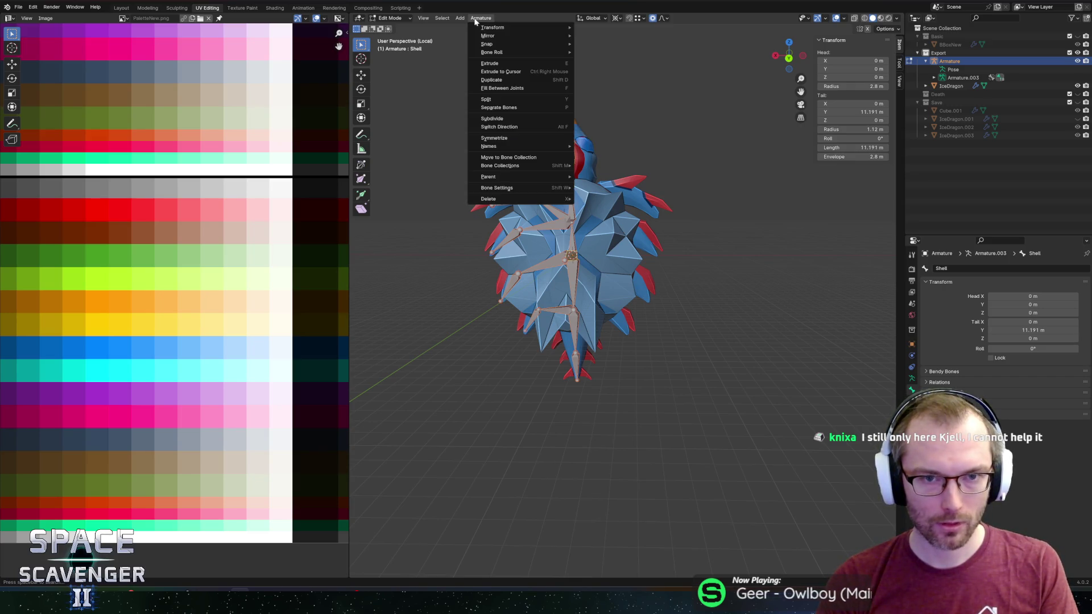
pyautogui.click(493, 138)
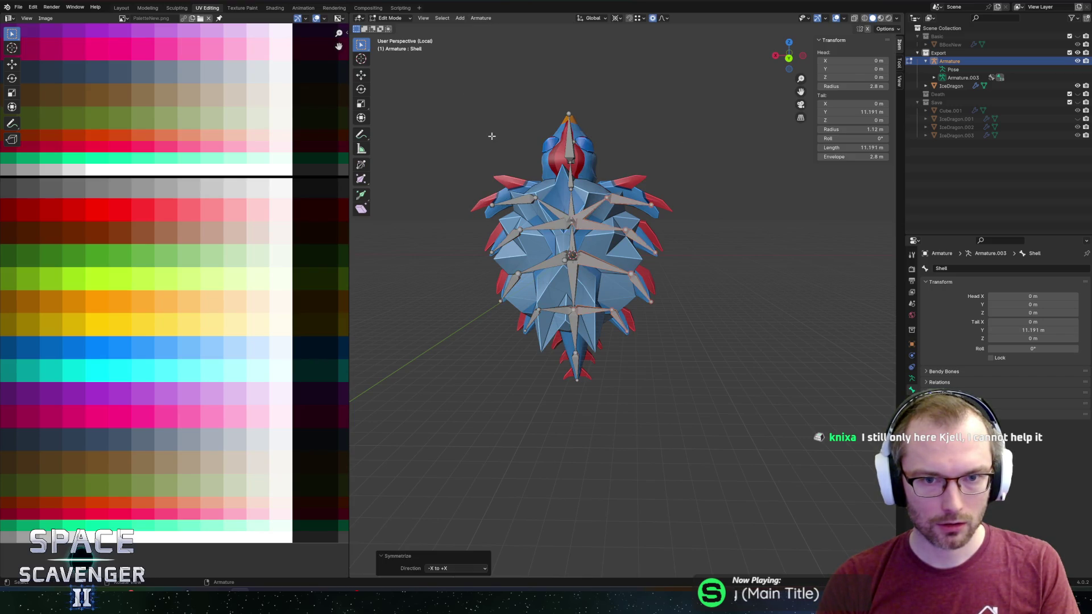
pyautogui.press('Tab')
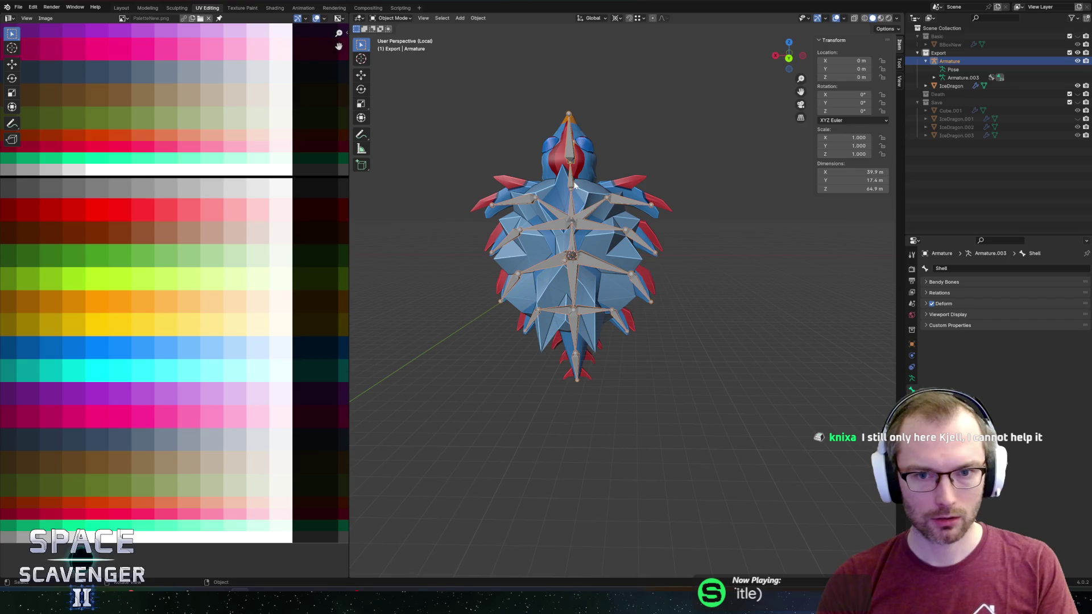
# Parent the IceDragon mesh to the armature with automatic weights
pyautogui.click(575, 188)
pyautogui.keyDown('shift'); pyautogui.click(568, 171); pyautogui.keyUp('shift')
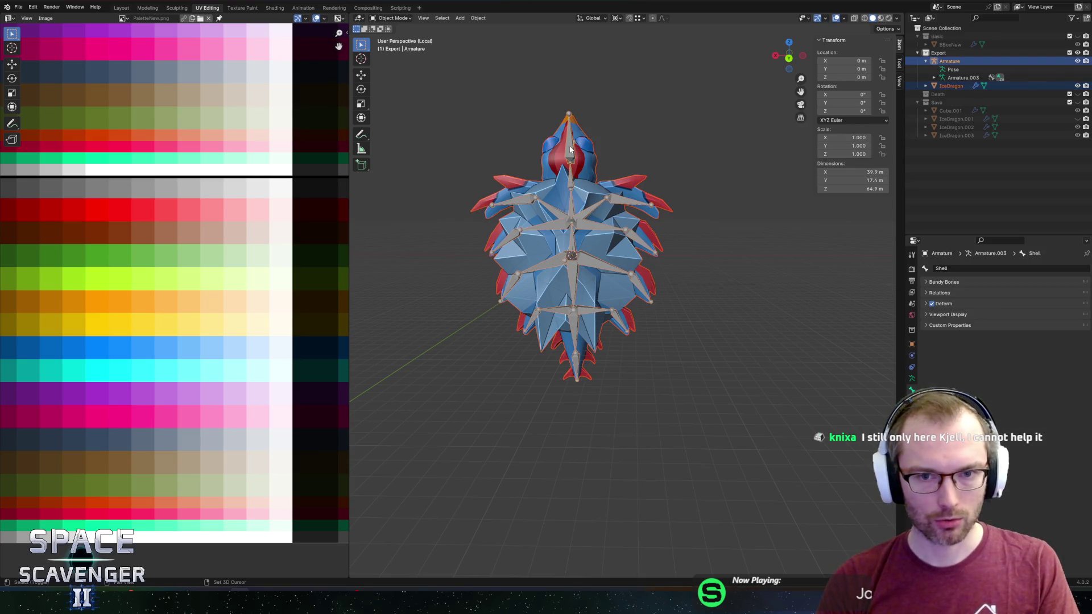
pyautogui.hotkey('ctrl', 'p')
pyautogui.click(640, 141)
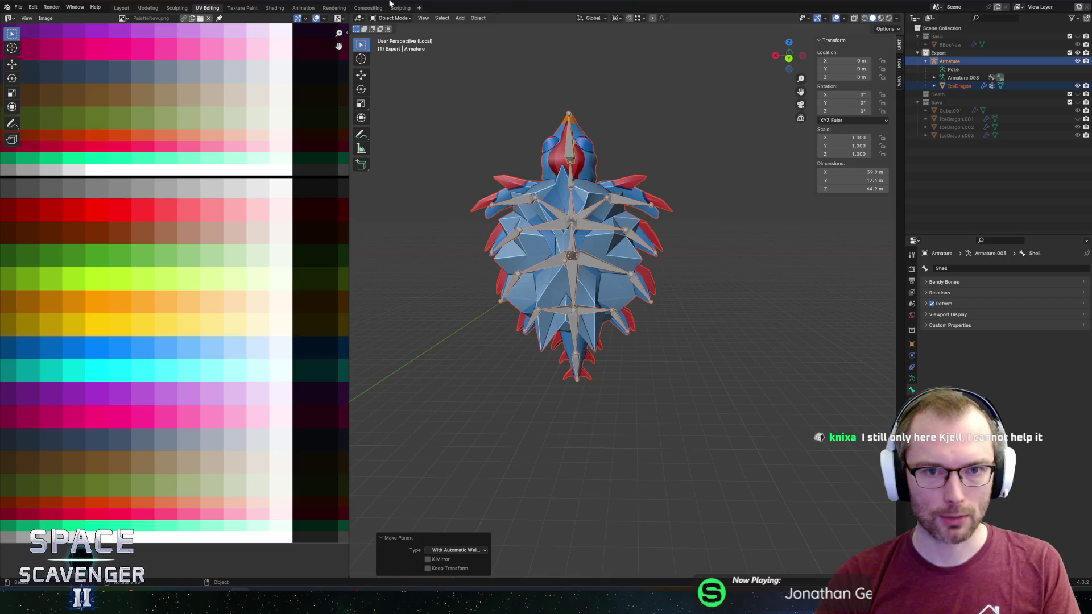
# In Pose Mode, test-rotate the Head1 and JawUpper bones, then undo the jaw rotation
pyautogui.click(393, 18)
pyautogui.click(571, 179)
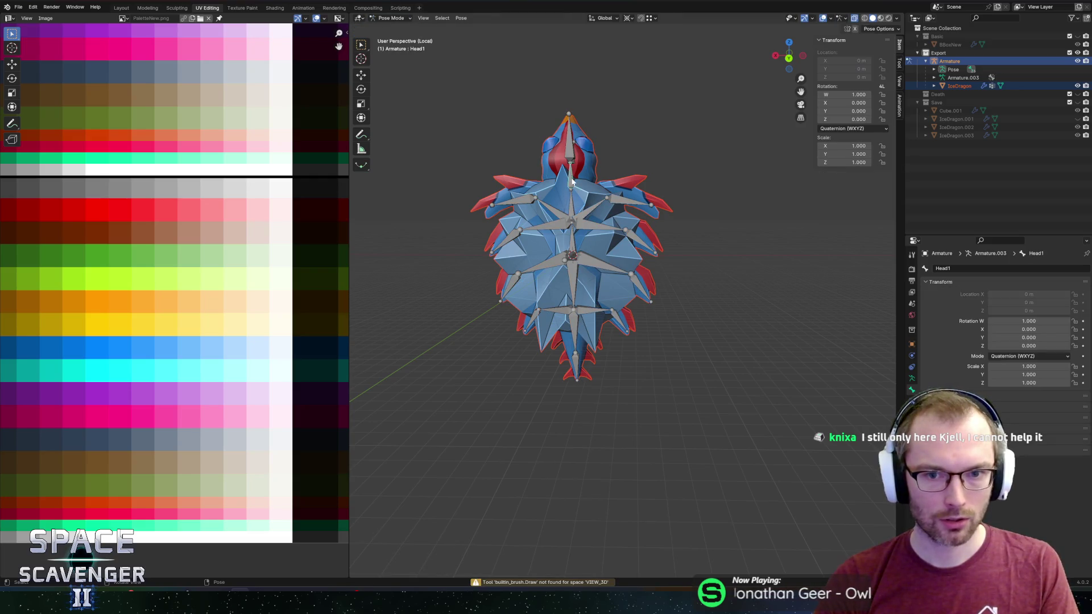
pyautogui.press('r')
pyautogui.press('y')
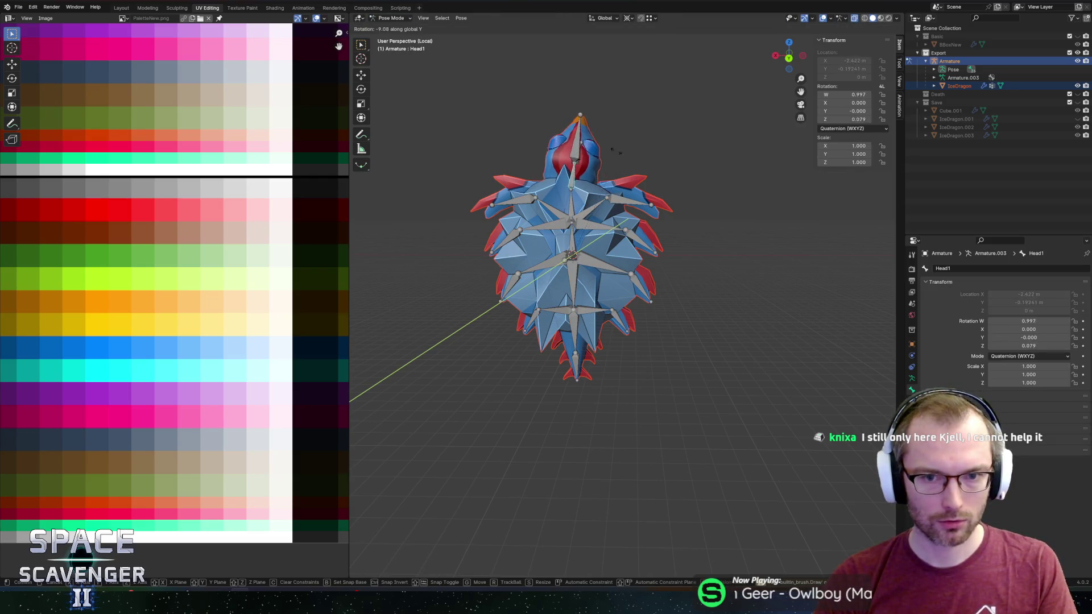
pyautogui.rightClick(560, 141)
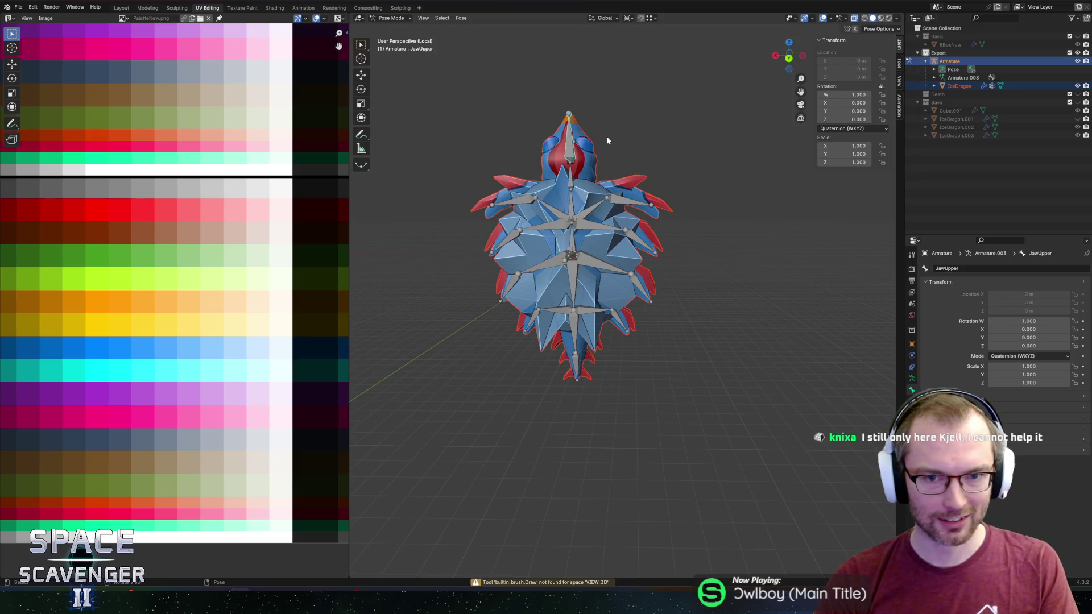
pyautogui.moveTo(607, 135); pyautogui.dragTo(710, 176)
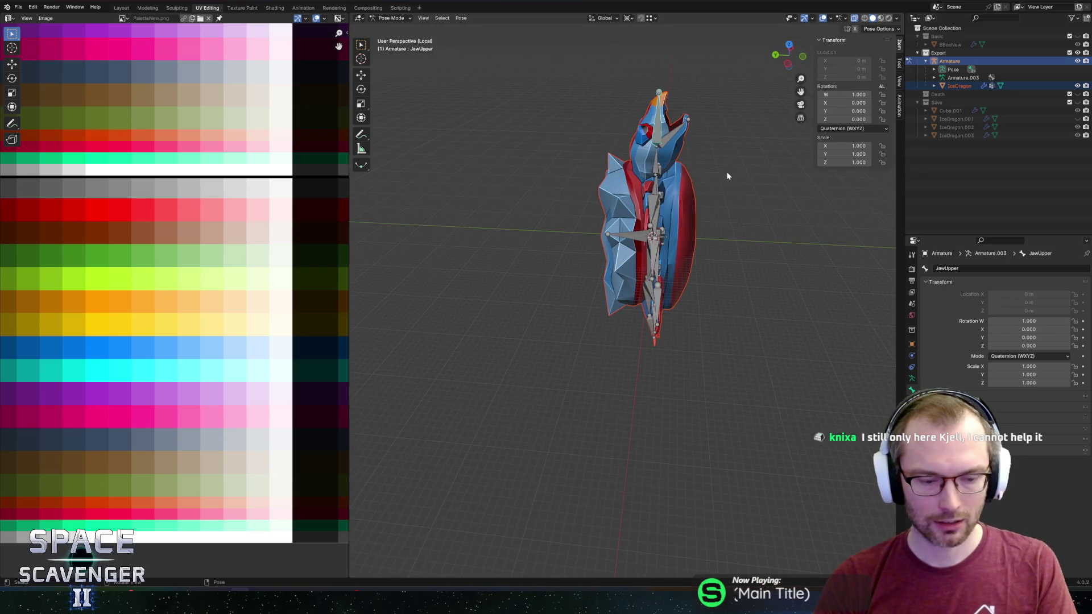
pyautogui.press('r')
pyautogui.press('x')
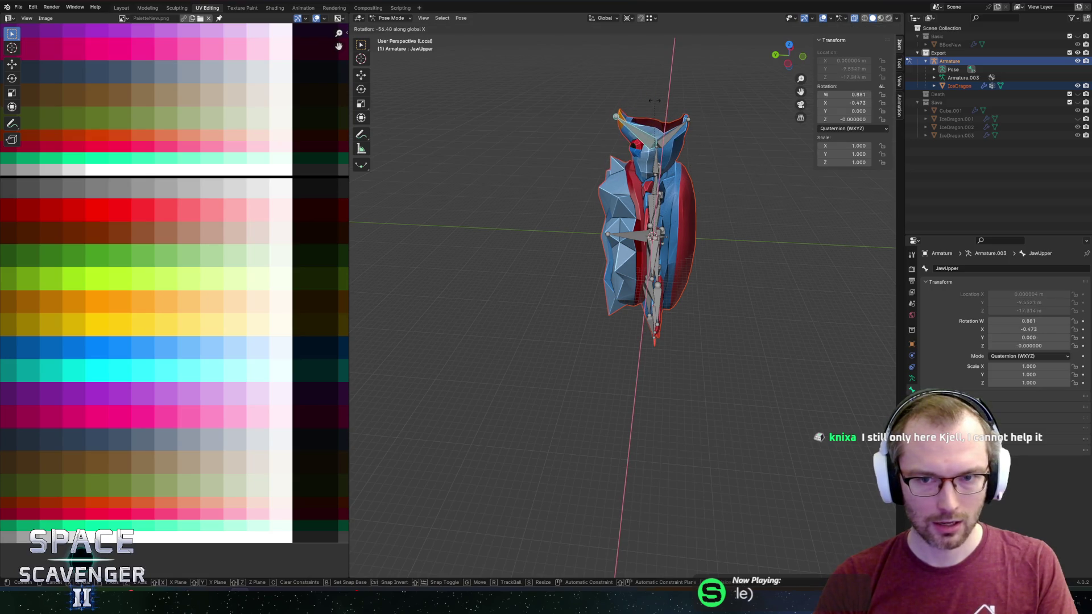
pyautogui.click(655, 100)
pyautogui.moveTo(653, 100)
pyautogui.mouseDown()
pyautogui.moveTo(649, 110)
pyautogui.moveTo(685, 123)
pyautogui.moveTo(659, 123)
pyautogui.moveTo(719, 121)
pyautogui.moveTo(681, 121)
pyautogui.moveTo(698, 122)
pyautogui.moveTo(583, 203)
pyautogui.mouseUp()
pyautogui.hotkey('ctrl', 'z')
pyautogui.hotkey('ctrl', 'z')
pyautogui.hotkey('ctrl', 'z')
# Trial-rotate ArmA2.L and Shell, cancel both, and leave Pose Mode for Object Mode
pyautogui.click(487, 202)
pyautogui.press('r')
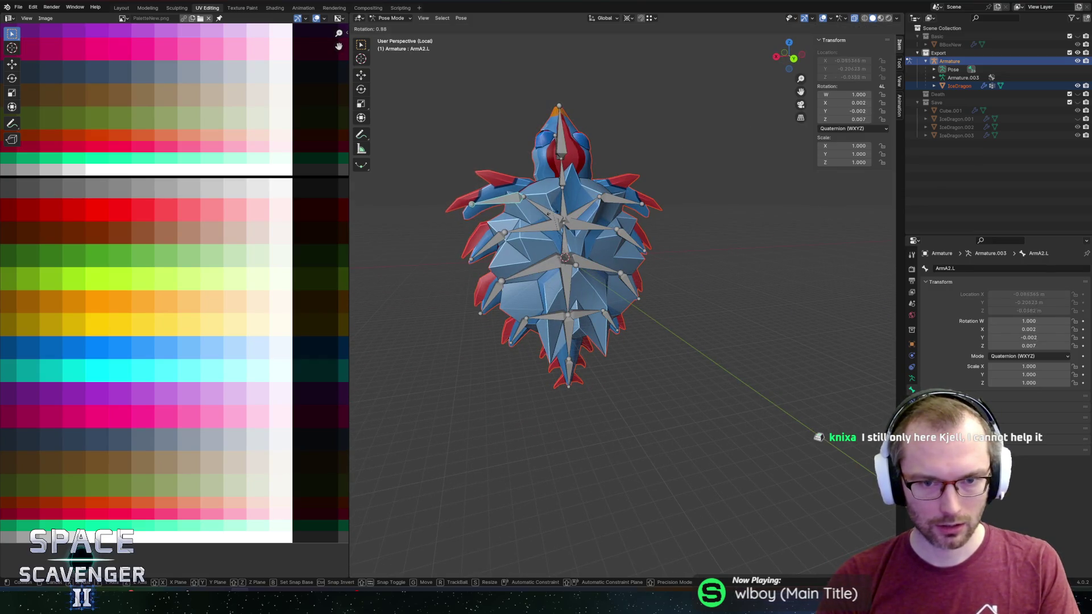
pyautogui.press('y')
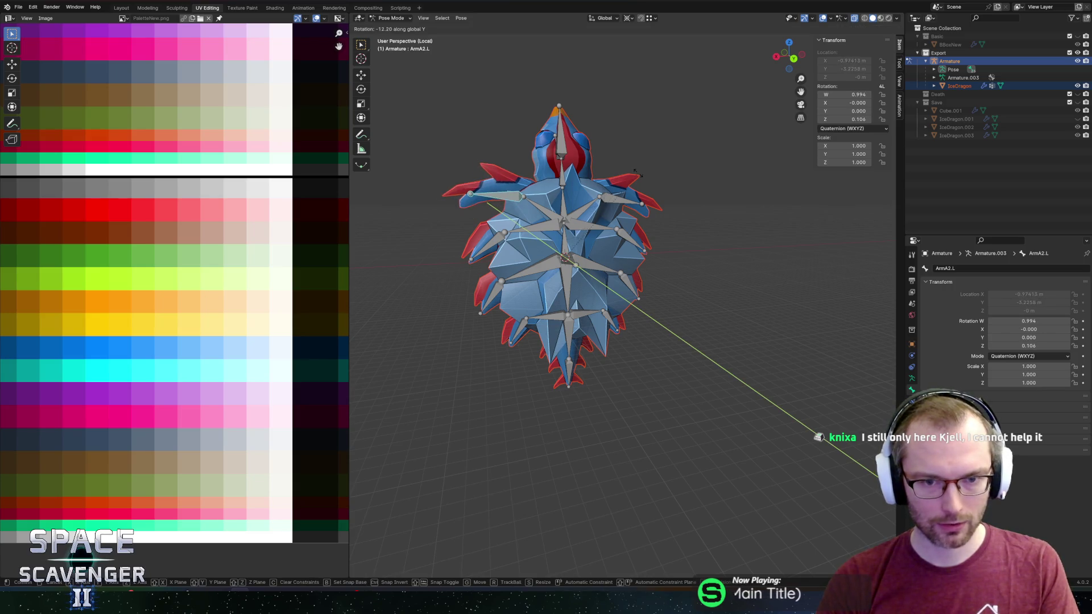
pyautogui.press('Escape')
pyautogui.hotkey('ctrl', 'z')
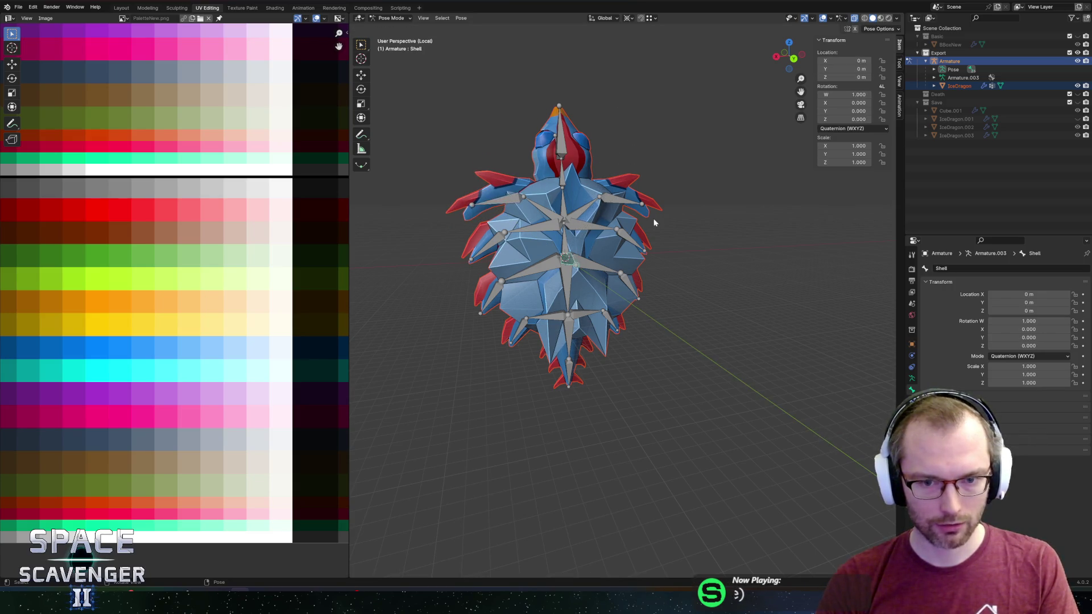
pyautogui.press('r')
pyautogui.press('z')
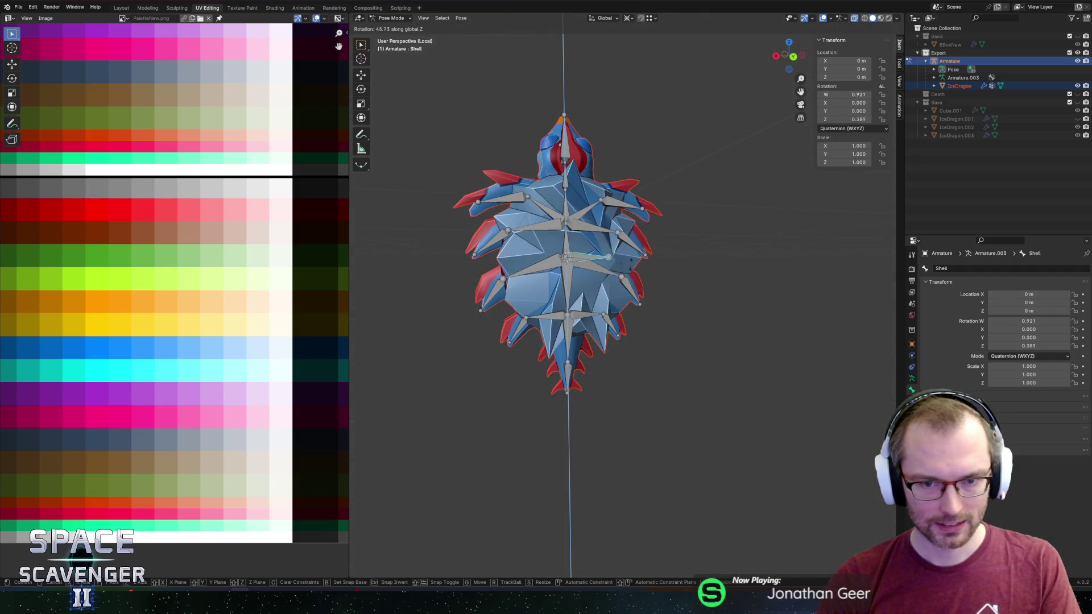
pyautogui.press('Escape')
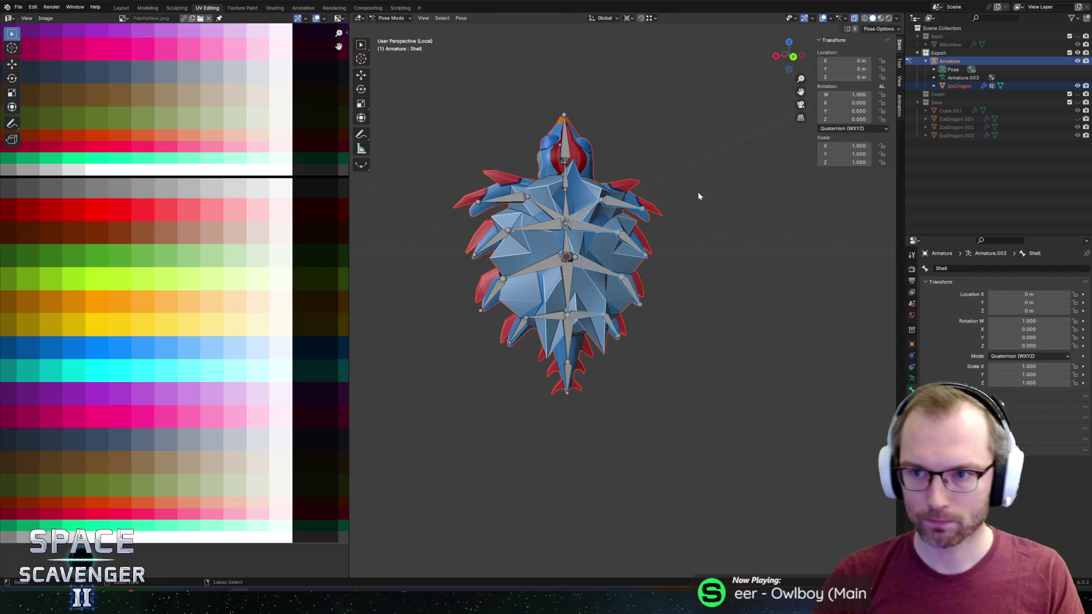
pyautogui.hotkey('ctrl', 'Tab')
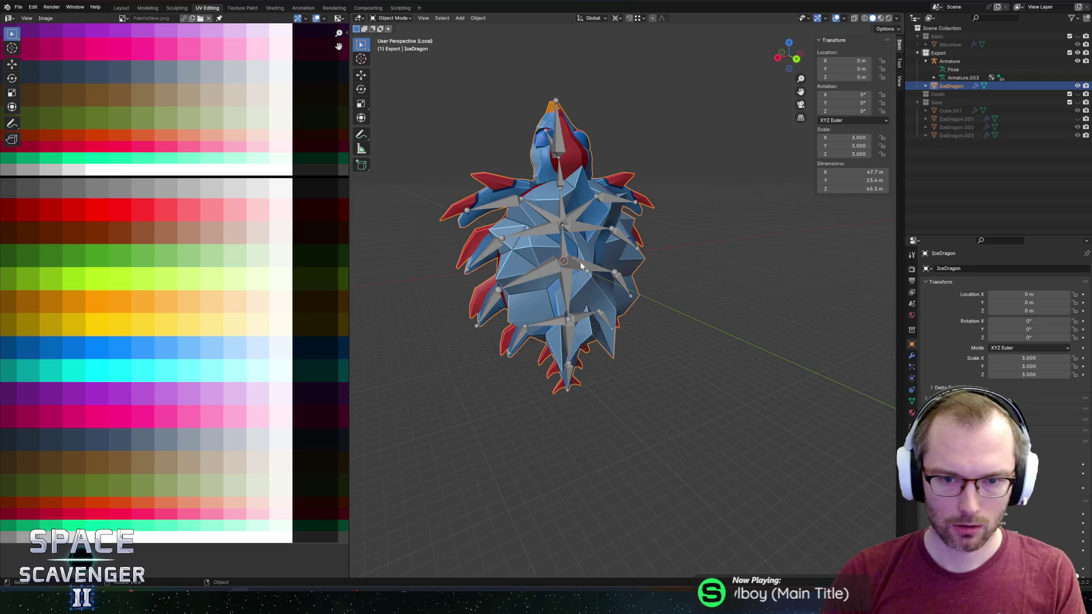
# In Edit Mode, extrude Shell up along Z and down to -18.011 m
pyautogui.click(580, 264)
pyautogui.press('Tab')
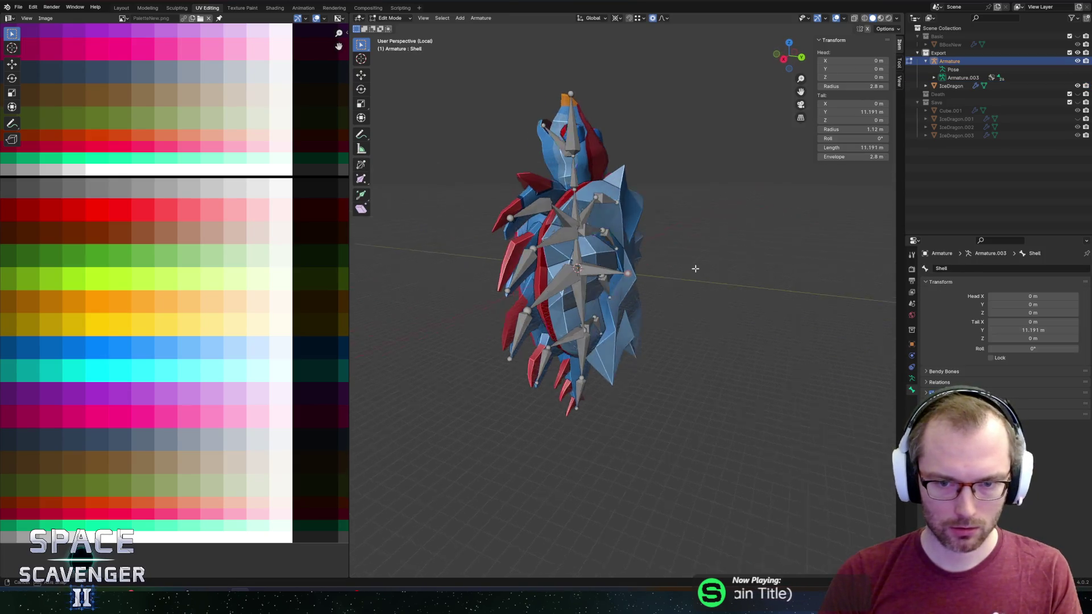
pyautogui.press('e')
pyautogui.press('z')
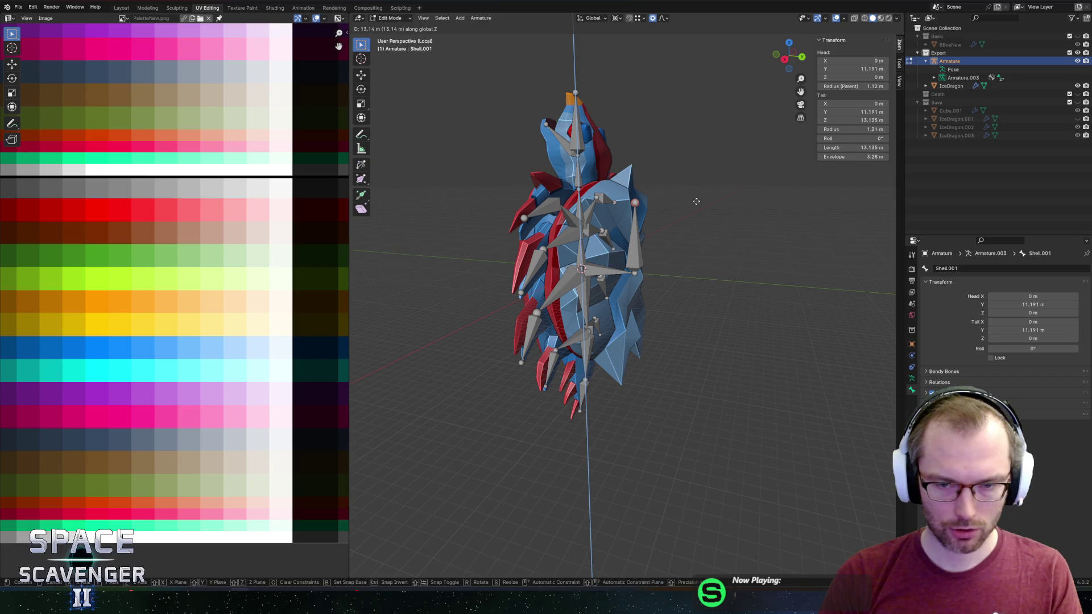
pyautogui.click(696, 202)
pyautogui.press('e')
pyautogui.press('z')
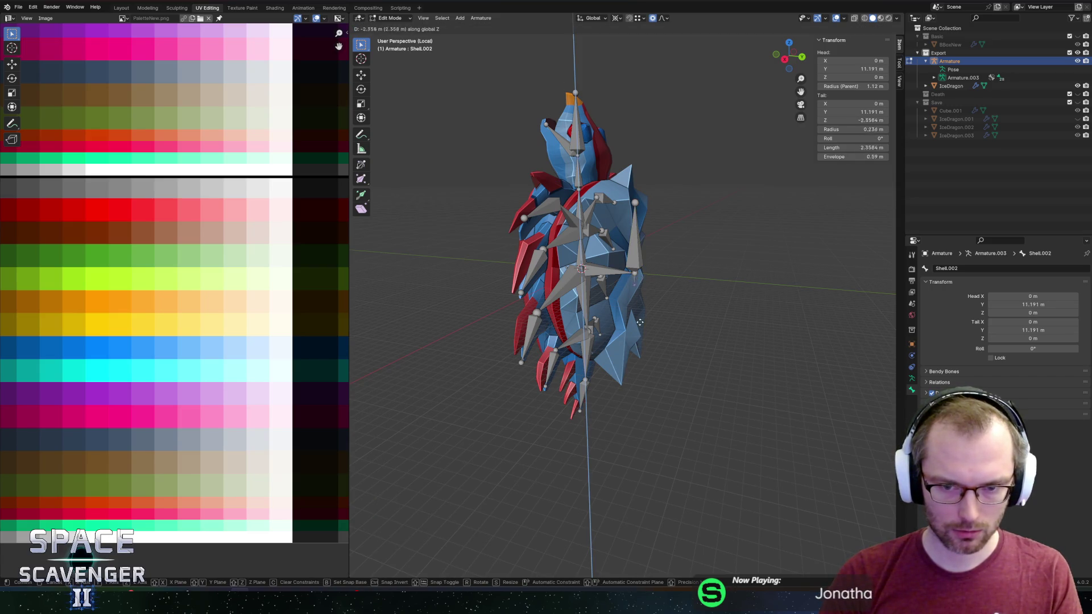
pyautogui.click(677, 333)
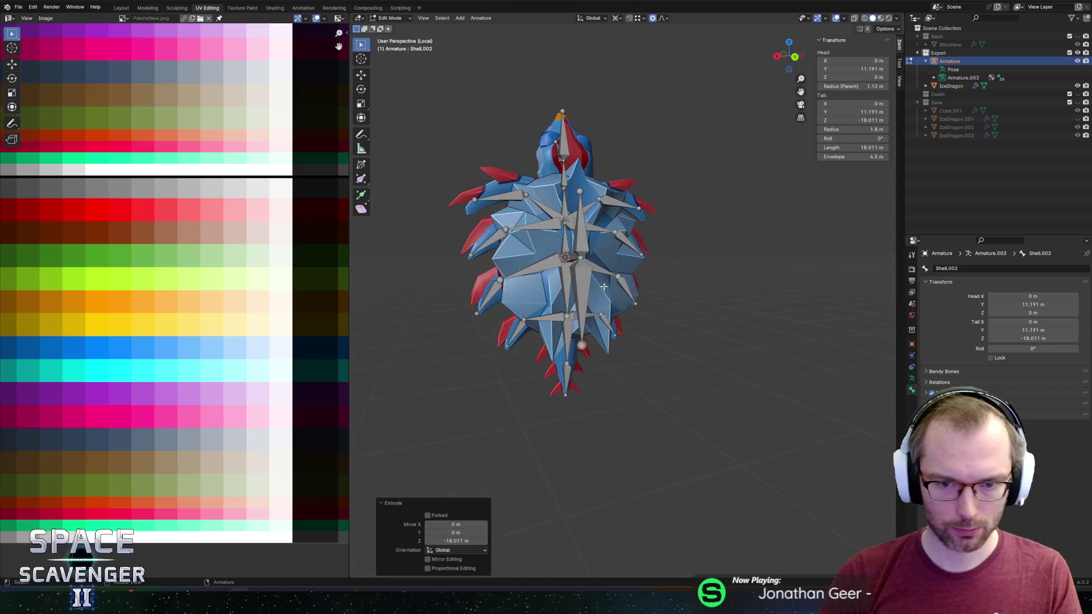
# Extrude a sideways shell bone from Shell's tip 10.357 m along -X
pyautogui.click(604, 286)
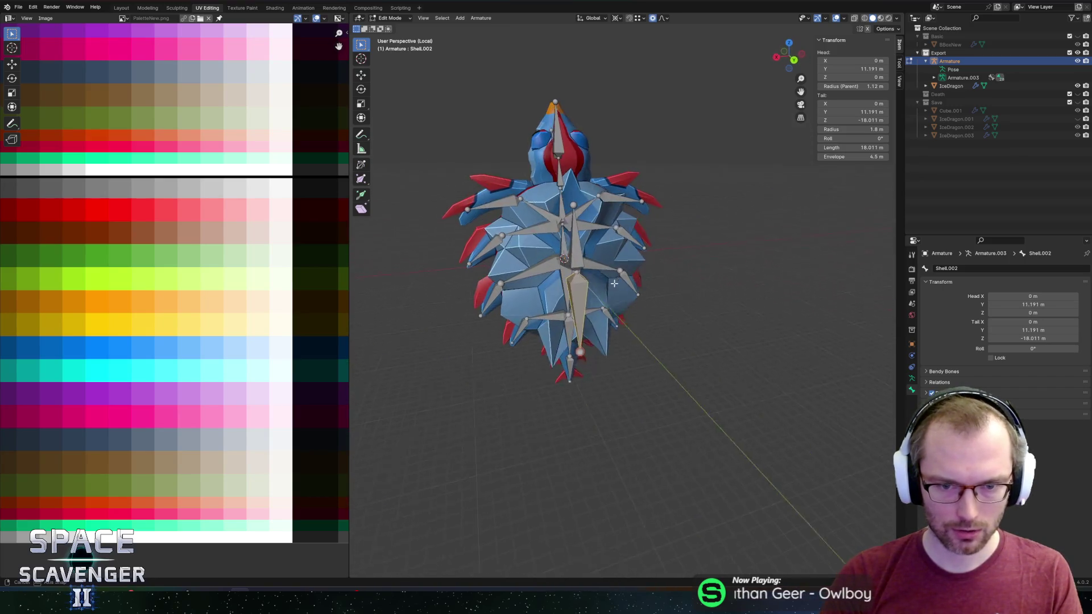
pyautogui.click(585, 269)
pyautogui.press('e')
pyautogui.press('x')
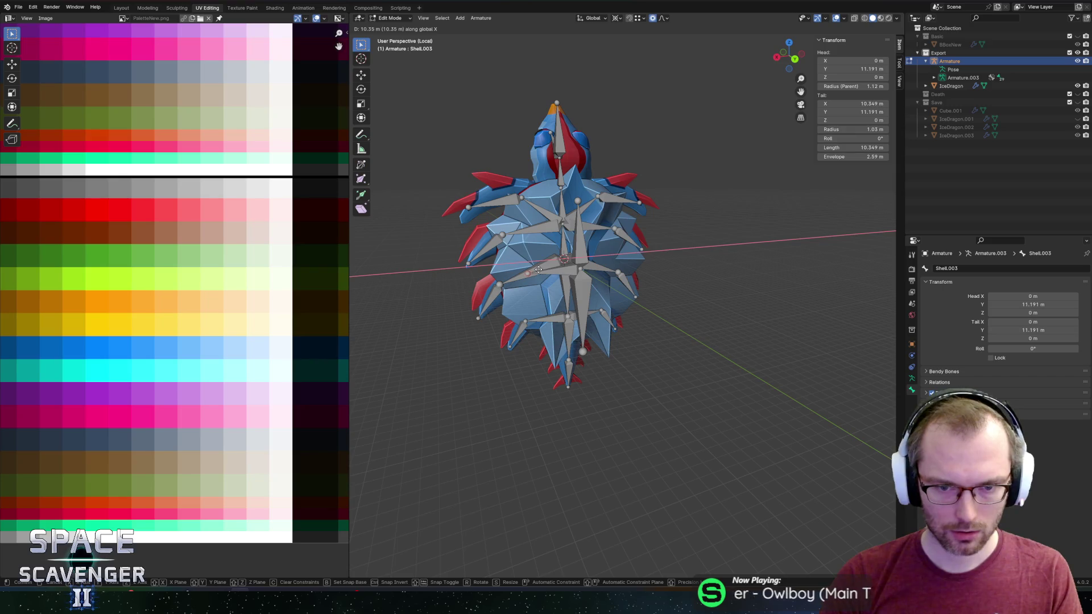
pyautogui.click(538, 269)
# Extrude the opposite sideways shell bone along +X from the centre joint
pyautogui.click(586, 268)
pyautogui.click(585, 269)
pyautogui.click(584, 270)
pyautogui.click(582, 271)
pyautogui.click(581, 272)
pyautogui.click(582, 272)
pyautogui.press('e')
pyautogui.press('x')
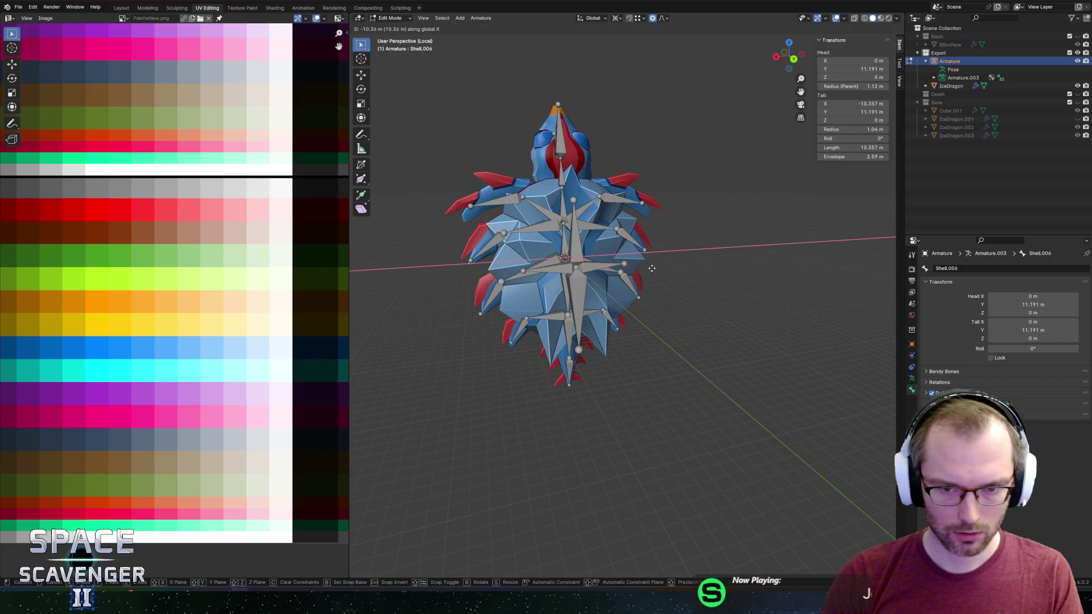
pyautogui.click(652, 269)
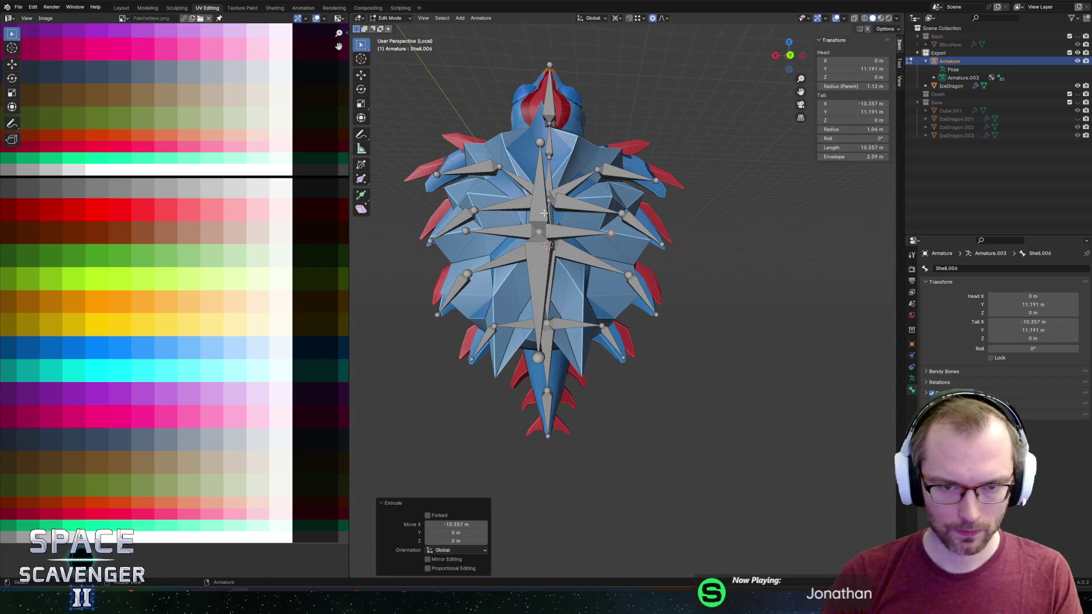
pyautogui.click(585, 227)
pyautogui.doubleClick(946, 268)
pyautogui.write('North')
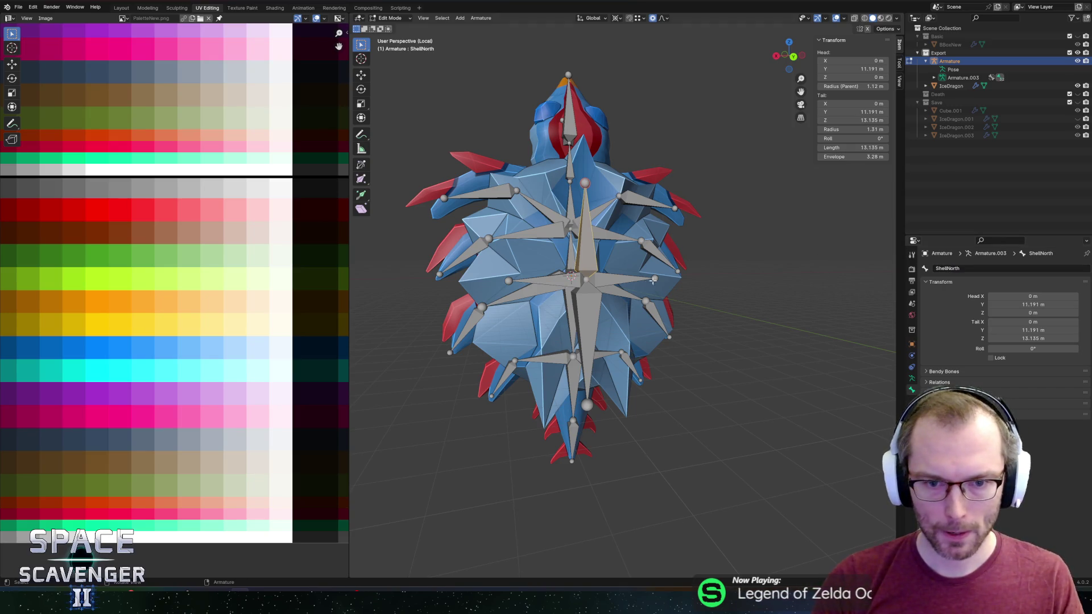
# Rename the side and lower shell bones ShellRight, ShellDown and ShellLeft
pyautogui.click(626, 283)
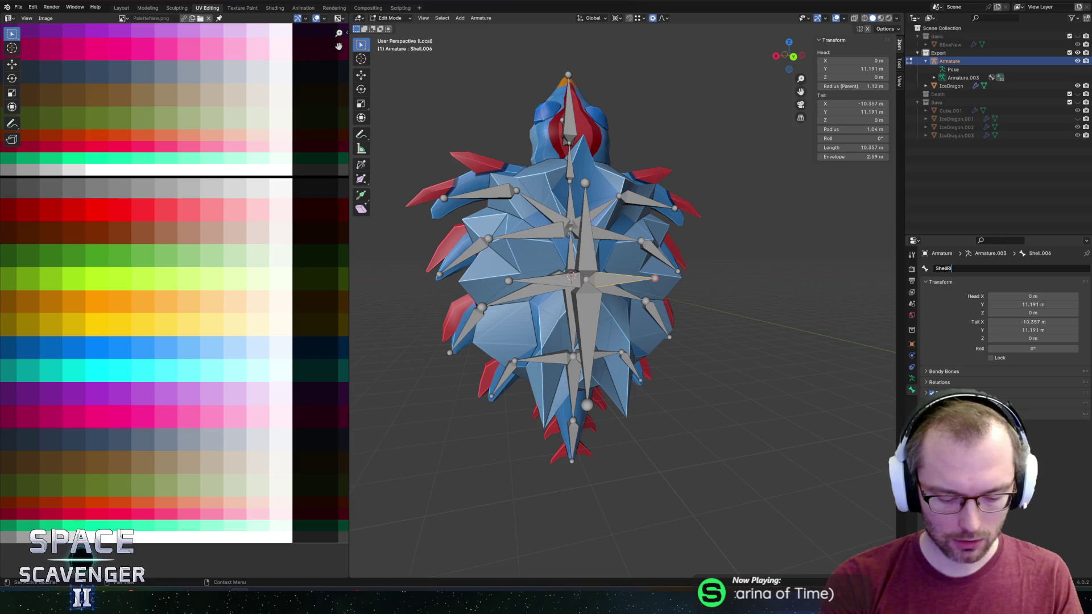
pyautogui.write('ight')
pyautogui.press('Return')
pyautogui.click(586, 320)
pyautogui.doubleClick(946, 268)
pyautogui.write('n')
pyautogui.press('Return')
pyautogui.click(545, 281)
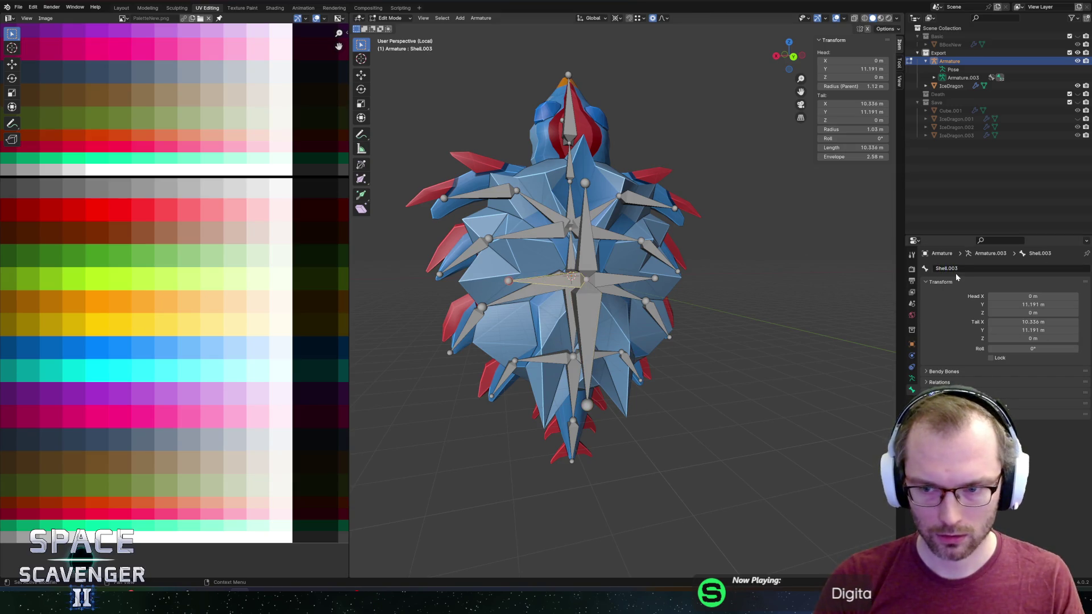
pyautogui.write('t')
pyautogui.press('Return')
# Rename the upward shell bone ShellUp and save IceDragon.blend
pyautogui.click(597, 253)
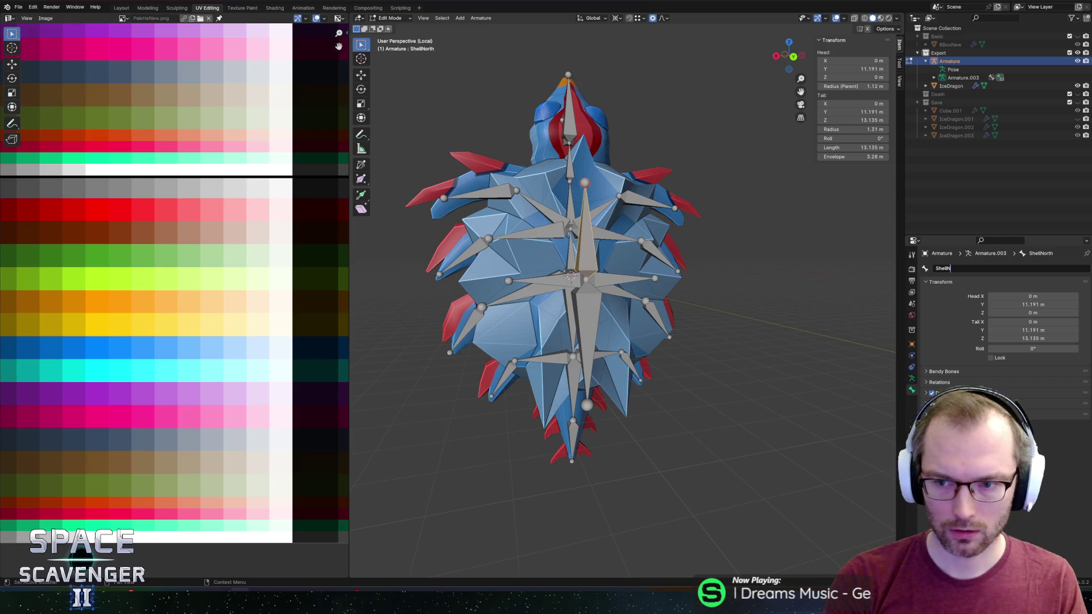
pyautogui.press('Return')
pyautogui.hotkey('ctrl', 's')
pyautogui.moveTo(711, 273)
pyautogui.mouseDown()
pyautogui.moveTo(692, 284)
pyautogui.moveTo(680, 264)
pyautogui.moveTo(731, 258)
pyautogui.moveTo(594, 252)
pyautogui.moveTo(577, 136)
pyautogui.mouseUp()
# Parent the IceDragon mesh to its armature with automatic weights
pyautogui.press('Tab')
pyautogui.click(576, 135)
pyautogui.keyDown('shift'); pyautogui.click(565, 121); pyautogui.keyUp('shift')
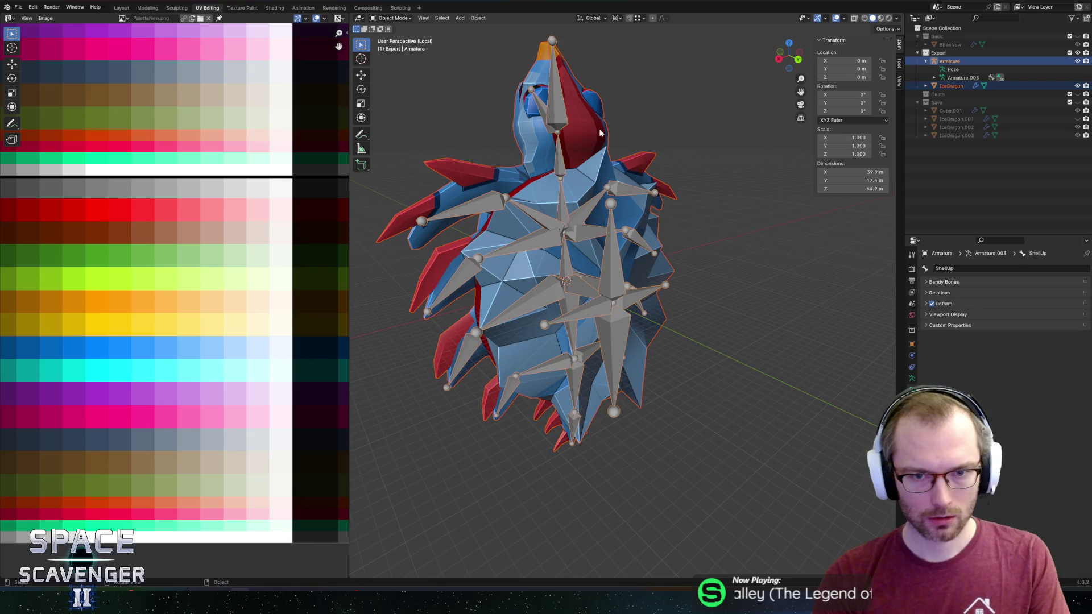
pyautogui.hotkey('ctrl', 'p')
pyautogui.click(574, 129)
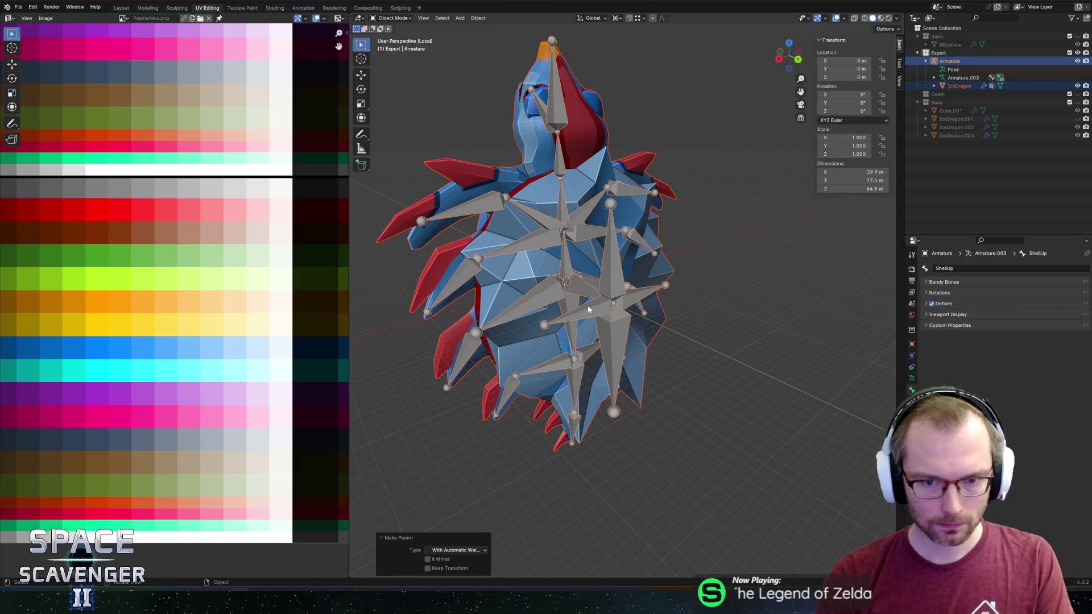
# Test-bend the Shell bone in Pose Mode on X and Y, cancelling each rotation
pyautogui.press('r')
pyautogui.press('x')
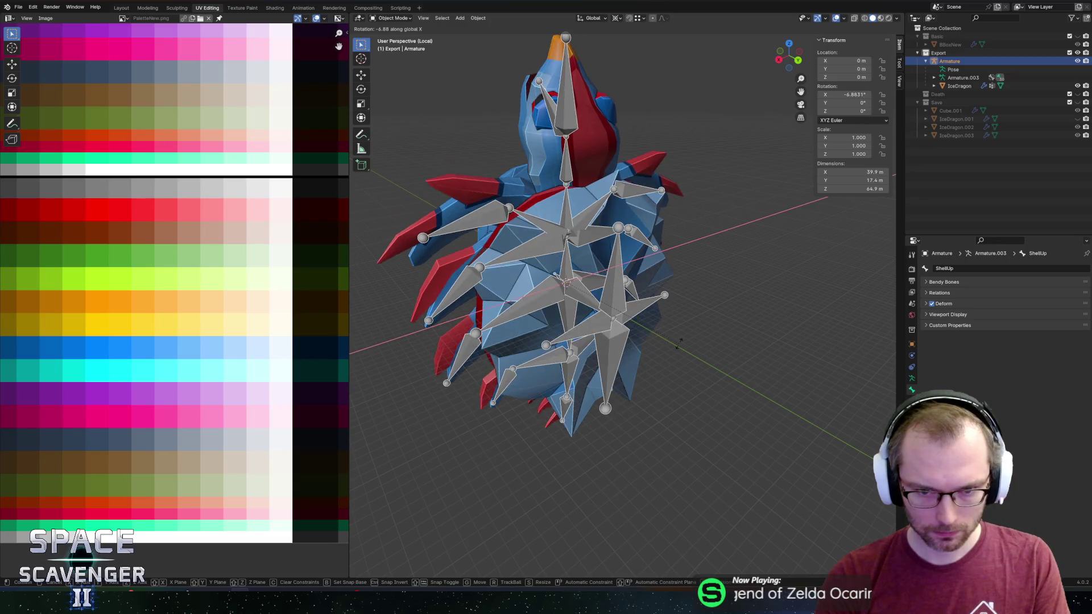
pyautogui.press('Escape')
pyautogui.click(393, 18)
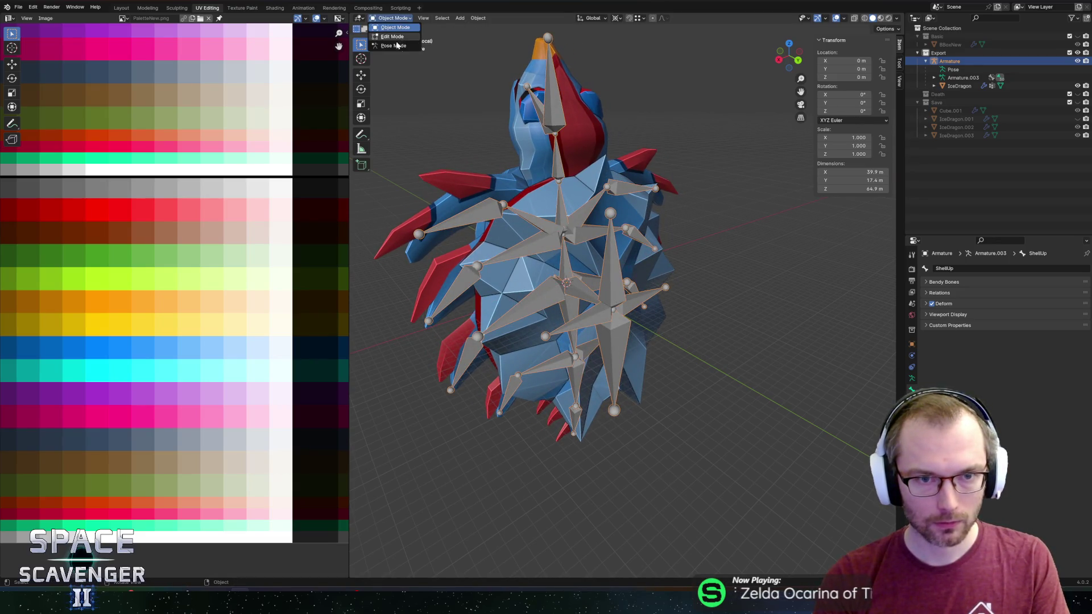
pyautogui.click(398, 47)
pyautogui.press('r')
pyautogui.press('x')
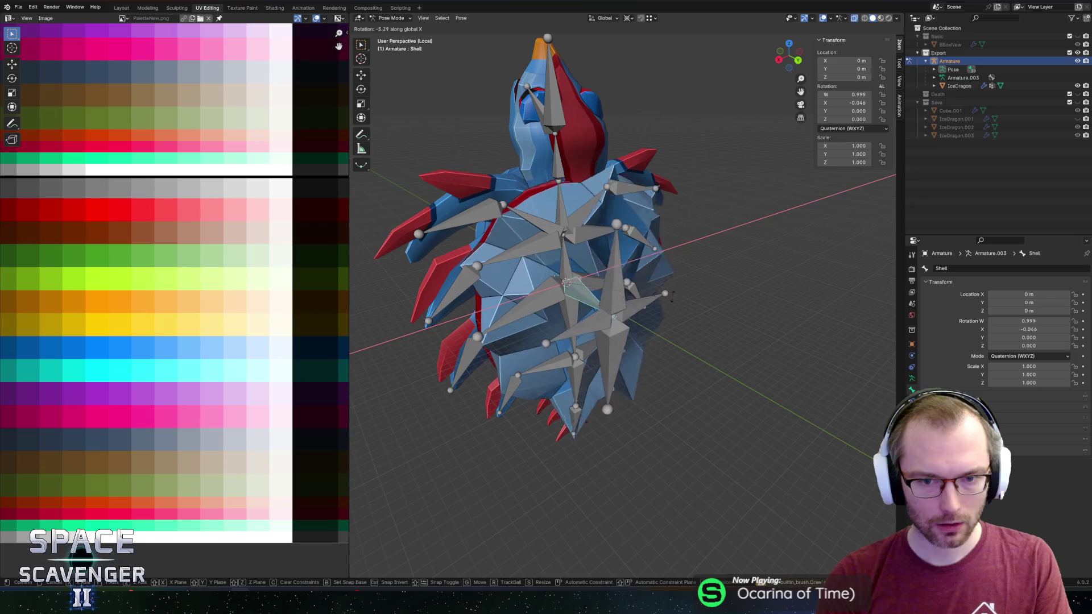
pyautogui.press('Escape')
pyautogui.moveTo(681, 307)
pyautogui.mouseDown()
pyautogui.moveTo(647, 315)
pyautogui.moveTo(754, 330)
pyautogui.mouseUp()
pyautogui.press('r')
pyautogui.press('y')
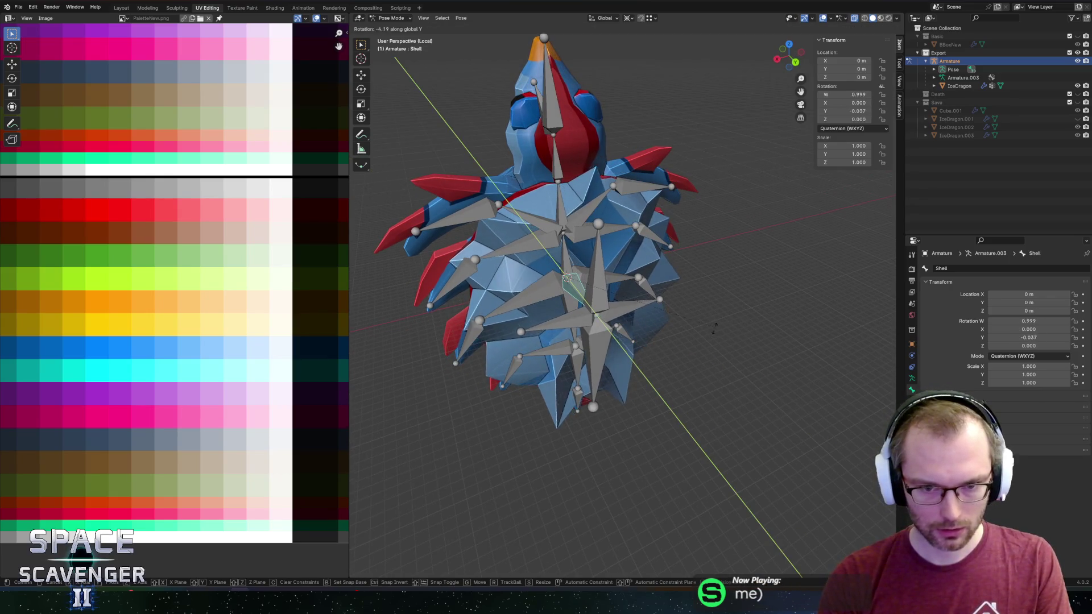
pyautogui.press('Escape')
# Switch the armature between edit and pose modes, then bring up the FBX export browser
pyautogui.press('Tab')
pyautogui.scroll(-6, 776, 322)
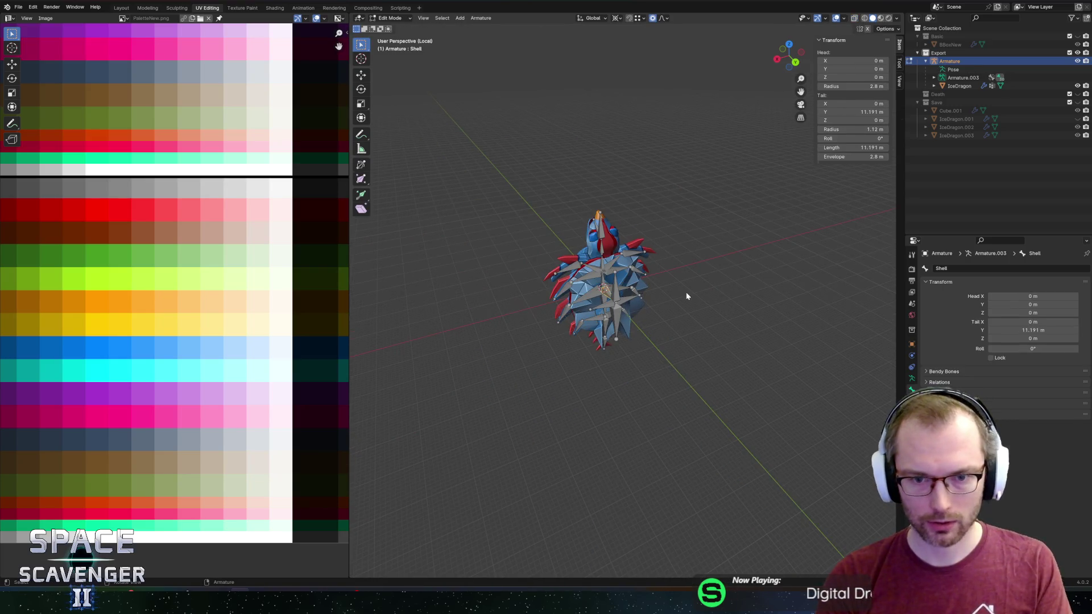
pyautogui.press('Tab')
pyautogui.hotkey('shift', 'e')
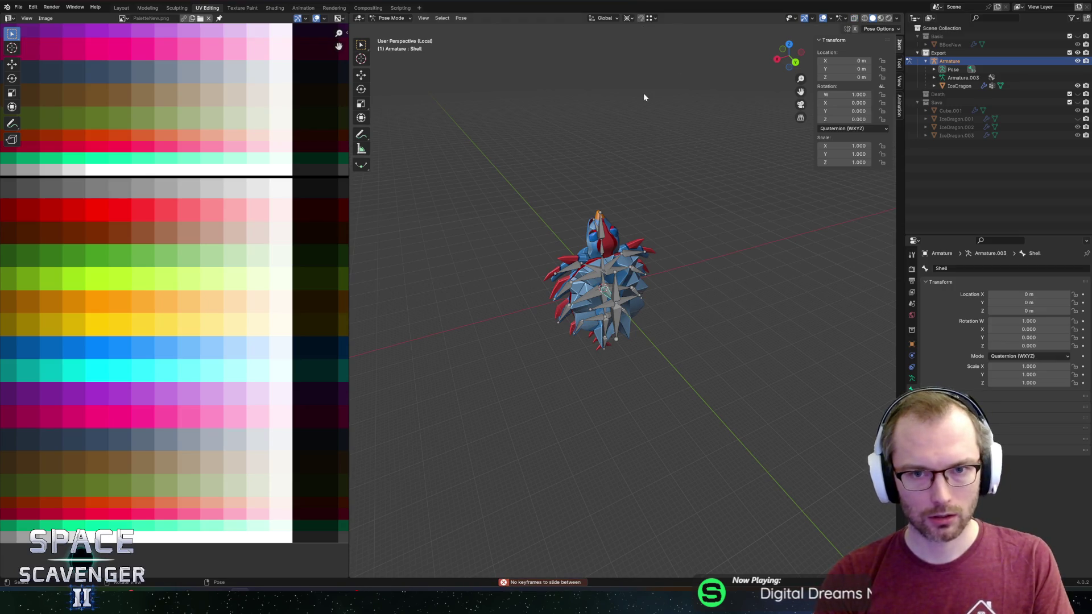
pyautogui.press('Tab')
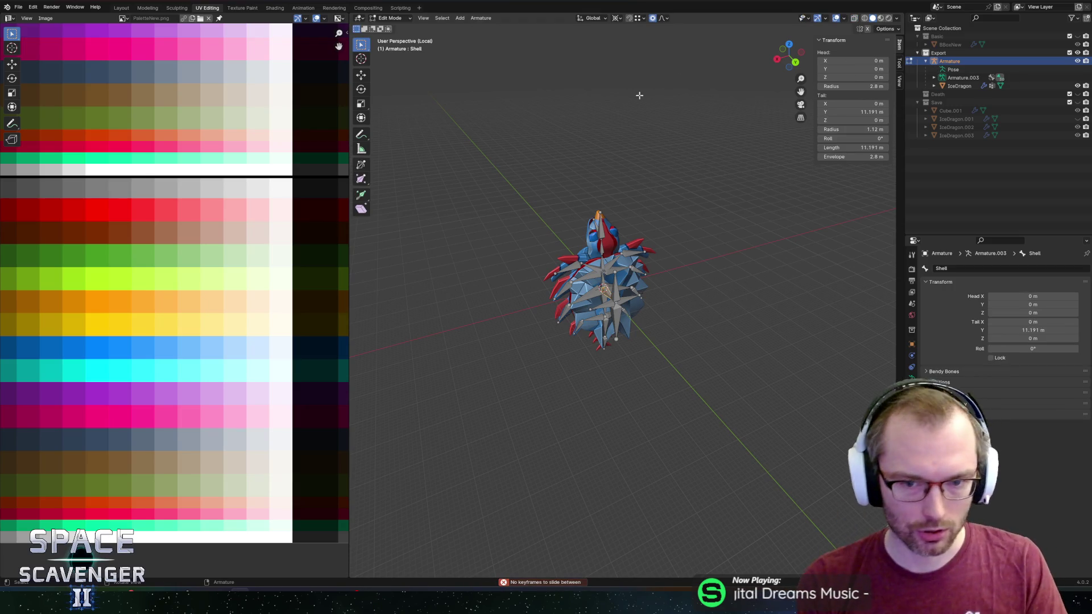
pyautogui.scroll(5, 670, 274)
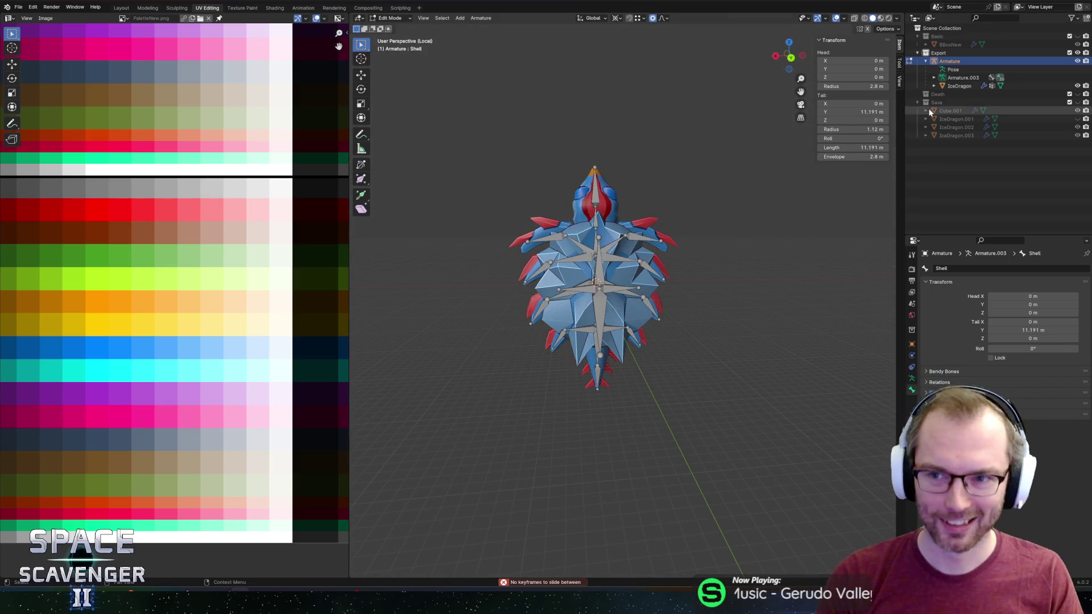
pyautogui.hotkey('ctrl', 'shift', 'e')
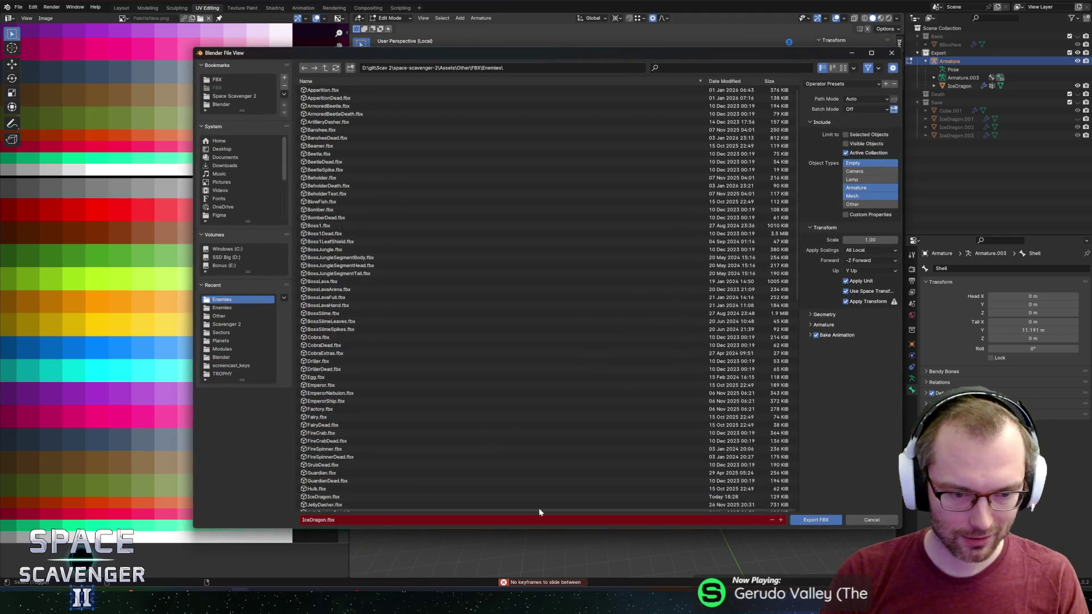
# Export IceDragon.fbx into the bookmarked FBX Enemies folder
pyautogui.click(216, 79)
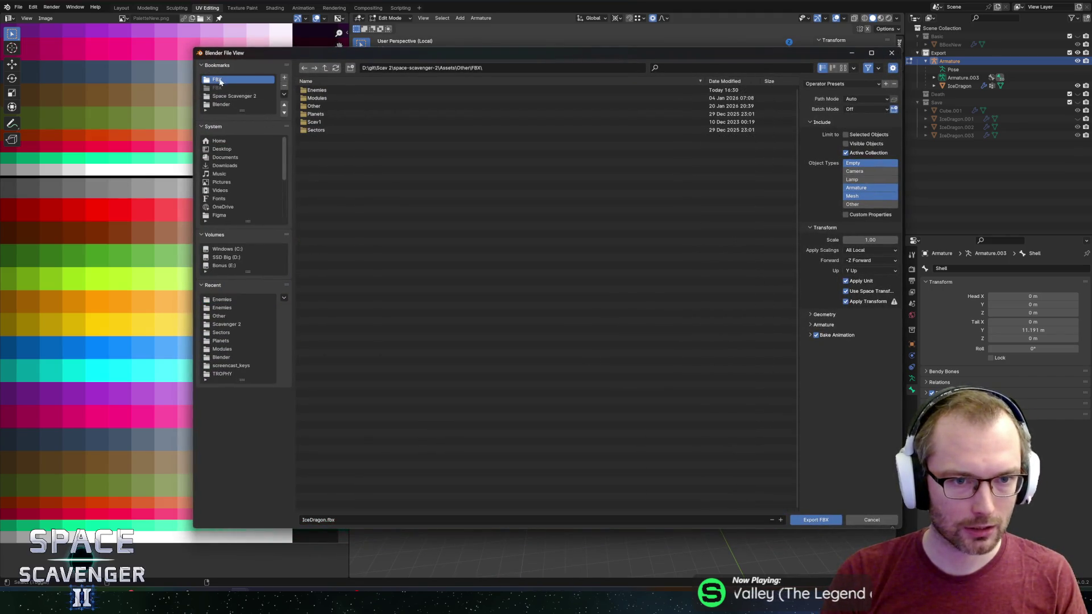
pyautogui.click(329, 92)
pyautogui.scroll(-10, 366, 451)
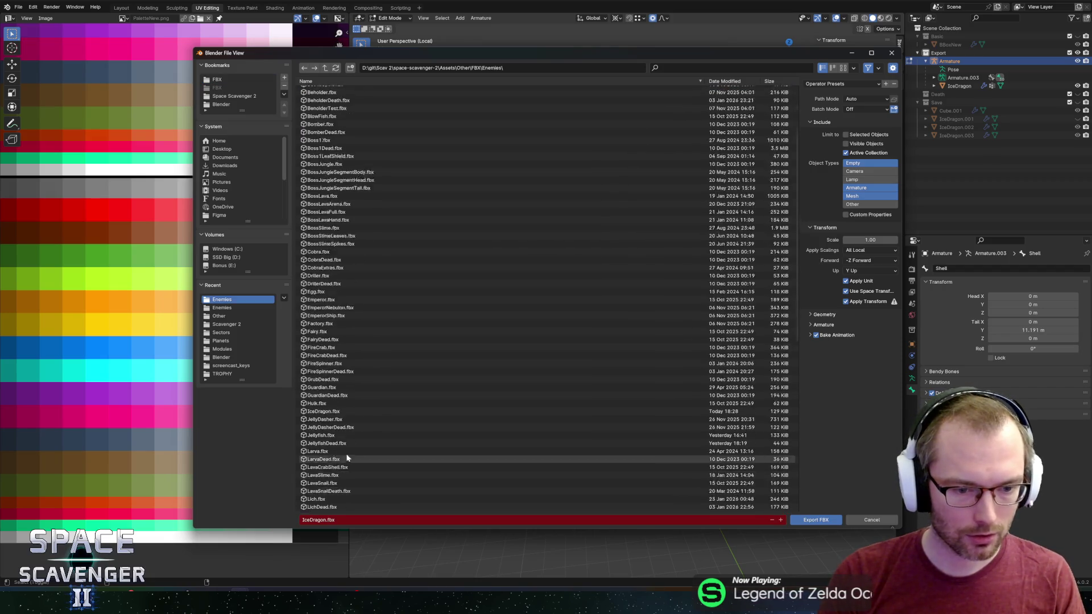
pyautogui.scroll(-5, 366, 452)
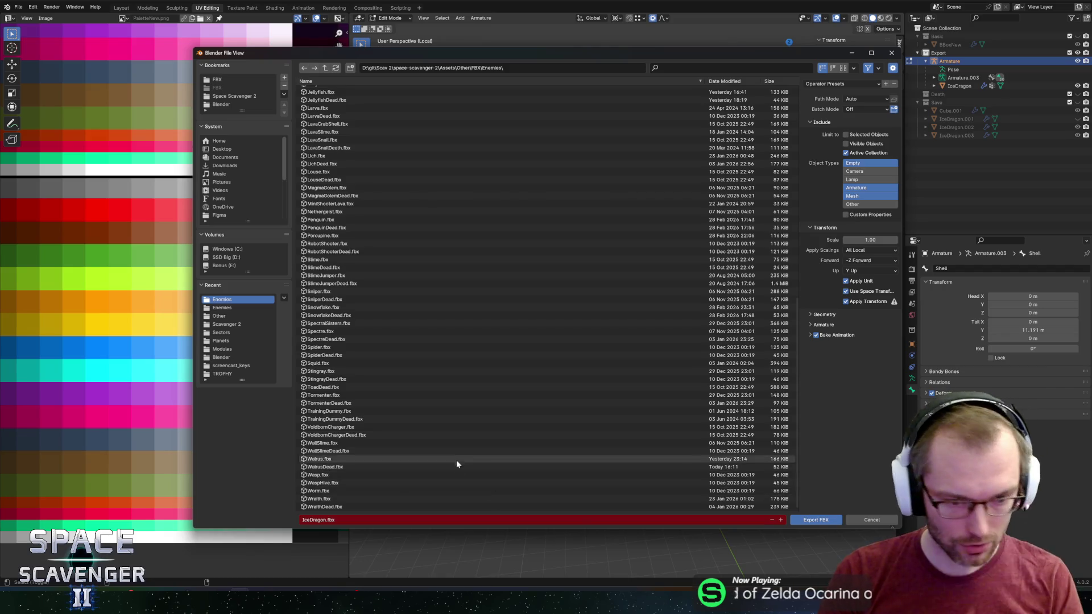
pyautogui.click(816, 520)
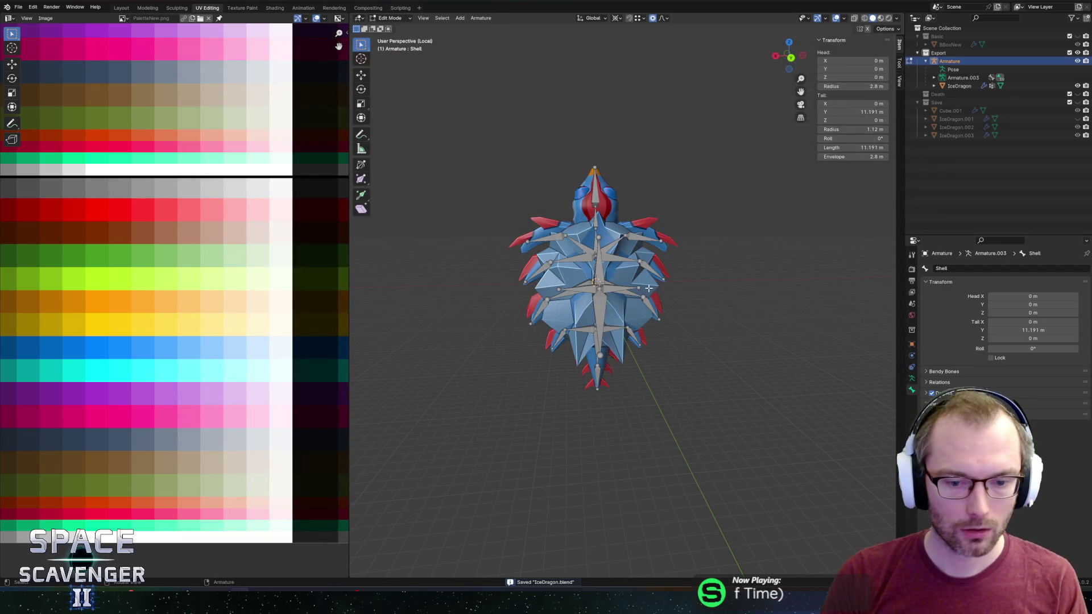
# Return to Object Mode, re-run the FBX export, and switch to Unity
pyautogui.press('Tab')
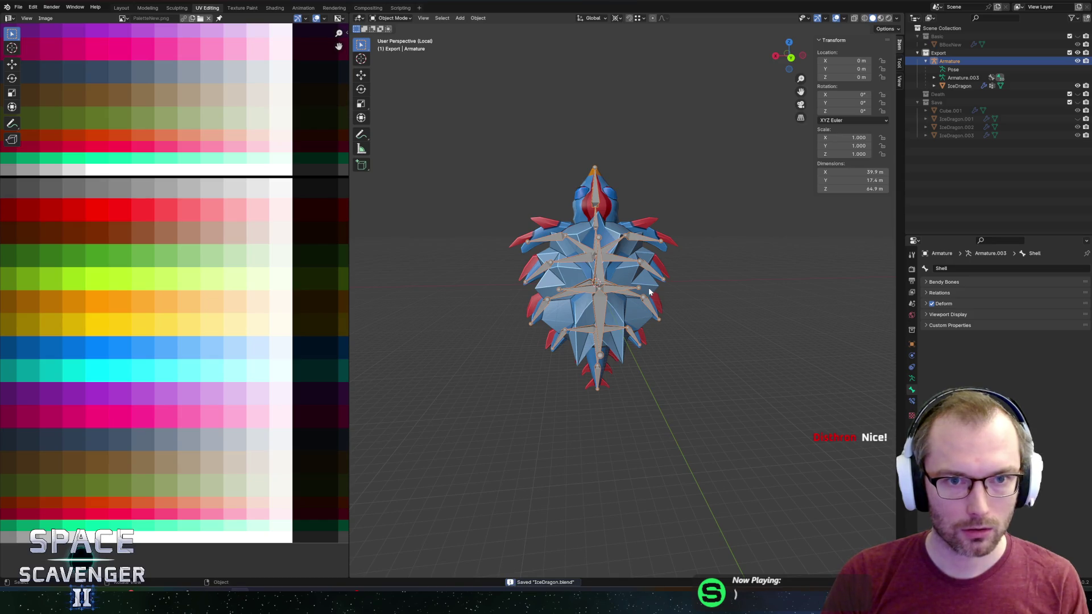
pyautogui.hotkey('shift', 'r')
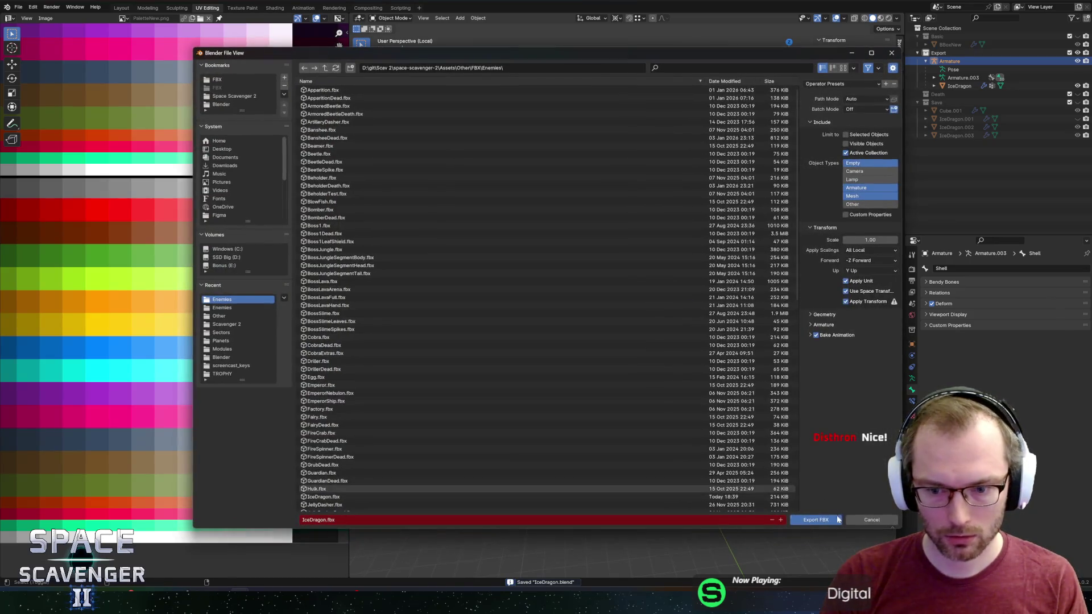
pyautogui.press('Return')
pyautogui.hotkey('alt', 'Tab')
pyautogui.press('Tab')
pyautogui.press('Tab')
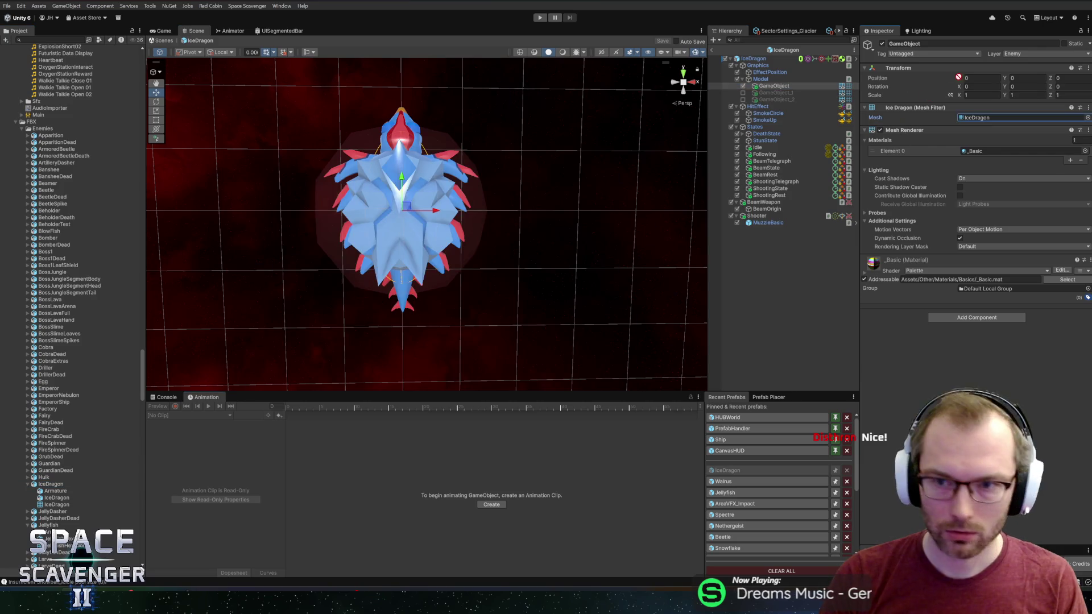
# Place the IceDragon FBX under the Model object at position 0,0,0, then return to Blender
pyautogui.click(774, 86)
pyautogui.moveTo(774, 86); pyautogui.dragTo(774, 86)
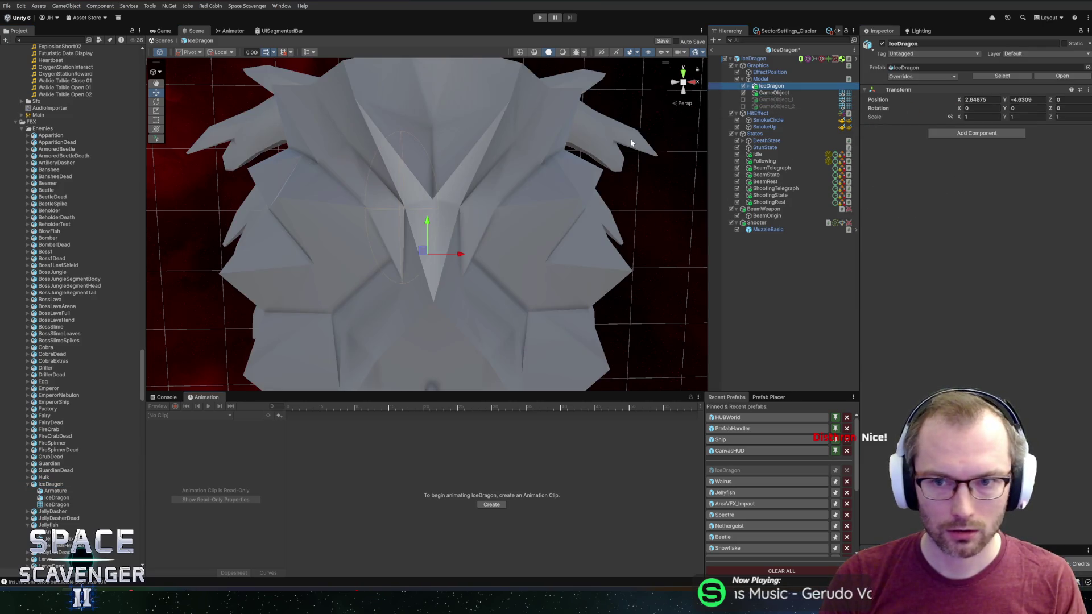
pyautogui.rightClick(938, 100)
pyautogui.click(960, 101)
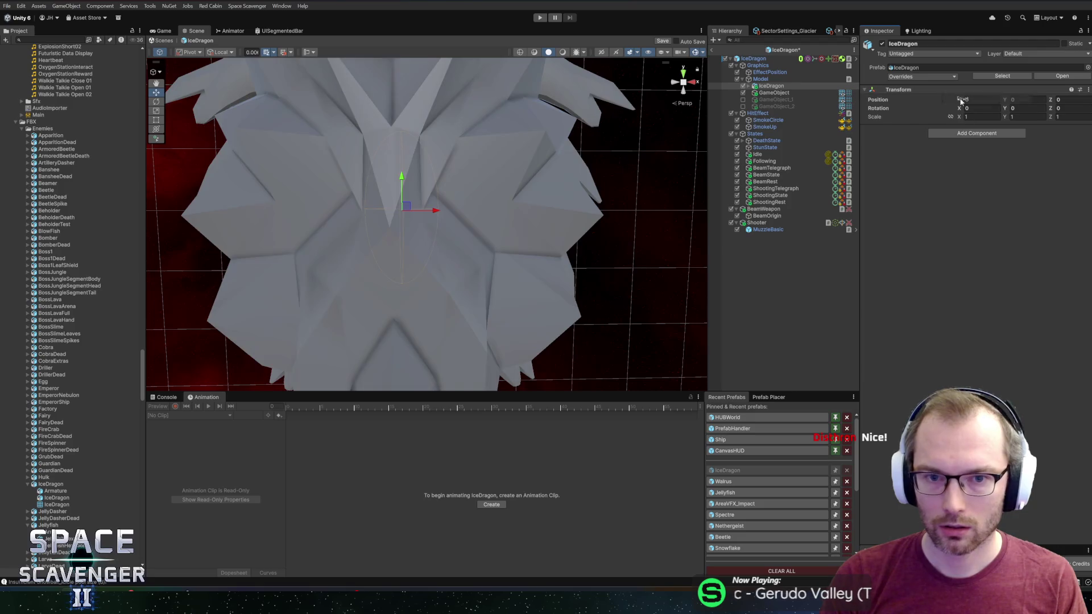
pyautogui.hotkey('alt', 'Tab')
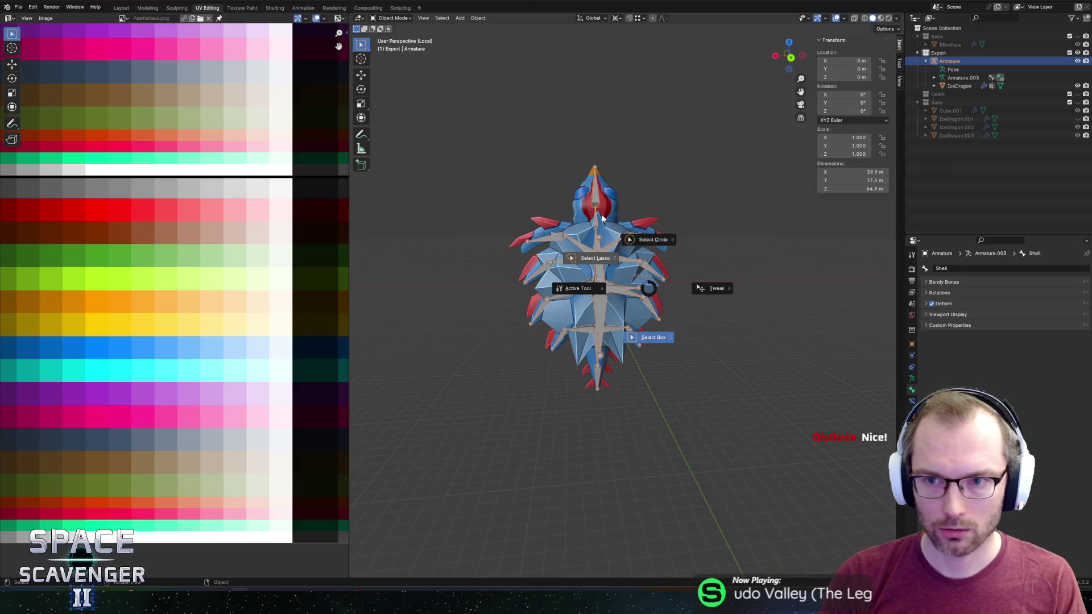
# Apply the IceDragon mesh's 3.000 scale so it reads 1.000
pyautogui.click(607, 200)
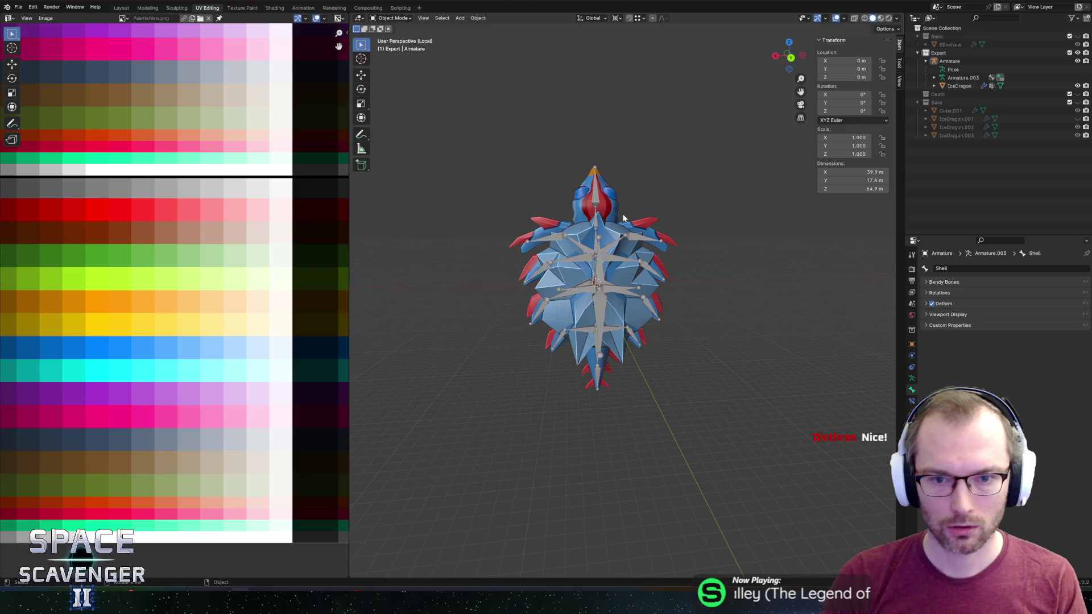
pyautogui.hotkey('ctrl', 'a')
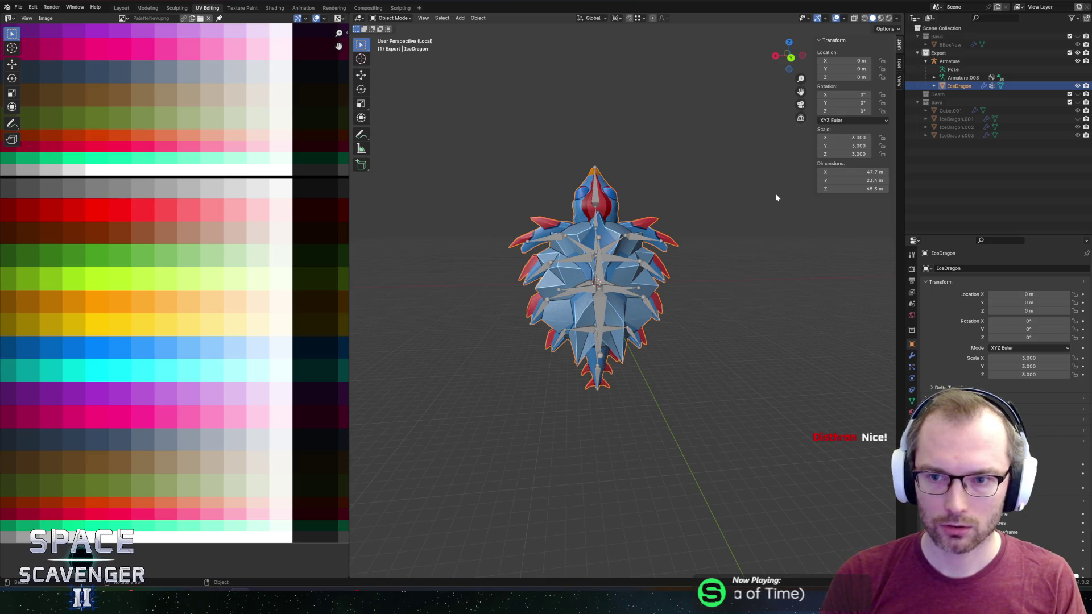
pyautogui.press('s')
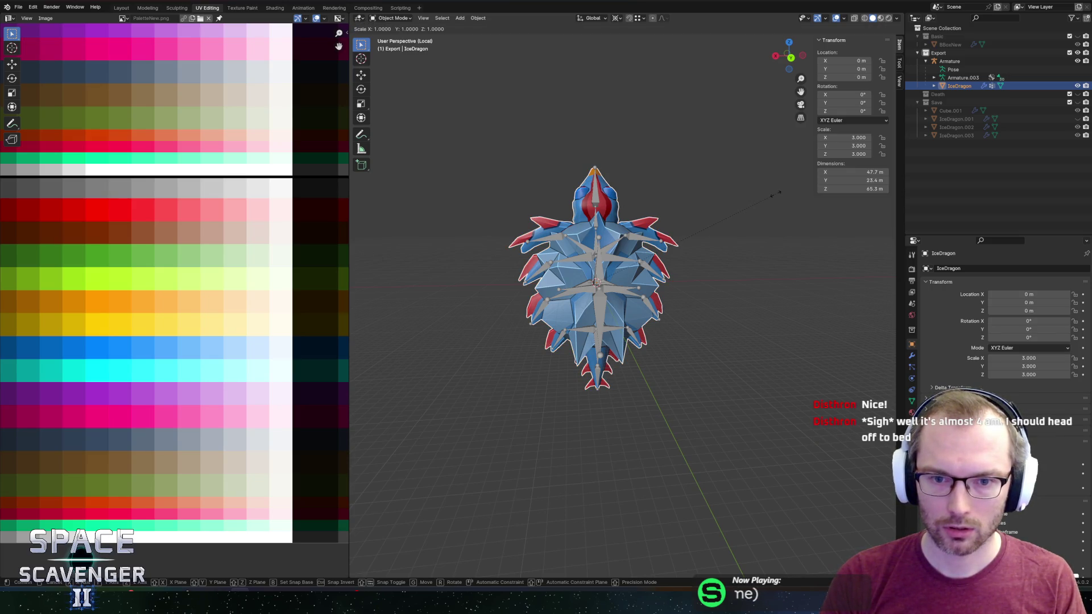
pyautogui.press('Escape')
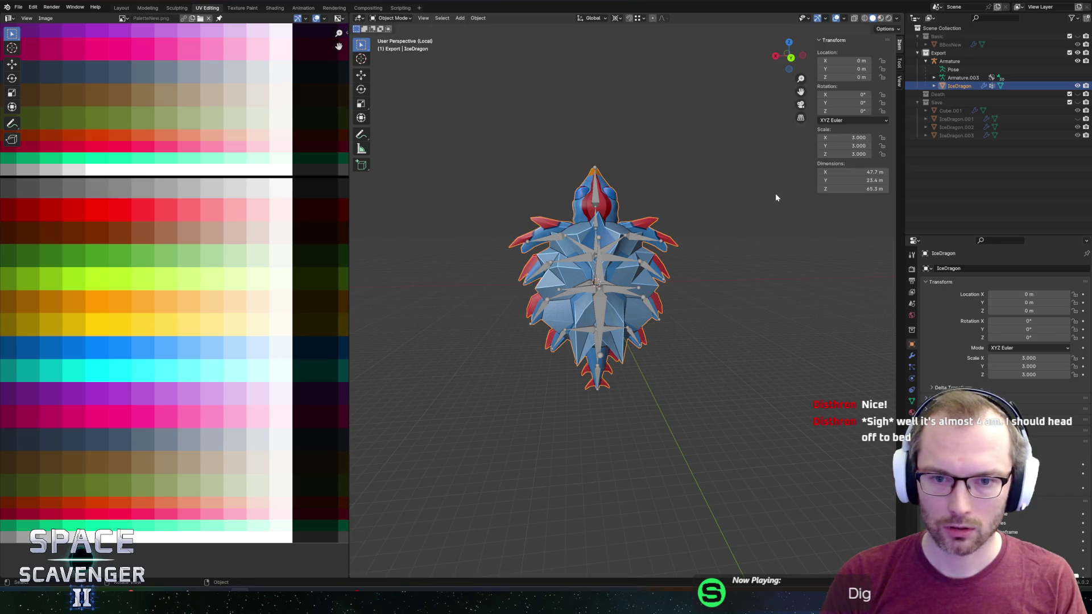
pyautogui.hotkey('ctrl', 'a')
pyautogui.click(776, 195)
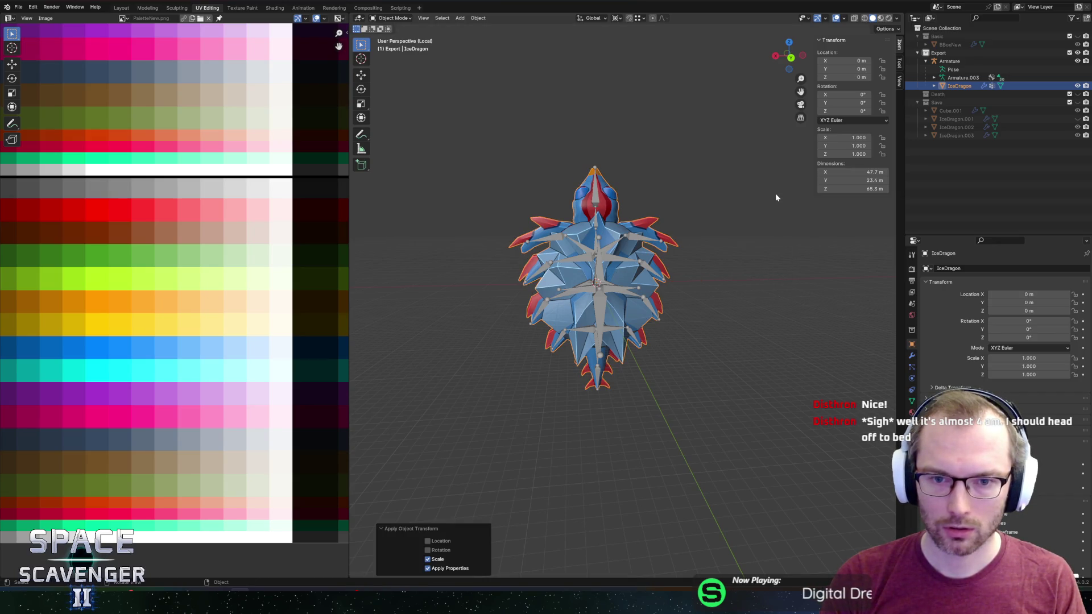
# Re-export IceDragon.fbx with the armature selected and switch to Unity
pyautogui.click(594, 203)
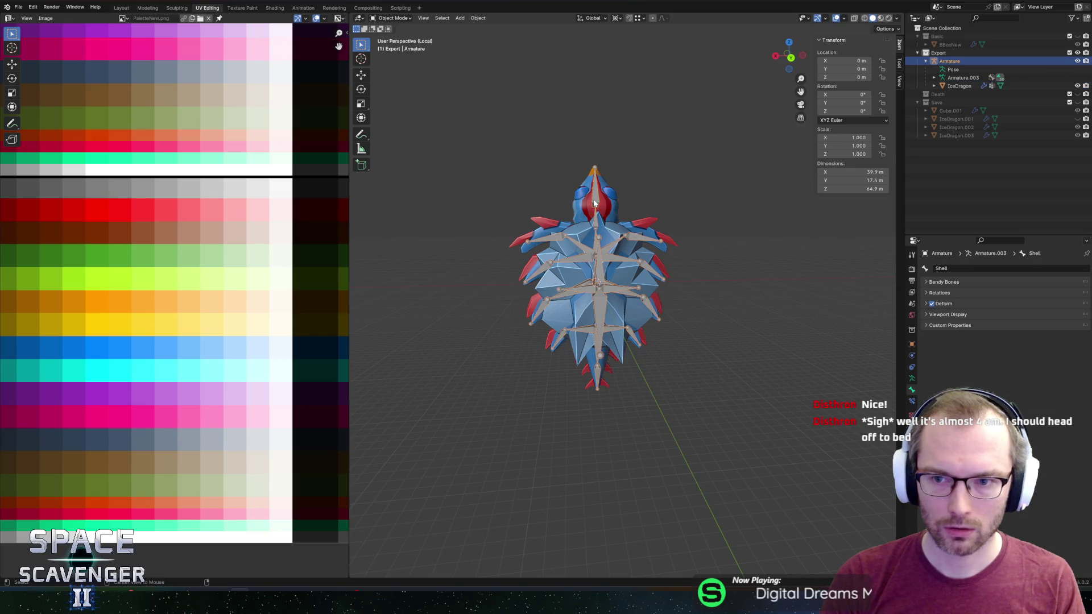
pyautogui.press('F3')
pyautogui.click(801, 514)
pyautogui.hotkey('alt', 'Tab')
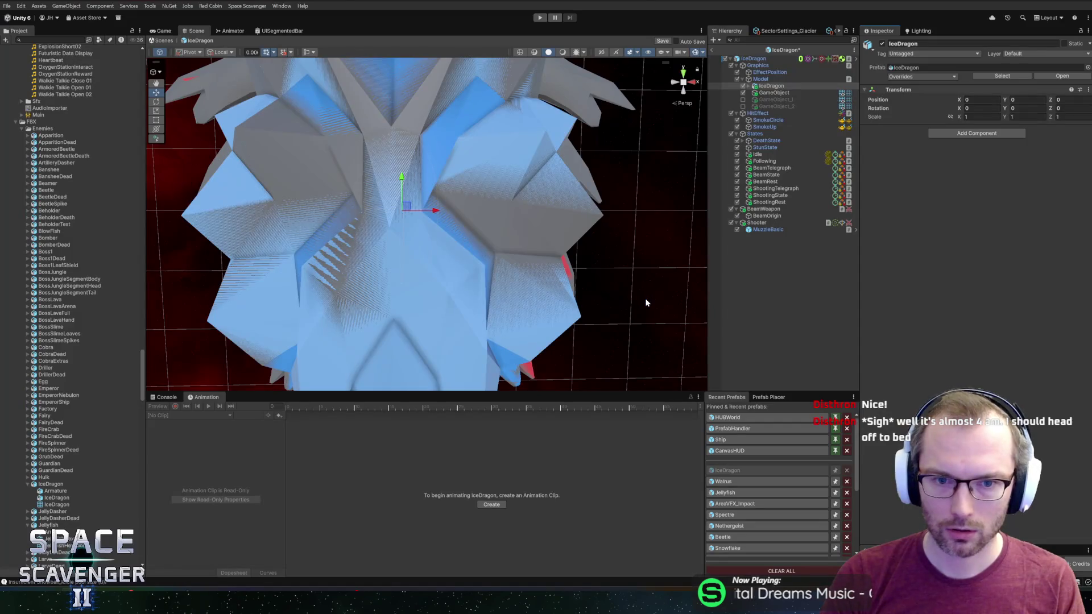
# Delete the old GameObject mesh from the dragon
pyautogui.scroll(-5, 548, 261)
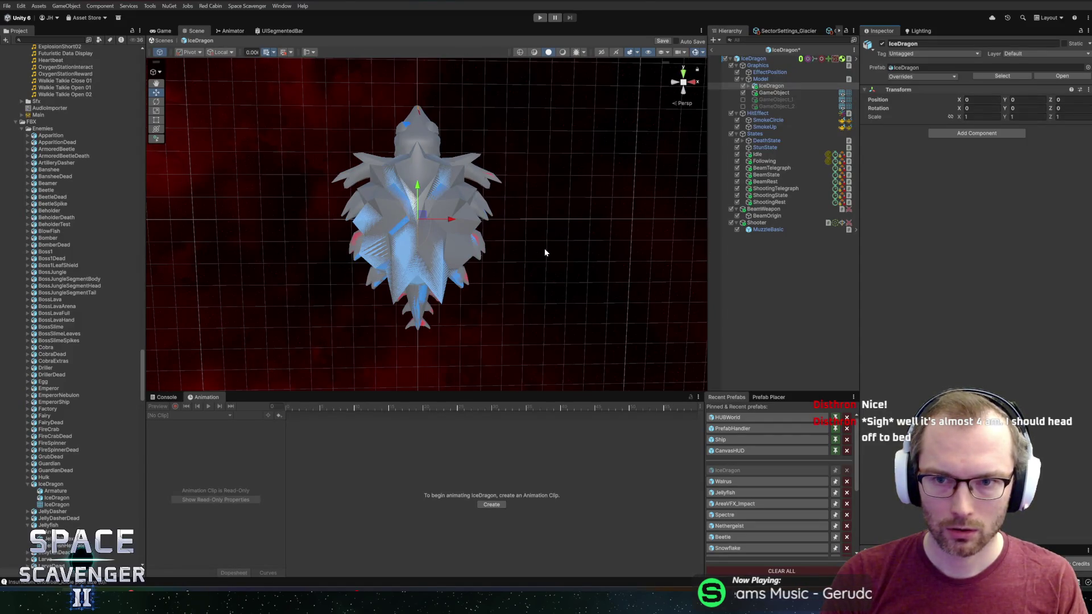
pyautogui.moveTo(479, 224)
pyautogui.mouseDown()
pyautogui.moveTo(676, 194)
pyautogui.moveTo(630, 178)
pyautogui.mouseUp()
pyautogui.click(781, 93)
pyautogui.press('Delete')
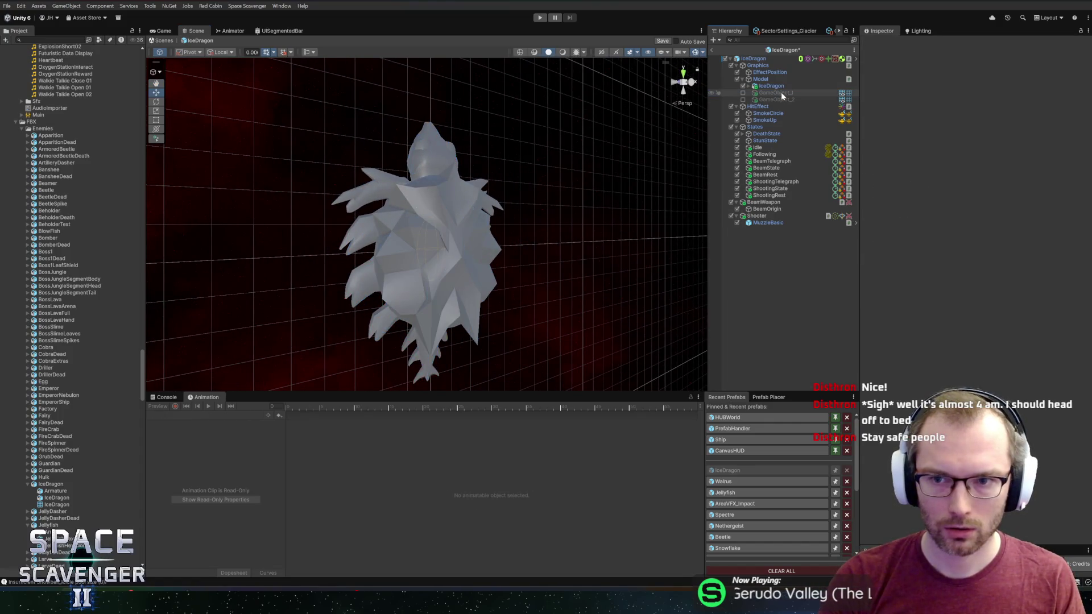
# Assign the _Basic material to Element 0 of the IceDragon skinned mesh
pyautogui.click(785, 87)
pyautogui.press('Right')
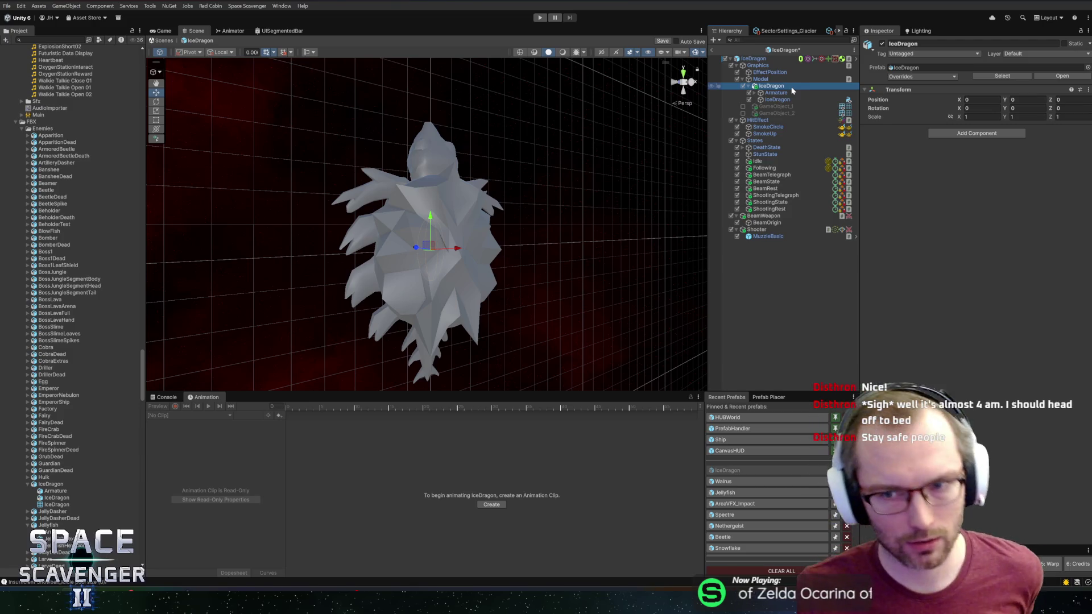
pyautogui.click(777, 100)
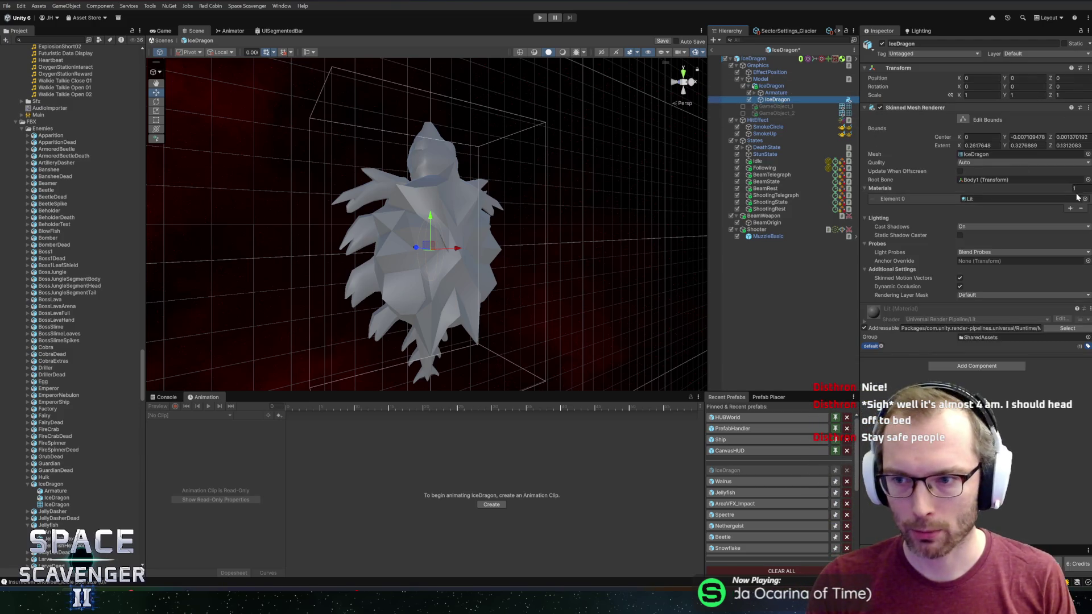
pyautogui.click(1085, 199)
pyautogui.doubleClick(822, 113)
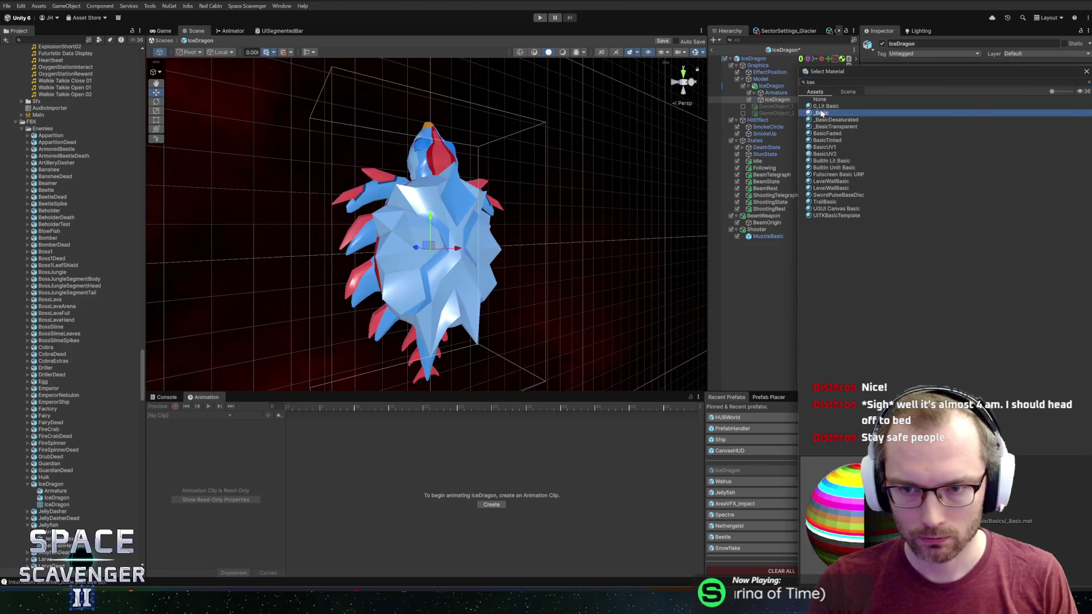
pyautogui.moveTo(563, 168); pyautogui.dragTo(522, 178)
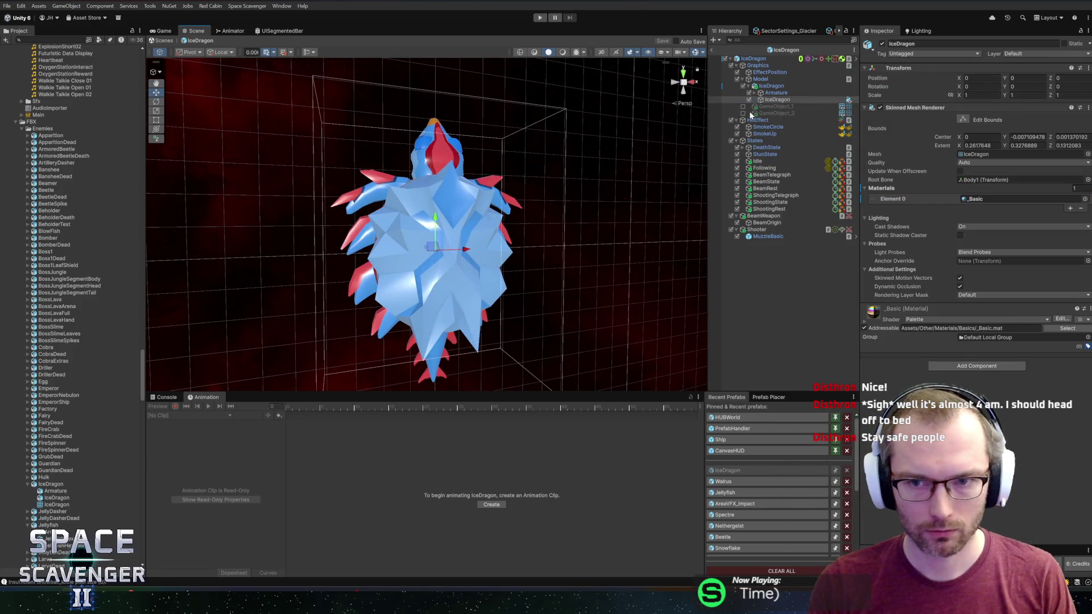
# Expand the armature and select the ArmC2.L bone with the rotate tool
pyautogui.keyDown('alt'); pyautogui.click(755, 93); pyautogui.keyUp('alt')
pyautogui.click(787, 106)
pyautogui.press('e')
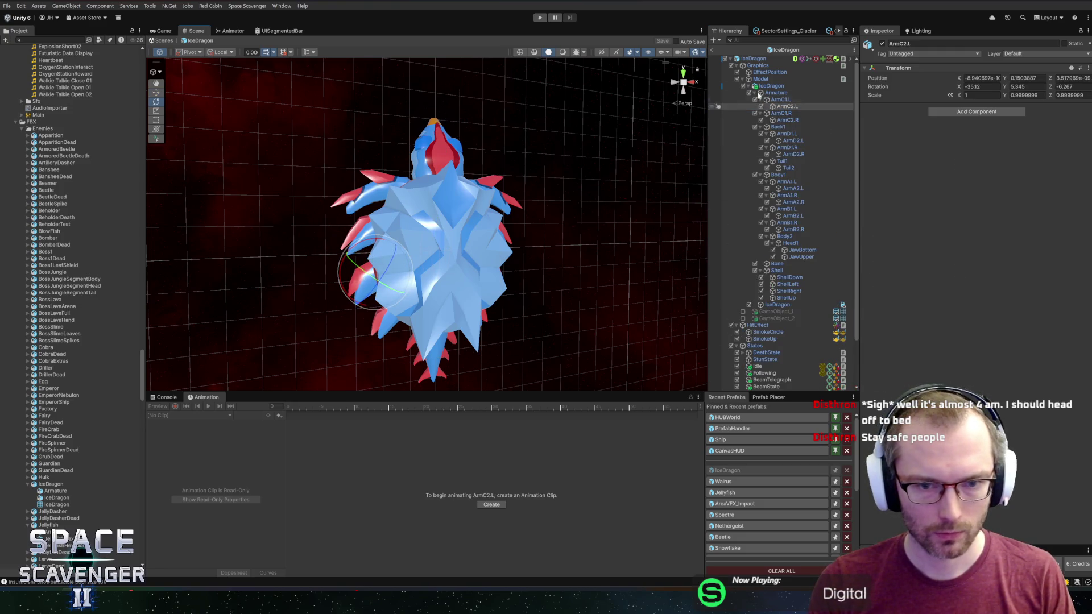
# Play the game with the new ice dragon, stop it, and go back to Blender
pyautogui.click(540, 18)
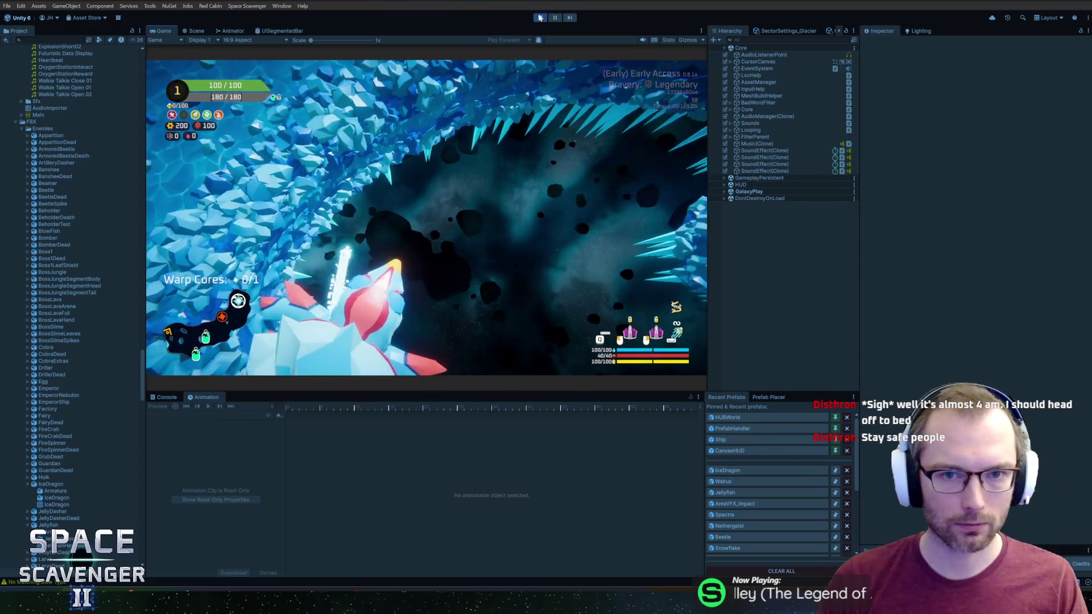
pyautogui.click(537, 18)
pyautogui.hotkey('alt', 'Tab')
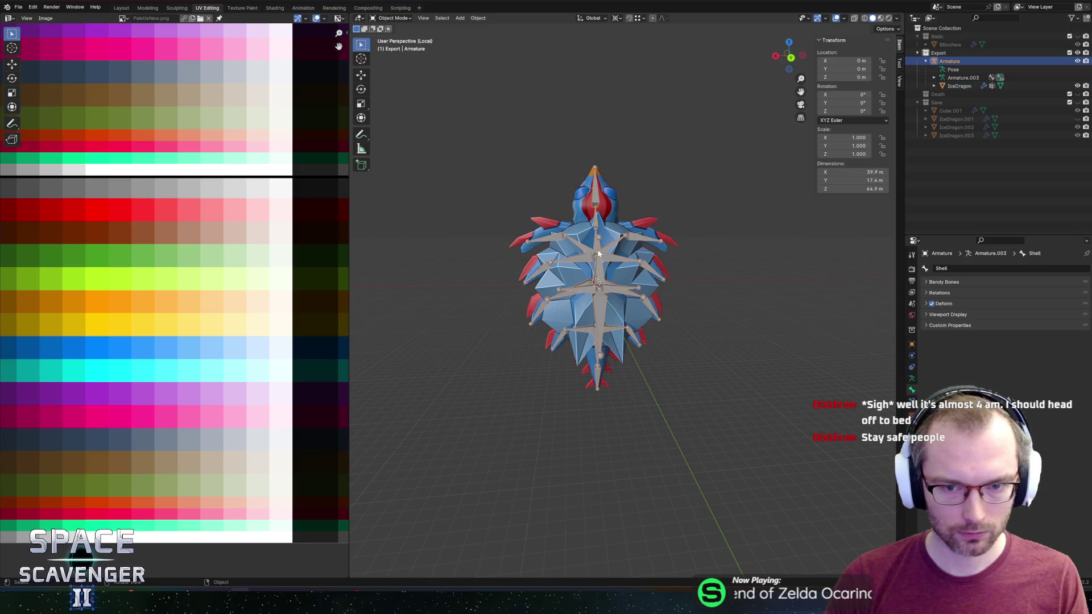
# Scale the armature to 0.333 and apply the scale so it reads 1.000
pyautogui.write('s')
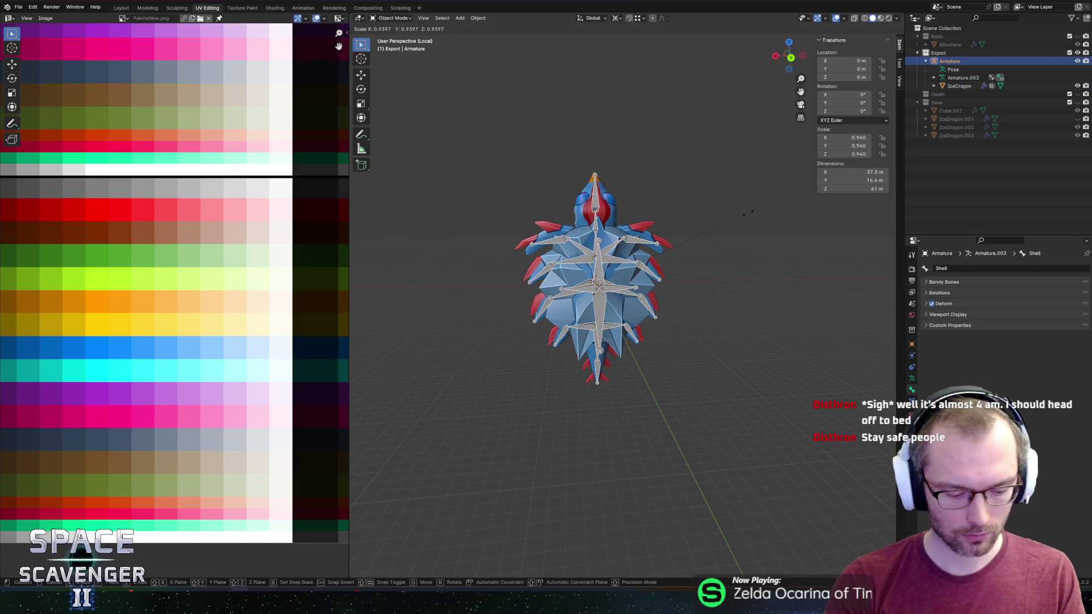
pyautogui.write('0.333')
pyautogui.press('Return')
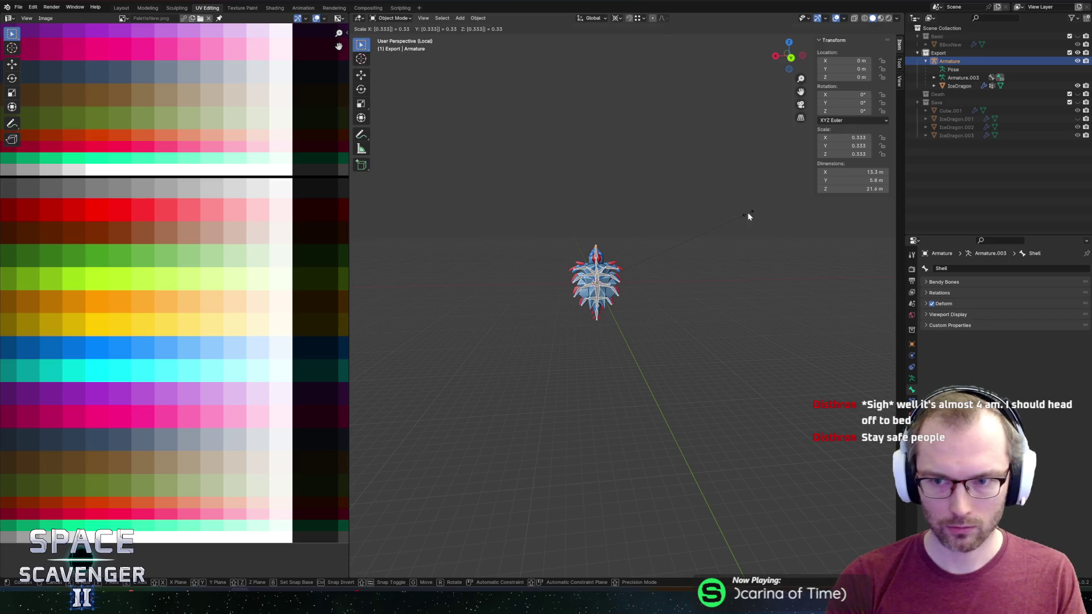
pyautogui.hotkey('ctrl', 'a')
pyautogui.click(747, 214)
# Re-export the dragon as FBX and switch to Unity
pyautogui.hotkey('ctrl', 'shift', 'e')
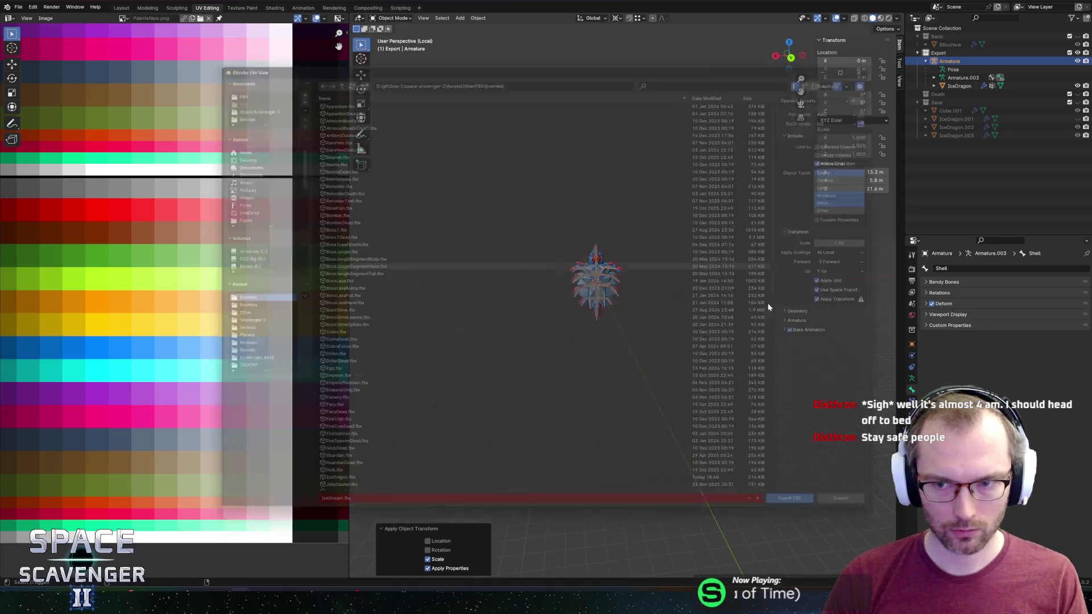
pyautogui.press('Return')
pyautogui.hotkey('alt', 'Tab')
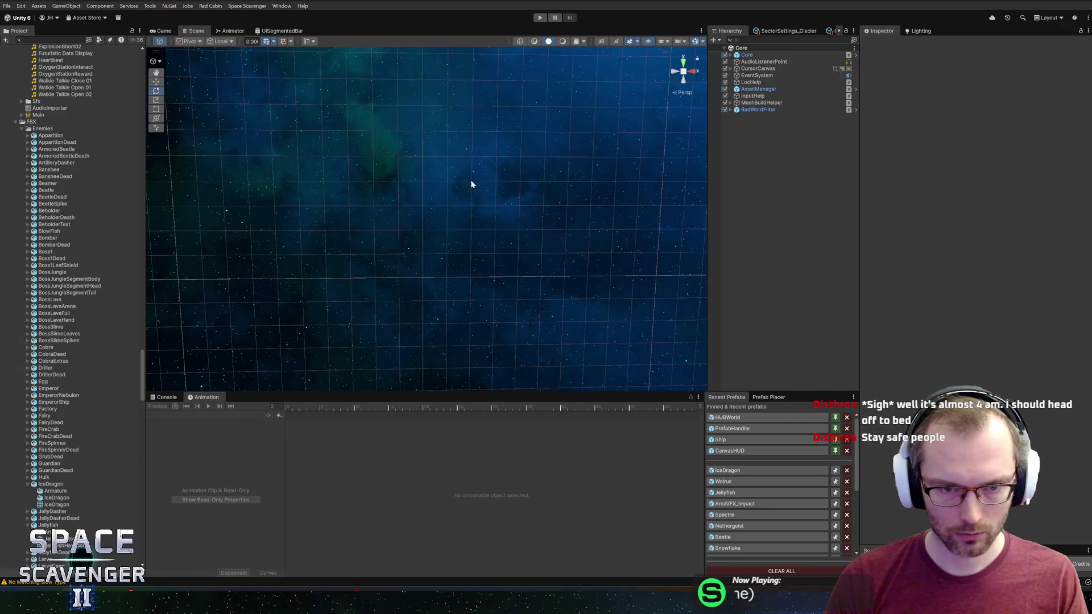
# Open the IceDragon prefab, frame it, and enlarge its collider to circle the dragon
pyautogui.doubleClick(744, 472)
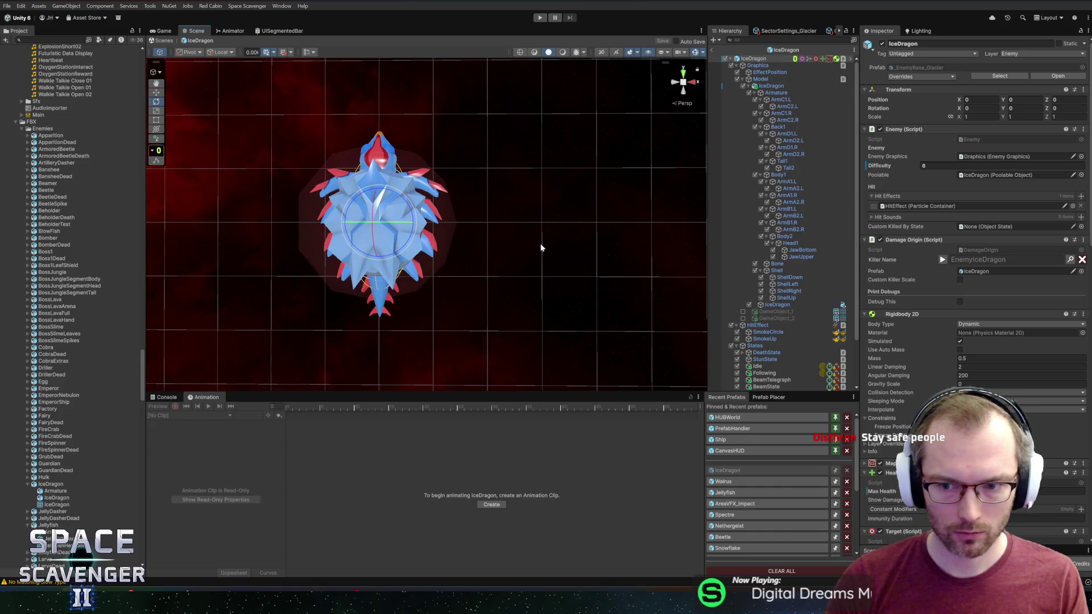
pyautogui.scroll(5, 540, 248)
pyautogui.press('f')
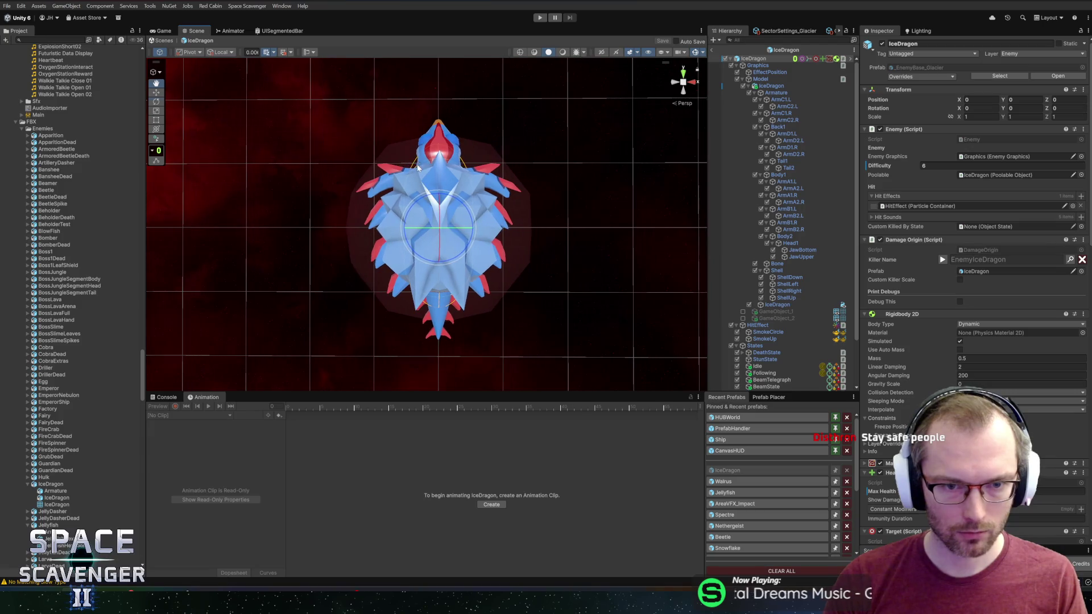
pyautogui.scroll(2, 511, 161)
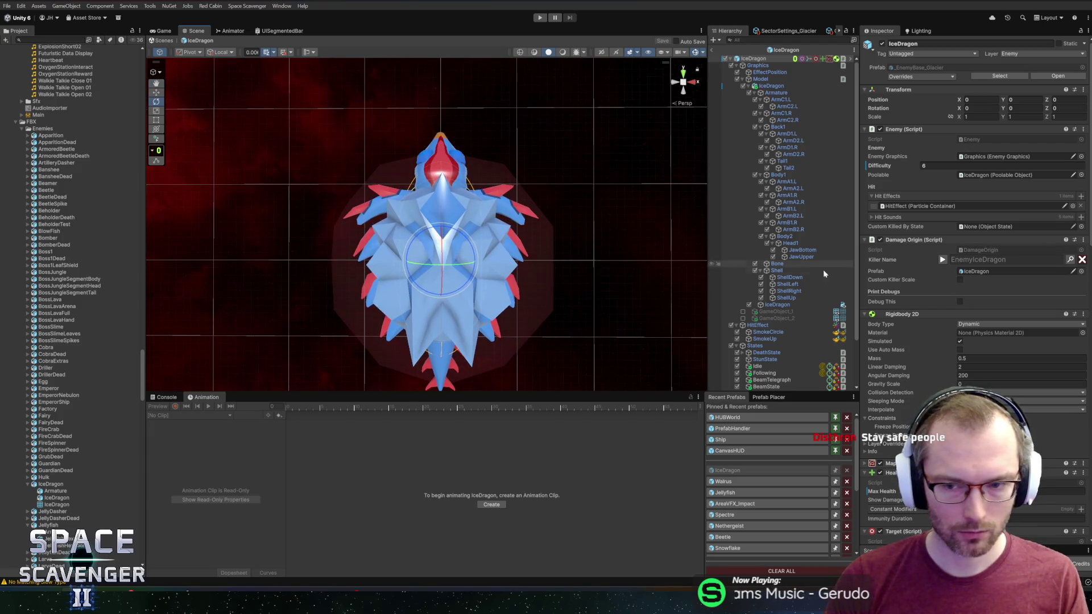
pyautogui.scroll(-10, 966, 228)
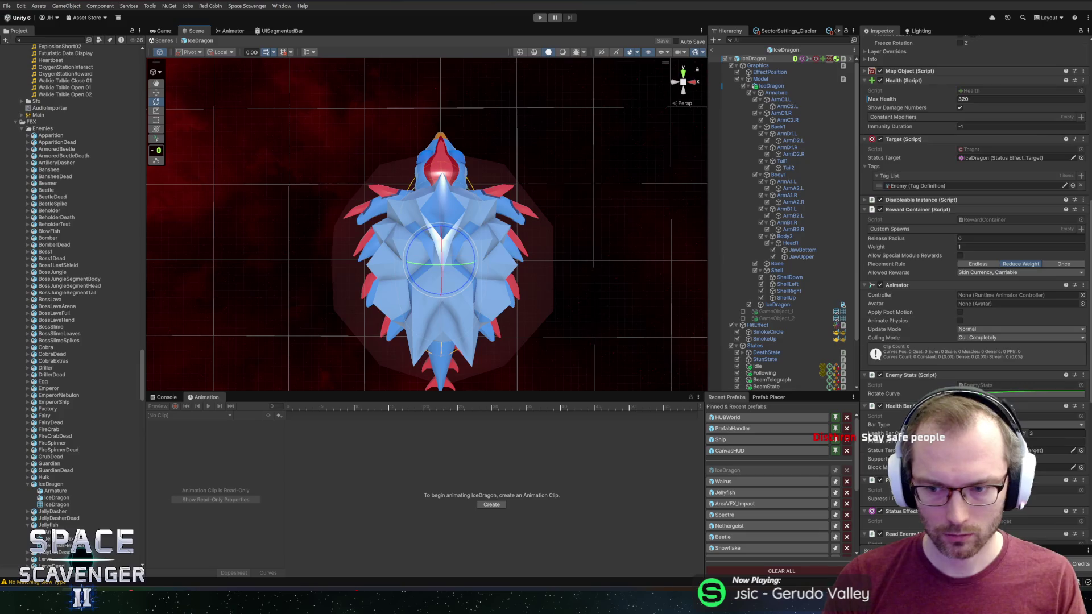
pyautogui.scroll(-10, 974, 288)
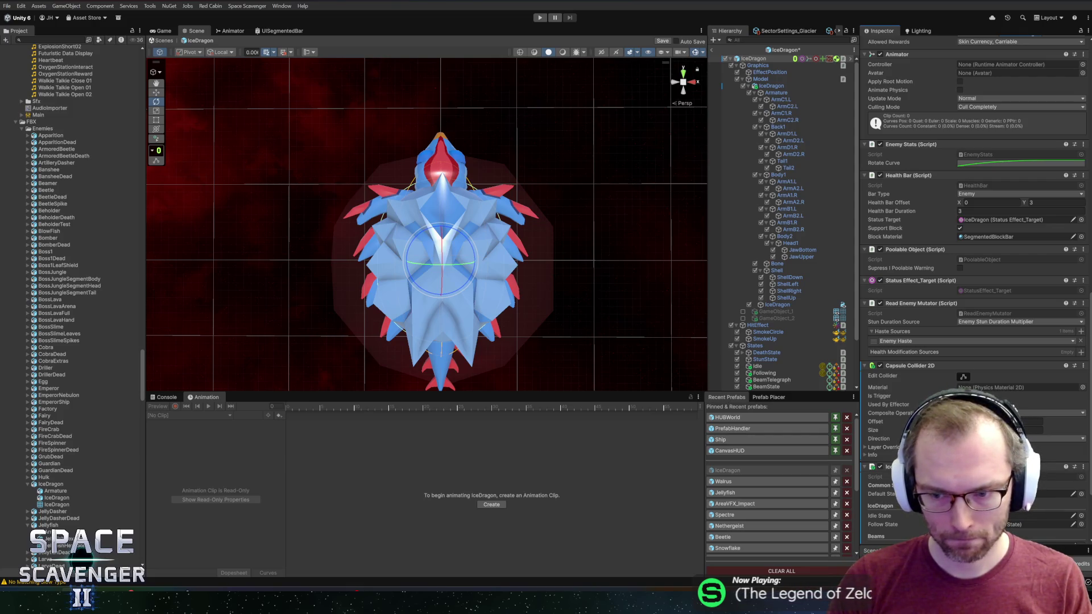
pyautogui.press('Return')
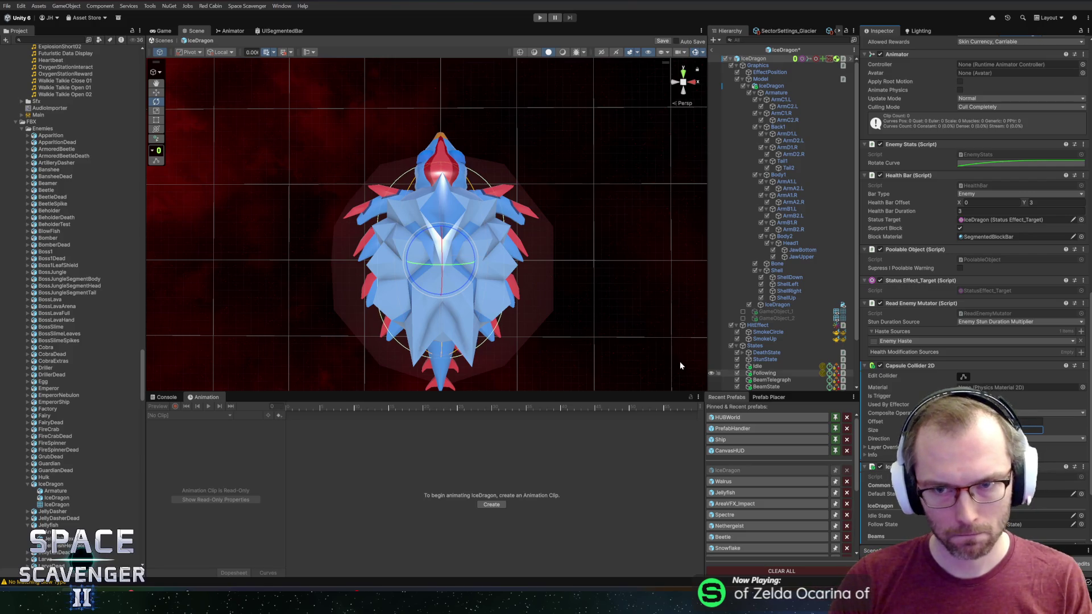
# Save the prefab, exit to the scene, and reopen the IceDragon prefab
pyautogui.hotkey('ctrl', 's')
pyautogui.click(711, 49)
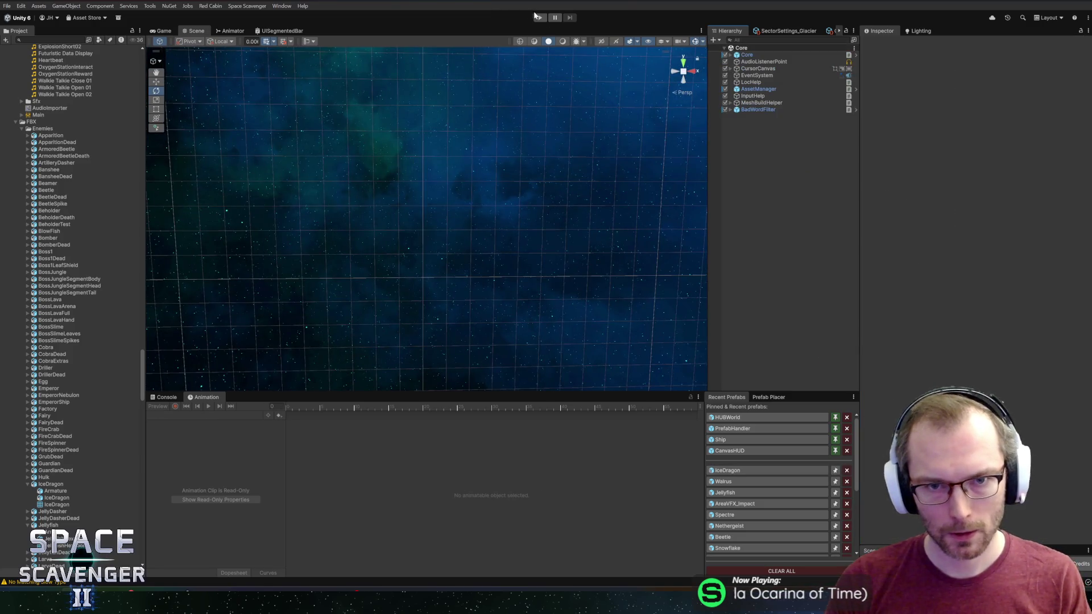
pyautogui.click(738, 471)
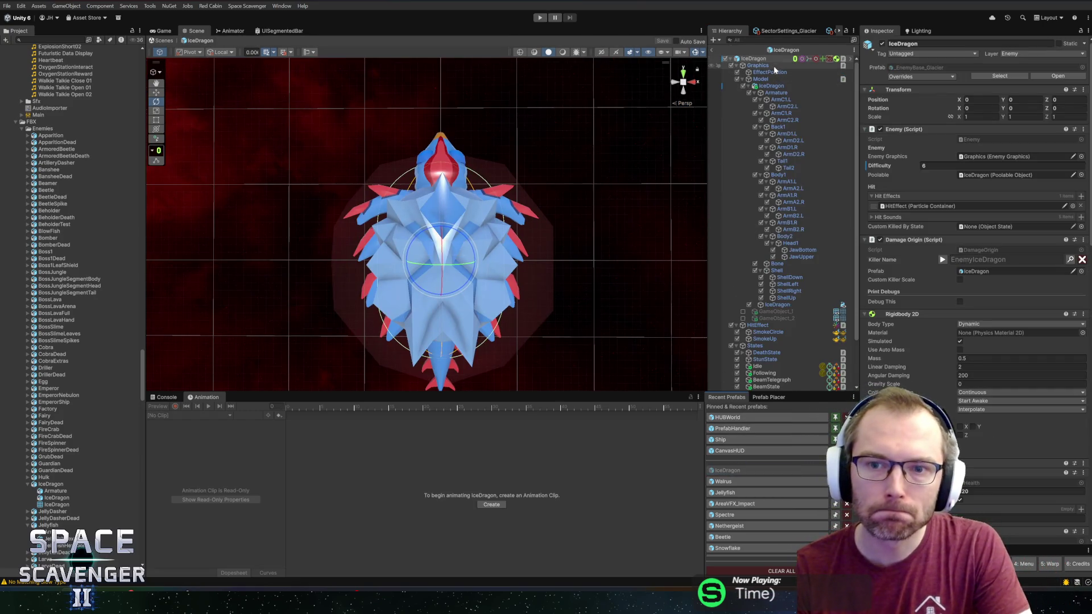
# Set the Graphics Status Effect Size to -6.4, 9.99, 4.18 and exit Prefab Mode
pyautogui.click(757, 65)
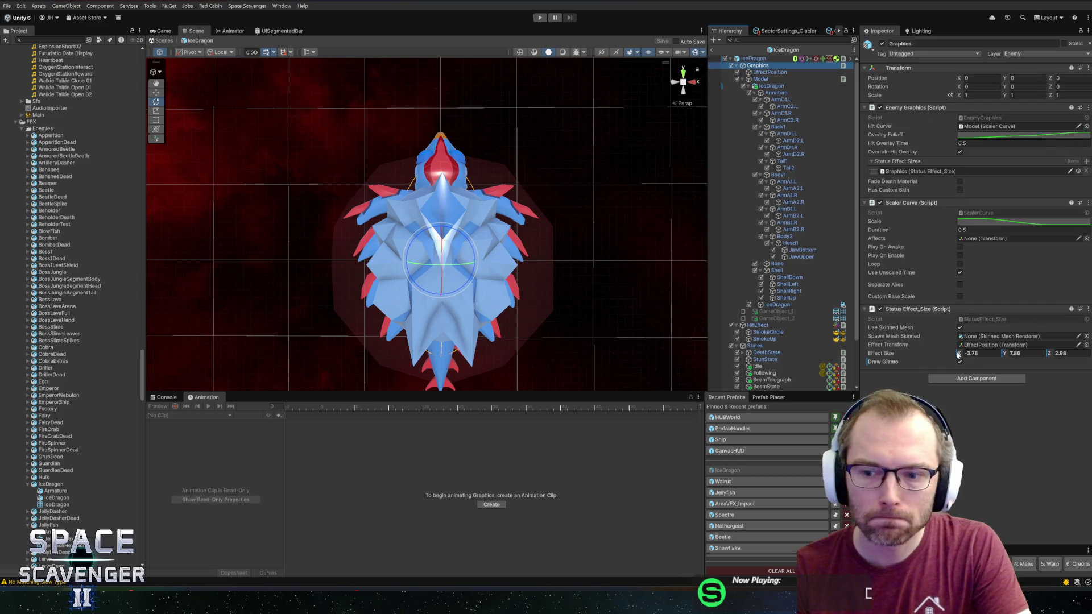
pyautogui.moveTo(961, 353)
pyautogui.mouseDown()
pyautogui.moveTo(949, 357)
pyautogui.moveTo(1023, 355)
pyautogui.mouseUp()
pyautogui.moveTo(273, 210); pyautogui.dragTo(614, 233)
pyautogui.moveTo(1049, 354); pyautogui.dragTo(1063, 356)
pyautogui.moveTo(683, 210); pyautogui.dragTo(371, 187)
pyautogui.scroll(5, 372, 188)
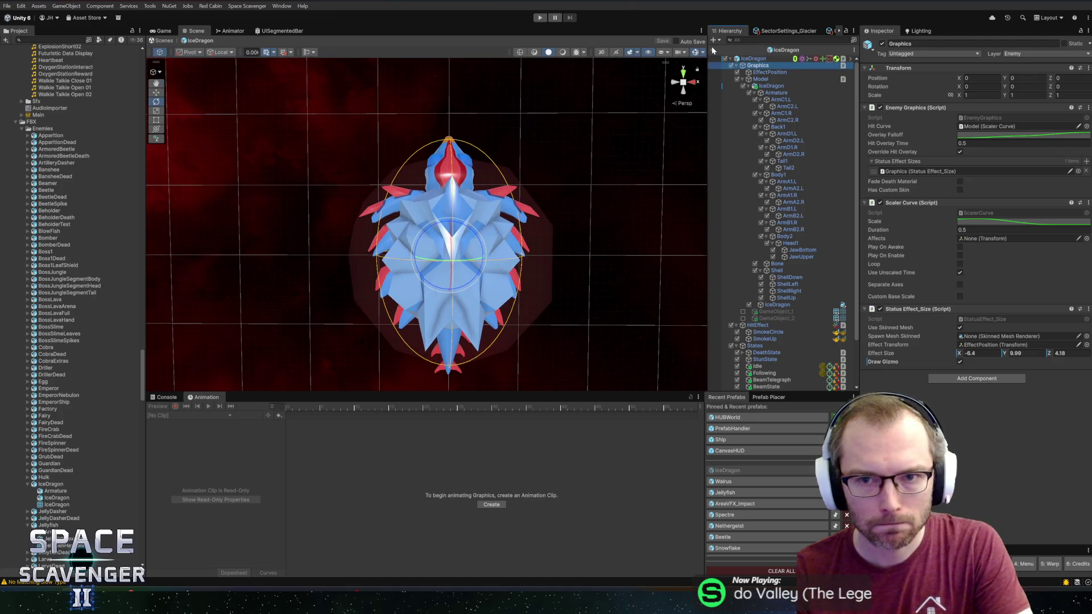
pyautogui.click(541, 18)
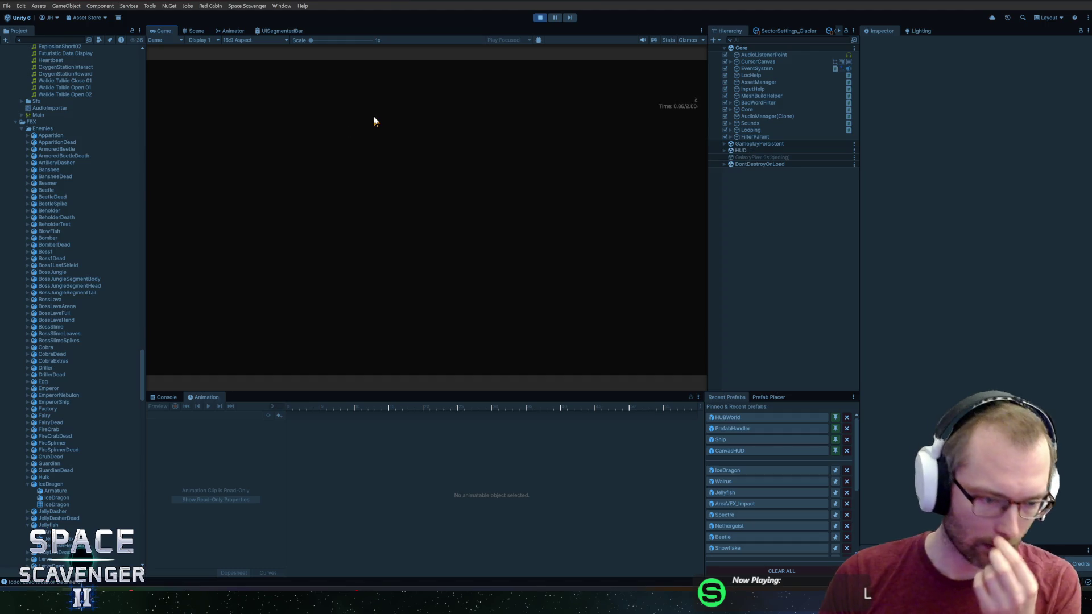
# Maximize the Game view, fly and shoot at the ice dragon, stop play, then view pending repository changes
pyautogui.doubleClick(162, 31)
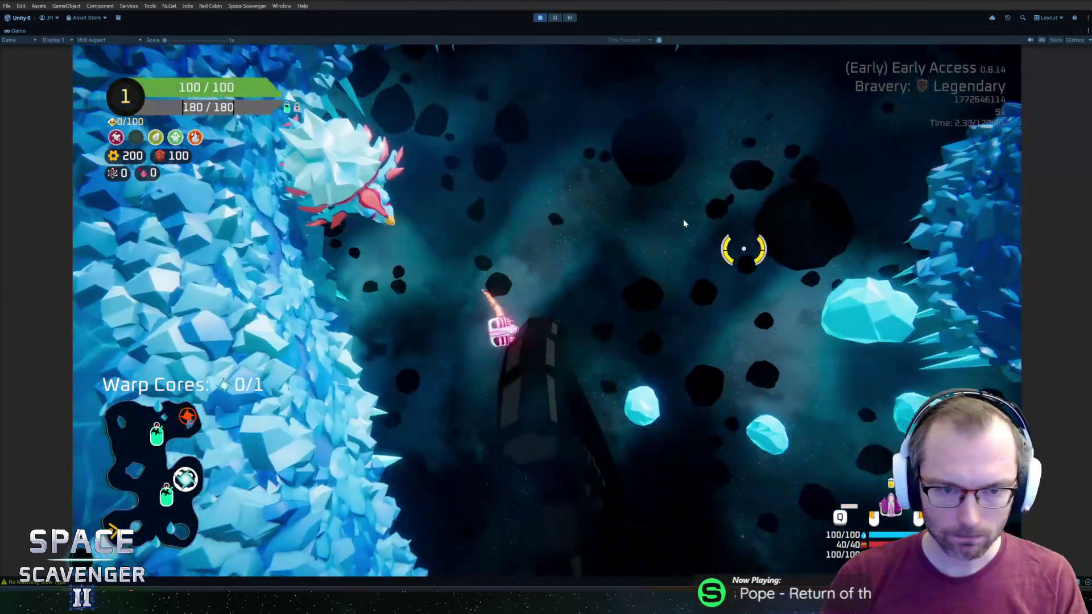
pyautogui.moveTo(361, 237)
pyautogui.mouseDown()
pyautogui.moveTo(329, 241)
pyautogui.moveTo(545, 183)
pyautogui.moveTo(715, 214)
pyautogui.moveTo(379, 270)
pyautogui.moveTo(342, 292)
pyautogui.moveTo(336, 264)
pyautogui.moveTo(319, 301)
pyautogui.moveTo(566, 170)
pyautogui.mouseUp()
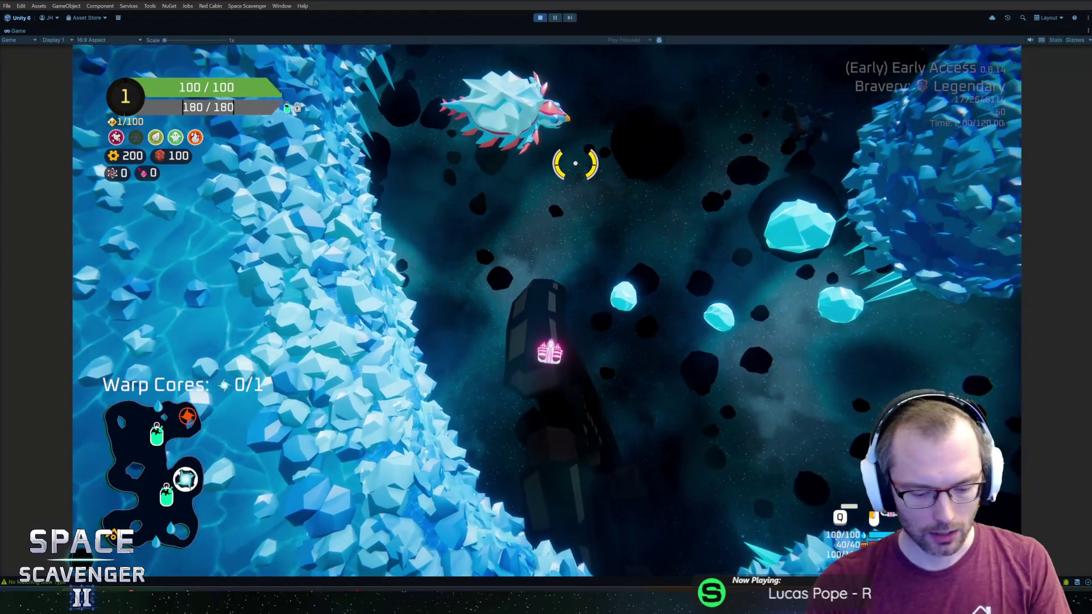
pyautogui.hotkey('ctrl', 'p')
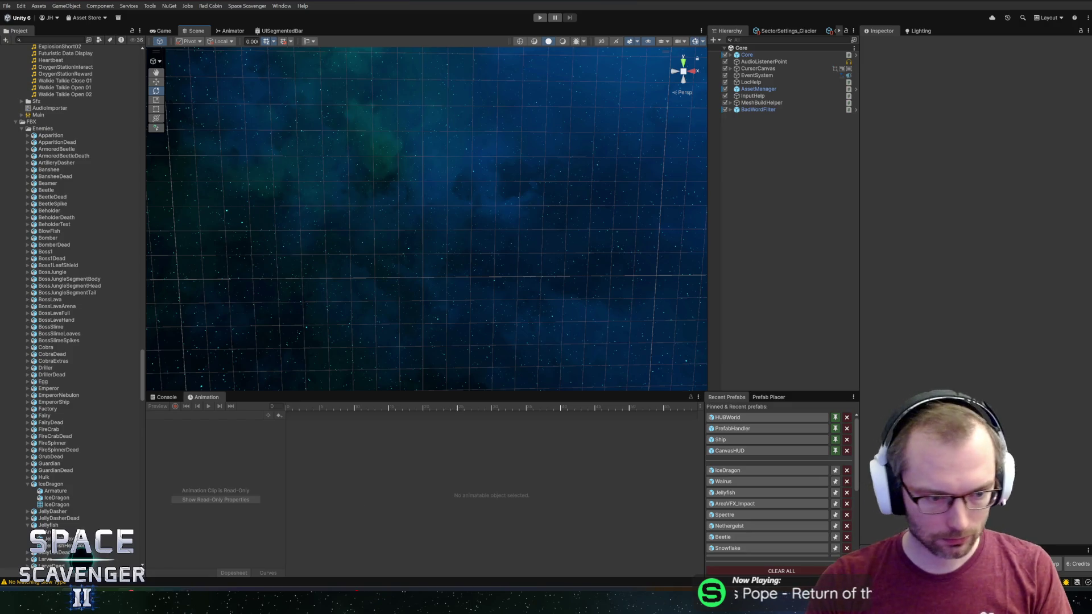
pyautogui.hotkey('alt', 'Tab')
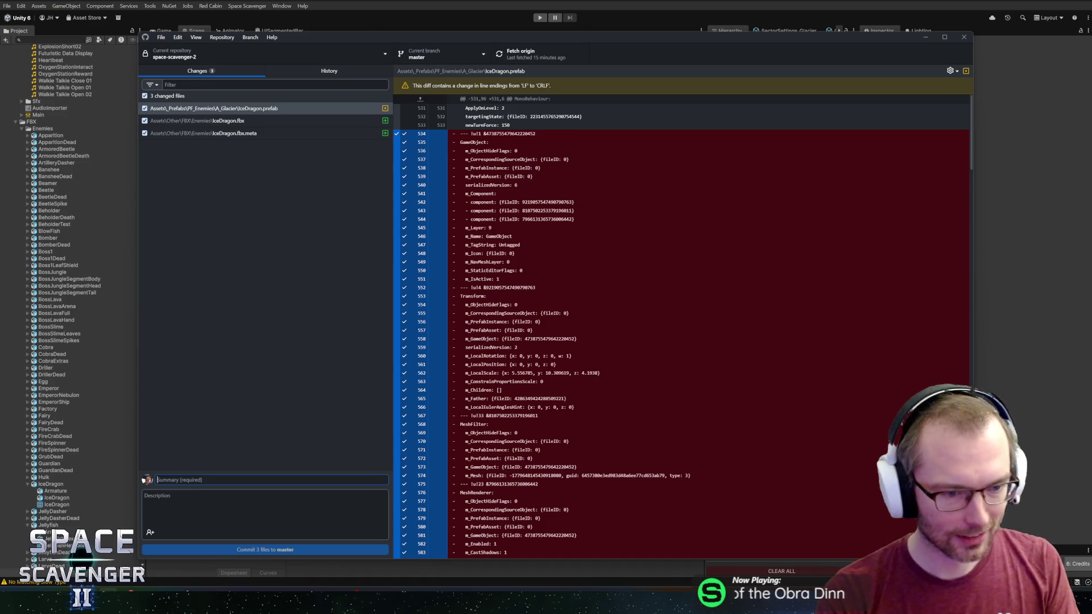
# Commit the three IceDragon files to master as 'Ice Dragon model', push to origin, and return to Unity
pyautogui.write('Ice Dragon model')
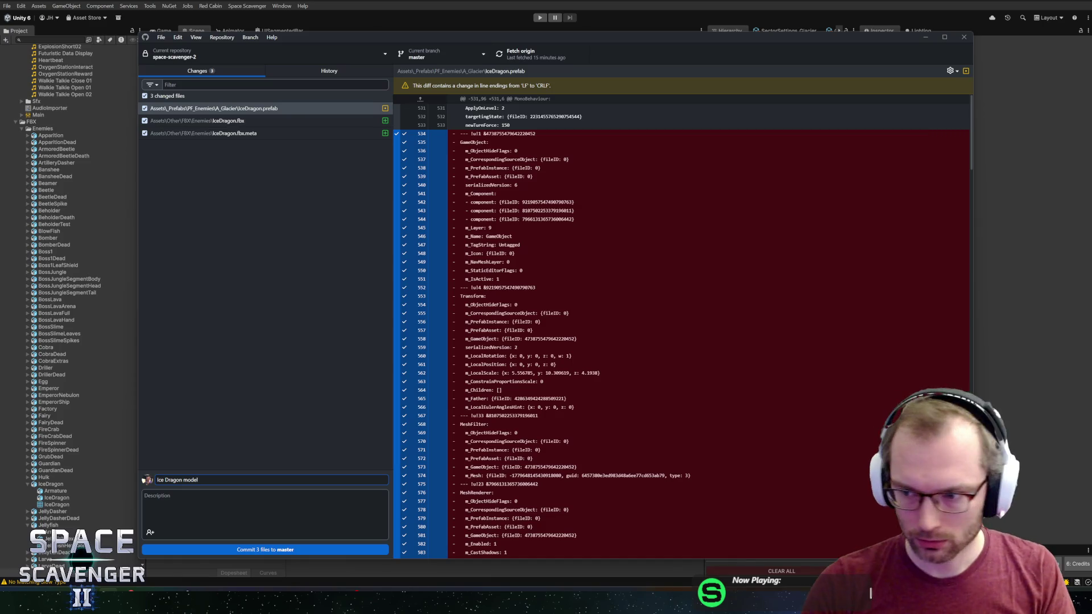
pyautogui.click(305, 547)
pyautogui.click(523, 63)
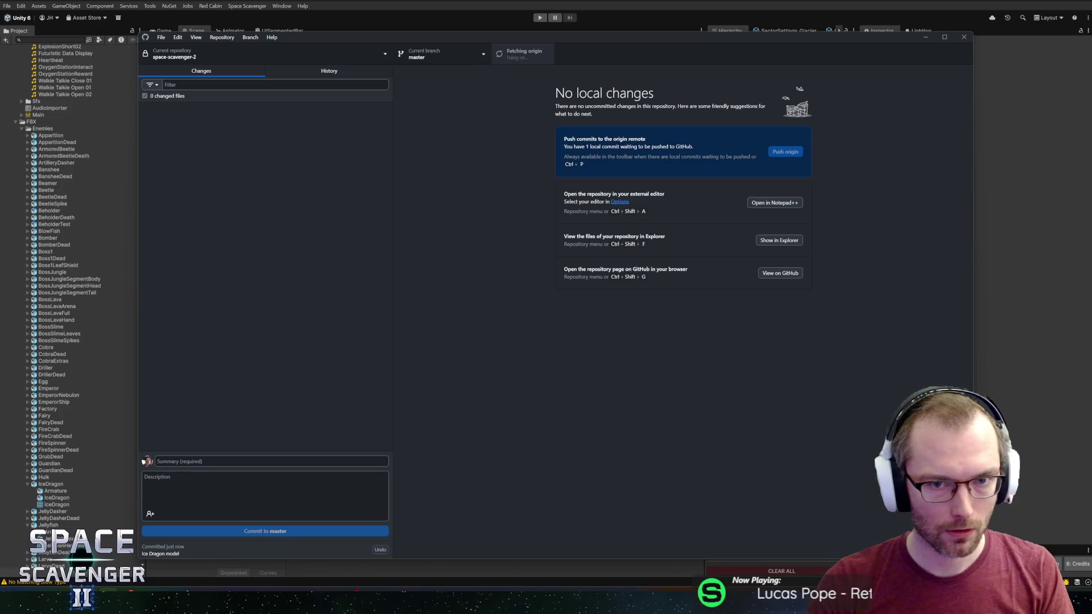
pyautogui.hotkey('alt', 'Tab')
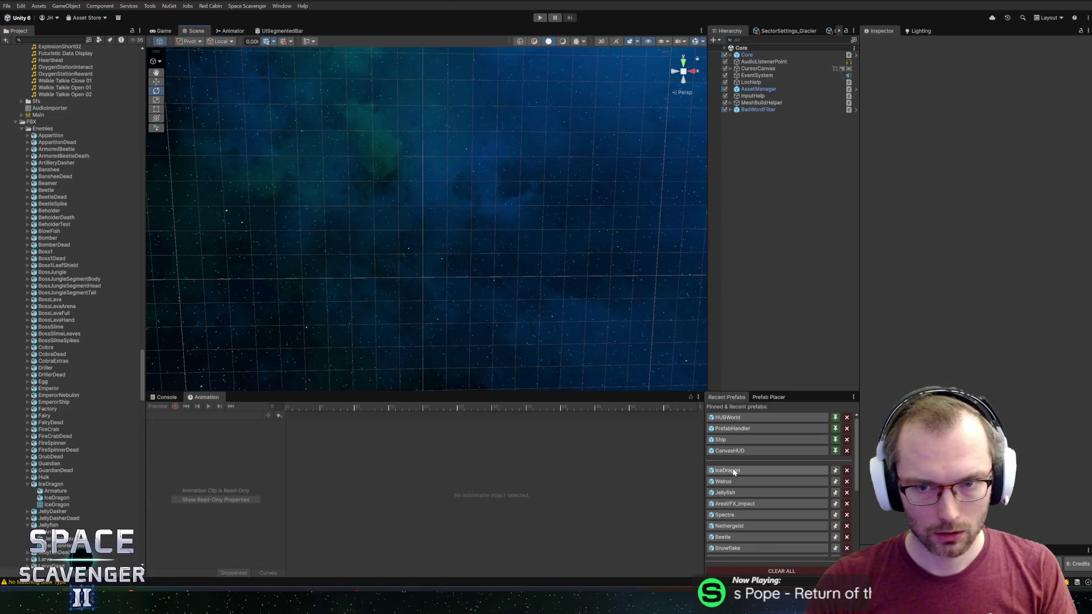
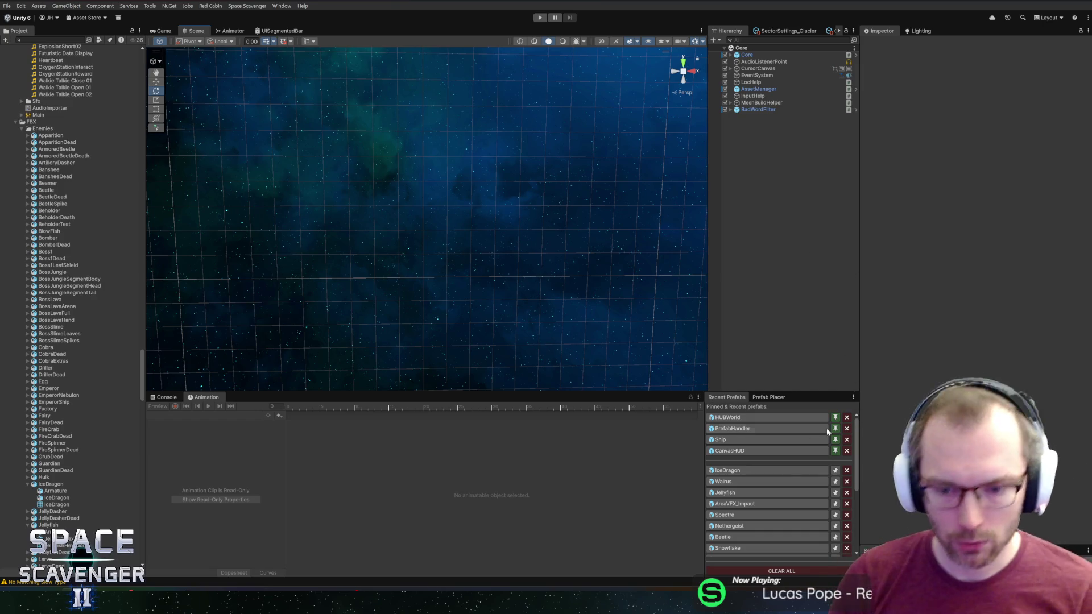
# Open the Localization Editor with Ctrl+Shift+L and search the entries for 'penguin'
pyautogui.scroll(-5, 796, 467)
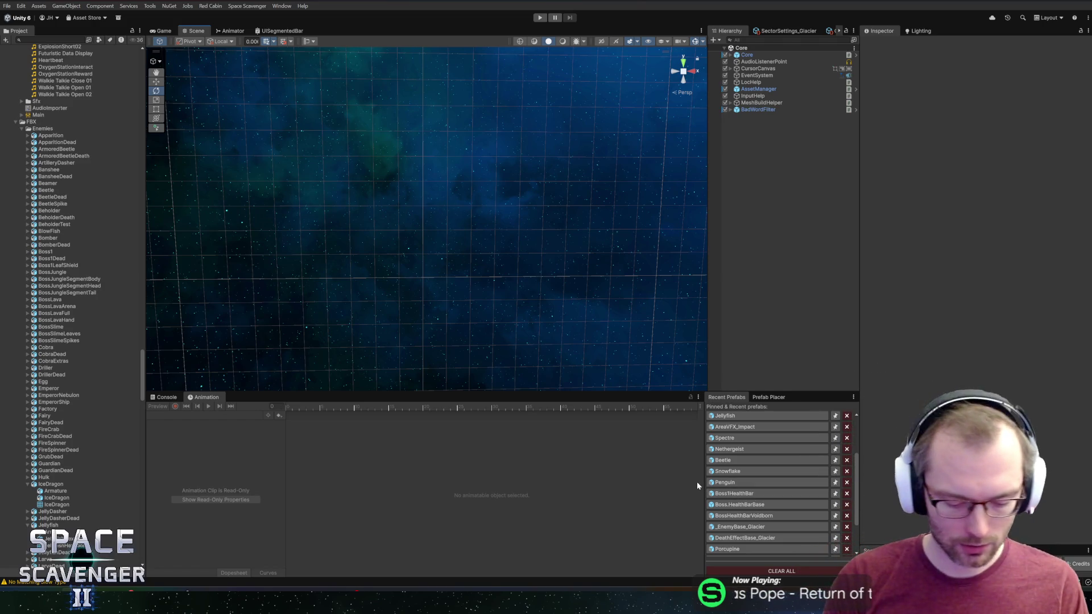
pyautogui.hotkey('ctrl', 'shift', 'l')
pyautogui.click(359, 283)
pyautogui.write('penguin')
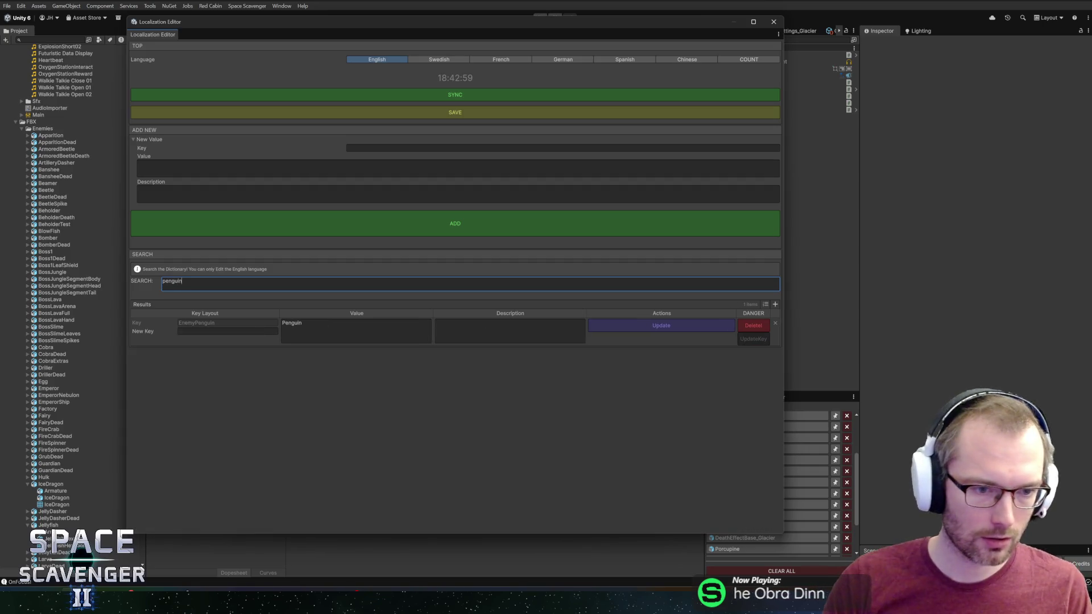
# Rename EnemyPenguin to Frostbeak as an ice-themed bird-like enemy, update it, and close the editor
pyautogui.click(346, 331)
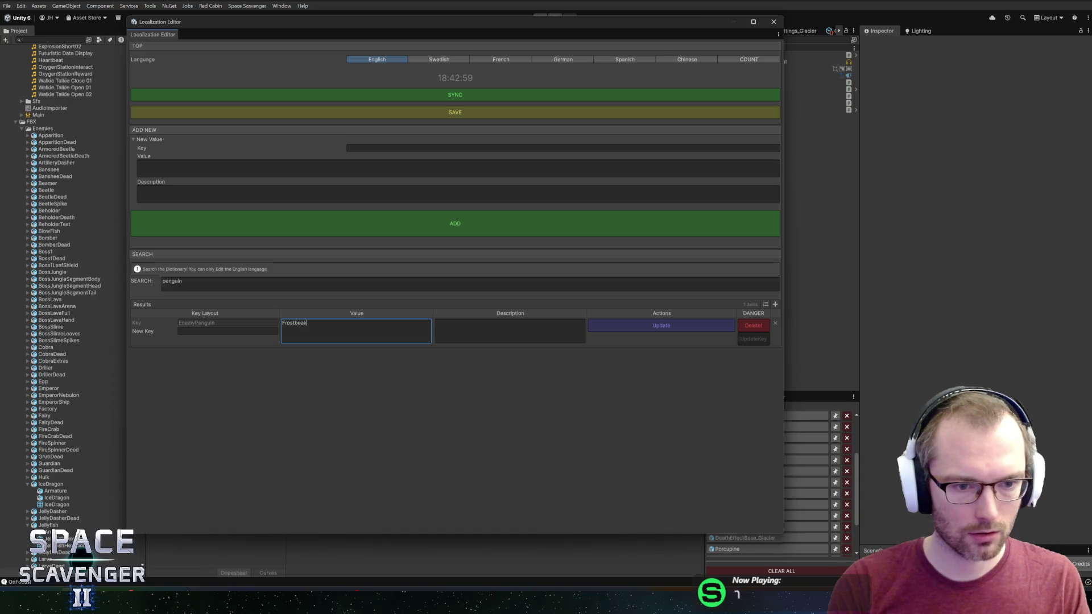
pyautogui.click(510, 332)
pyautogui.write('An ice-themed bird-like enemy')
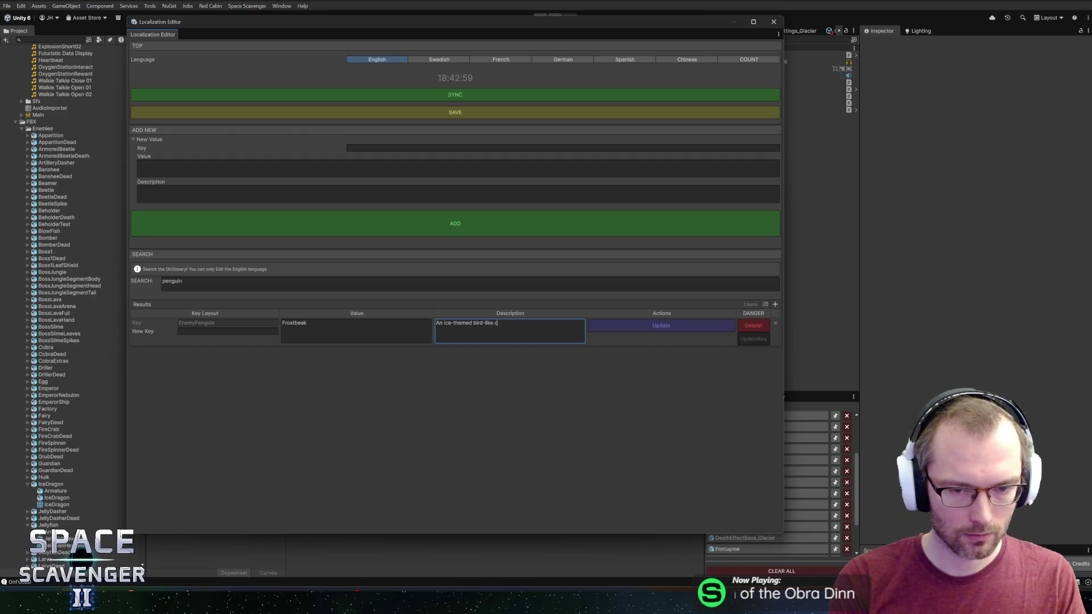
pyautogui.click(654, 330)
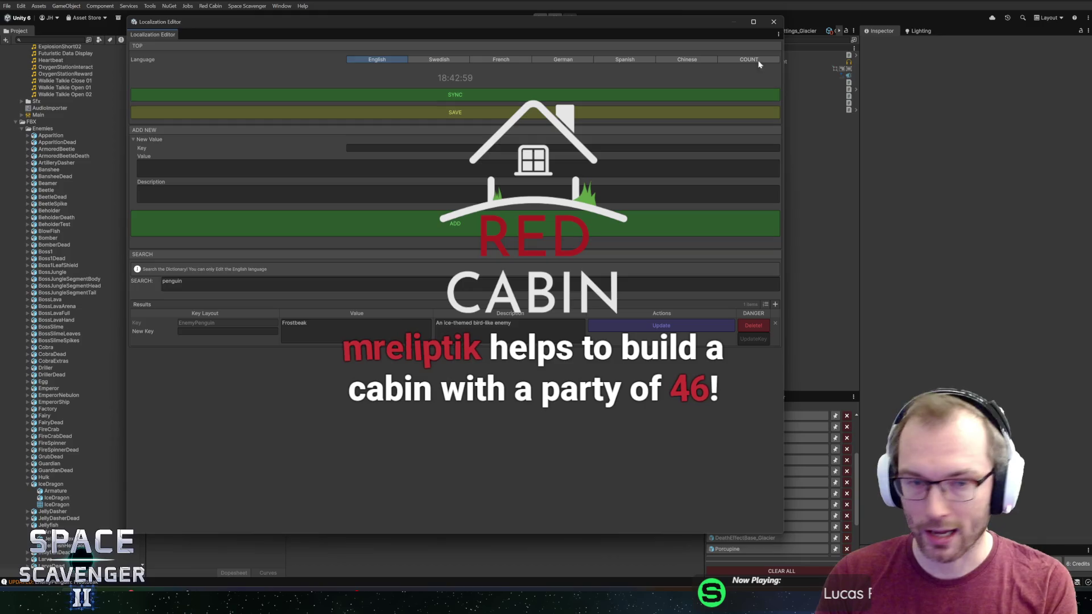
pyautogui.click(775, 22)
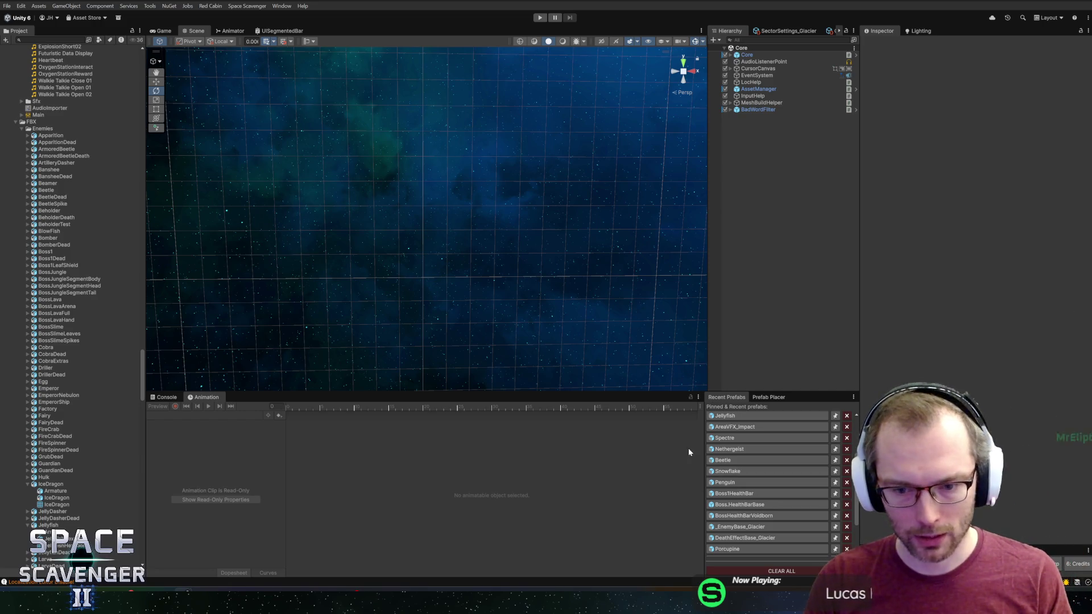
pyautogui.click(544, 17)
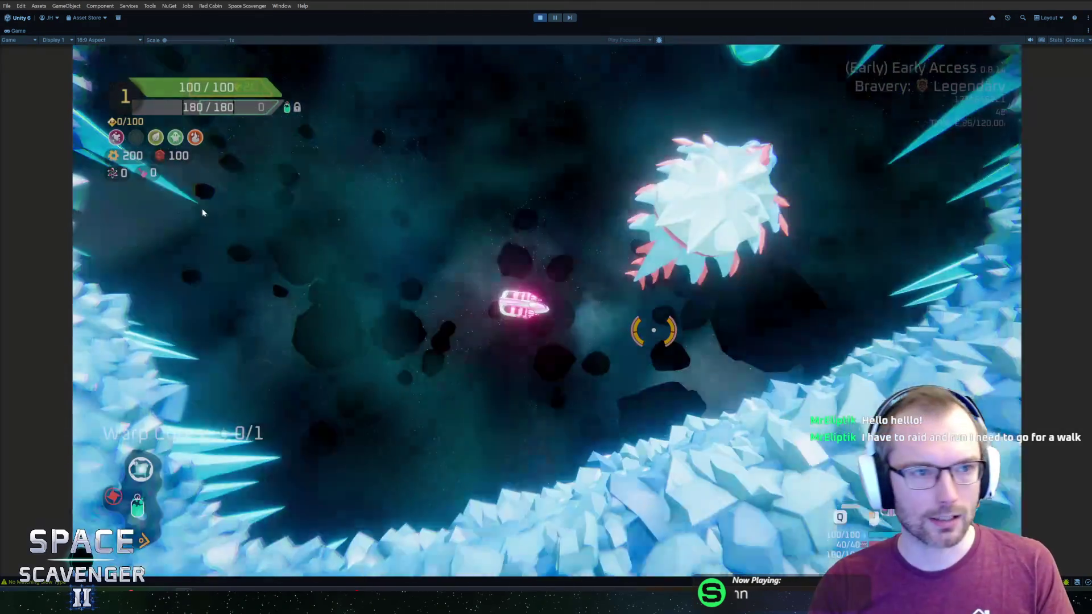
pyautogui.press('w')
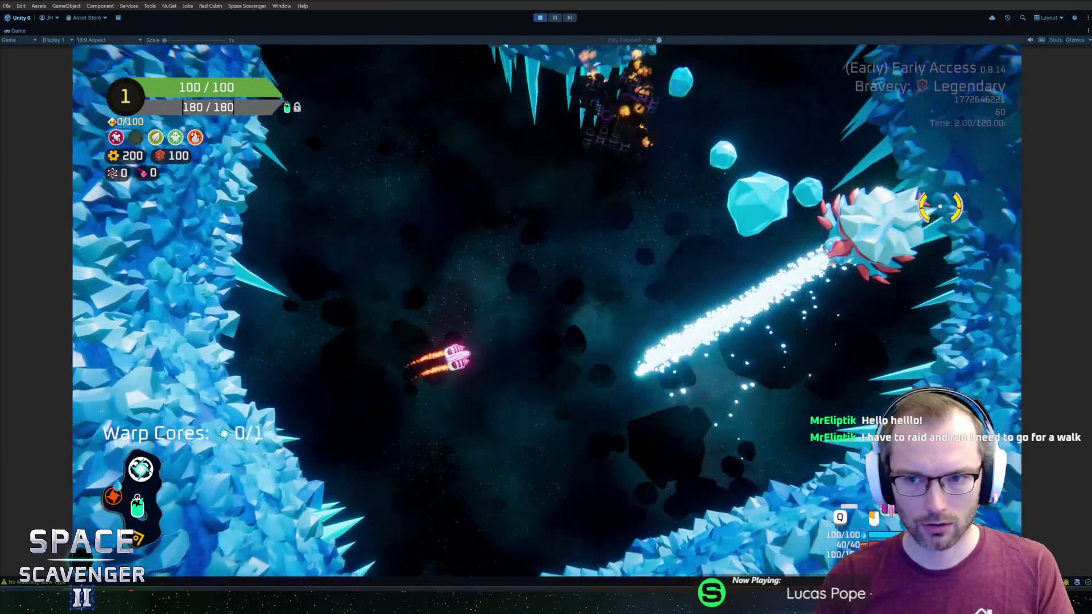
pyautogui.press('w')
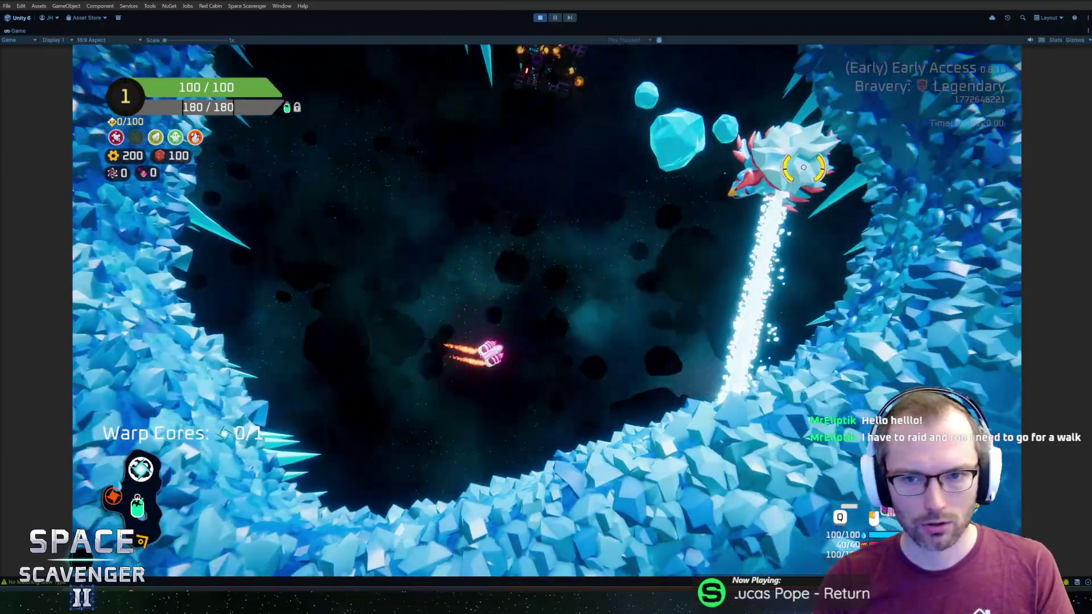
pyautogui.press('w')
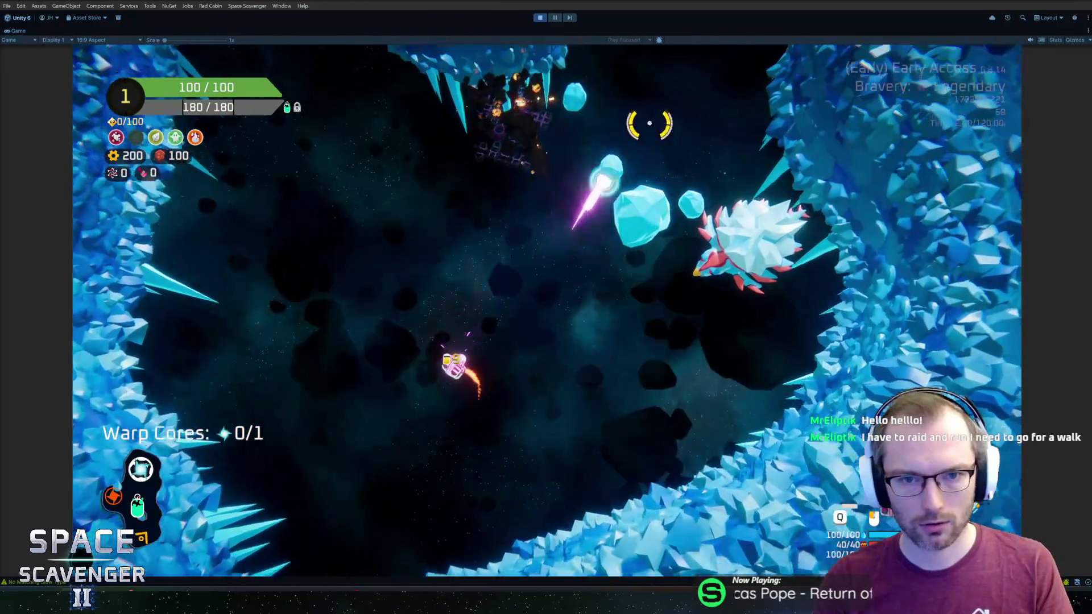
pyautogui.click(645, 122)
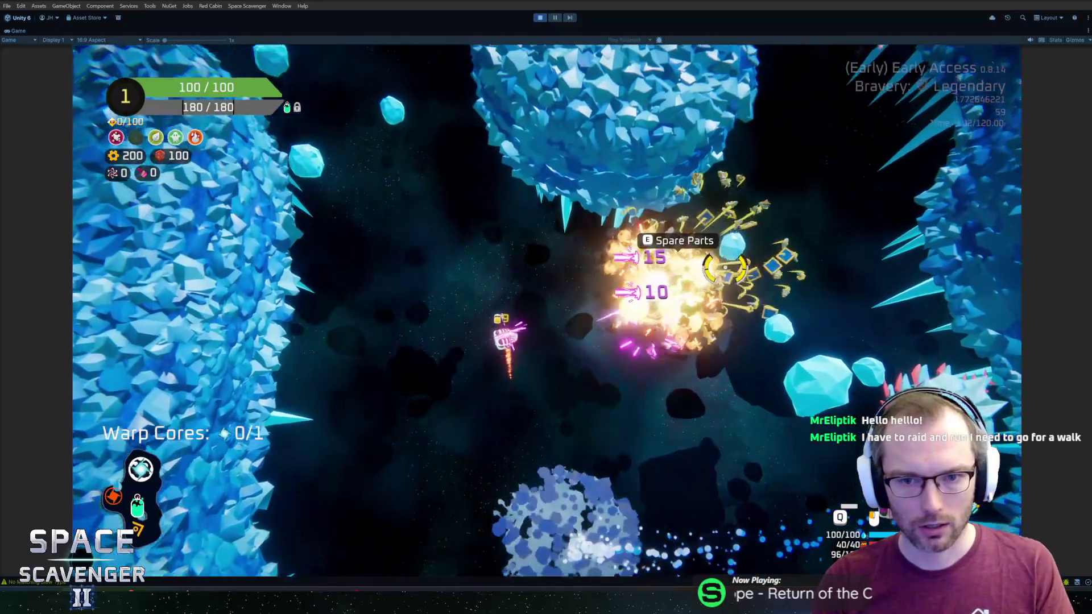
pyautogui.press('w')
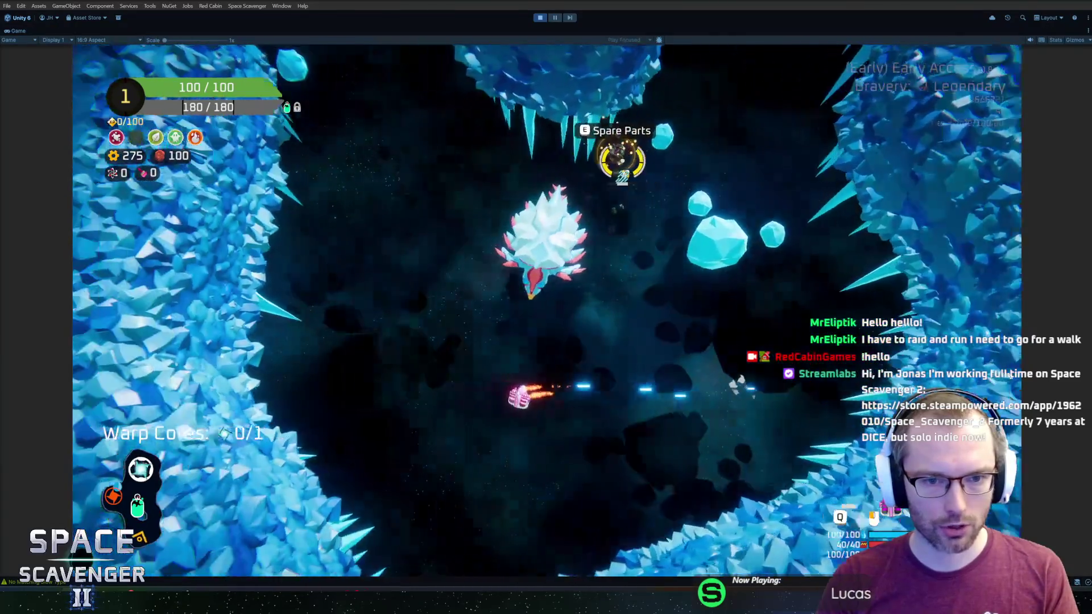
pyautogui.press('a')
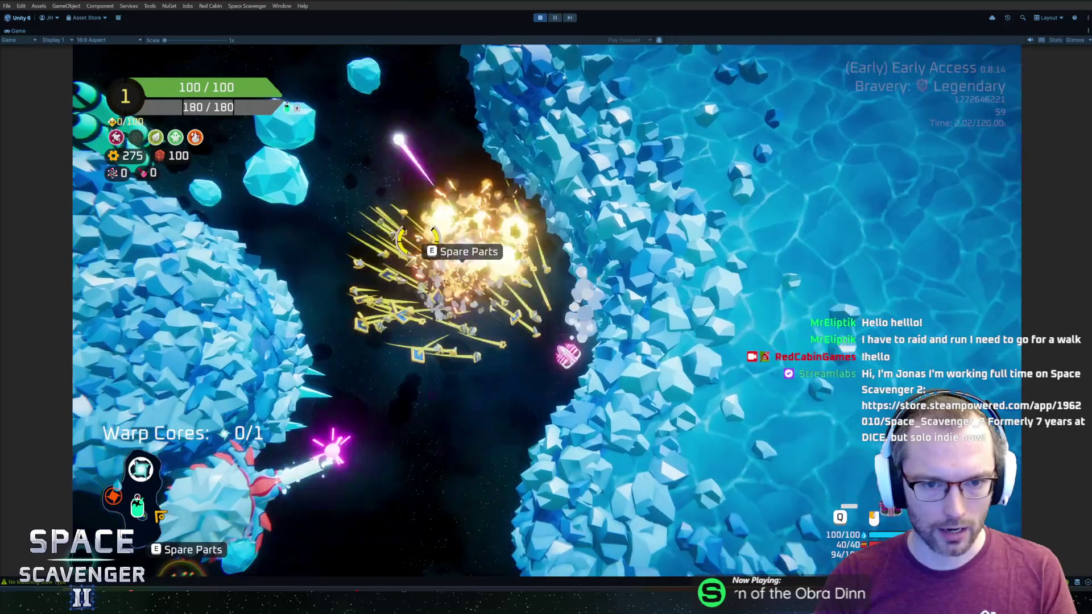
pyautogui.press('w')
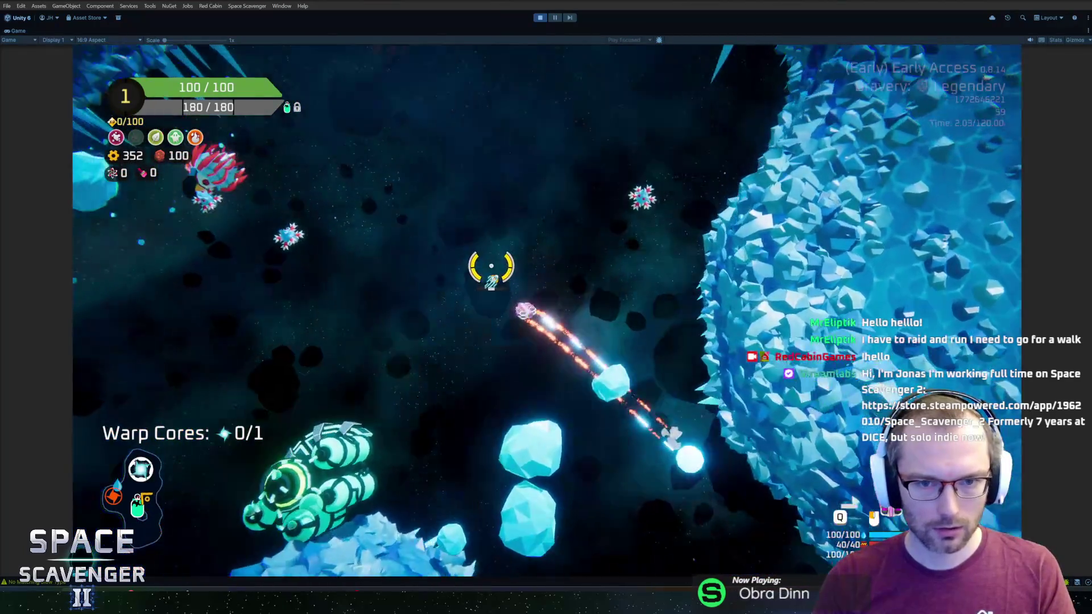
pyautogui.press('a')
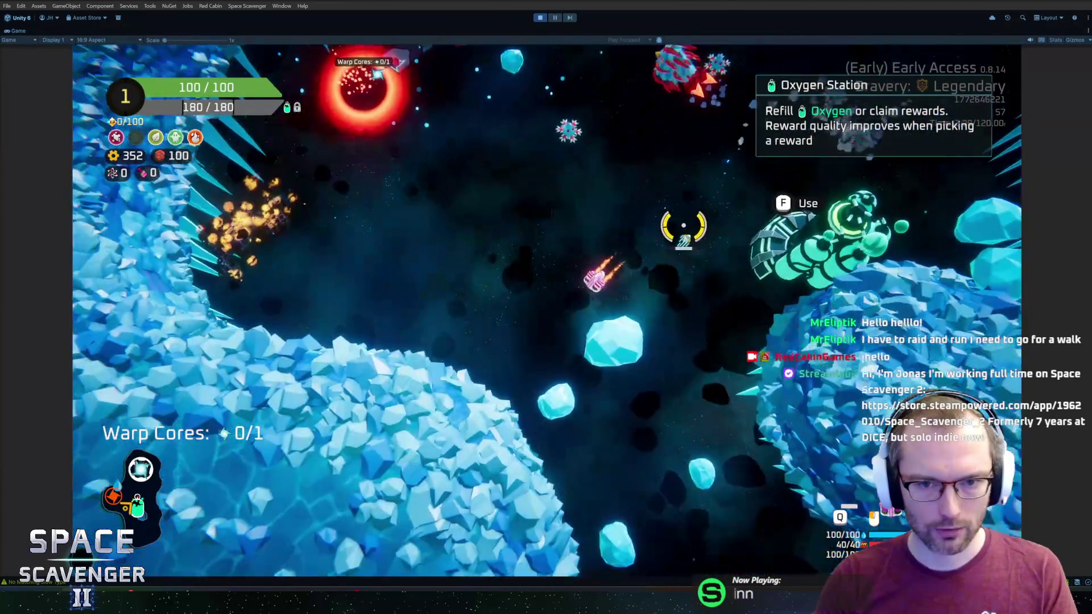
pyautogui.press('d')
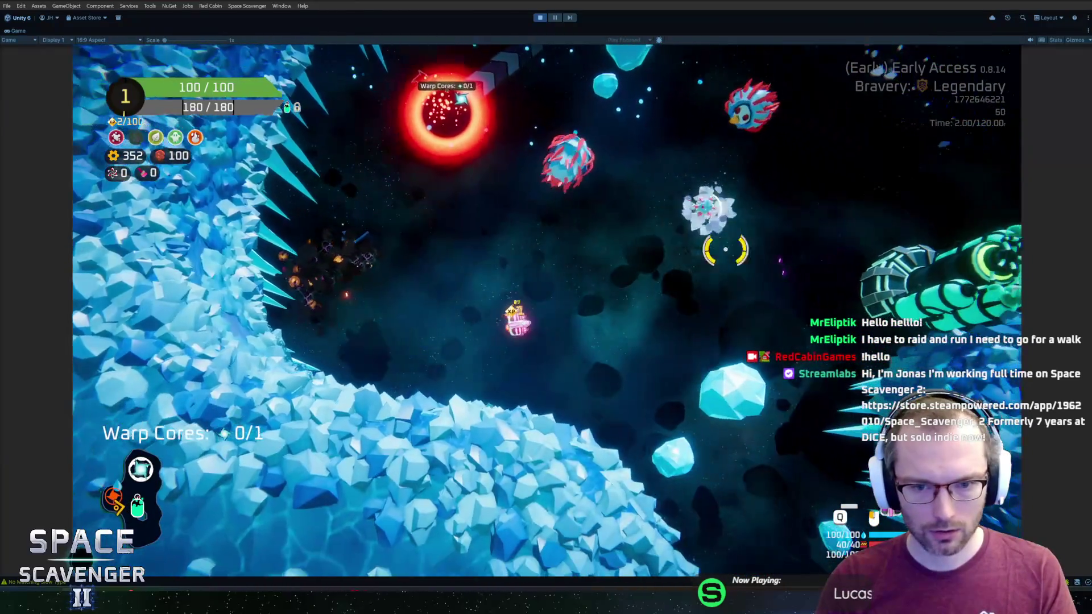
pyautogui.press('s')
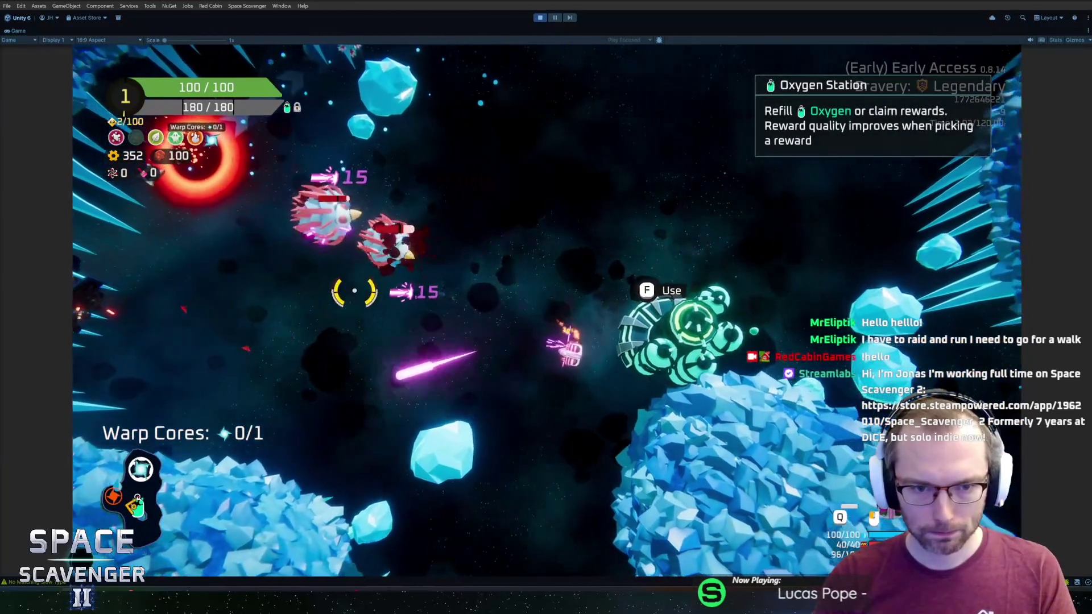
pyautogui.press('s')
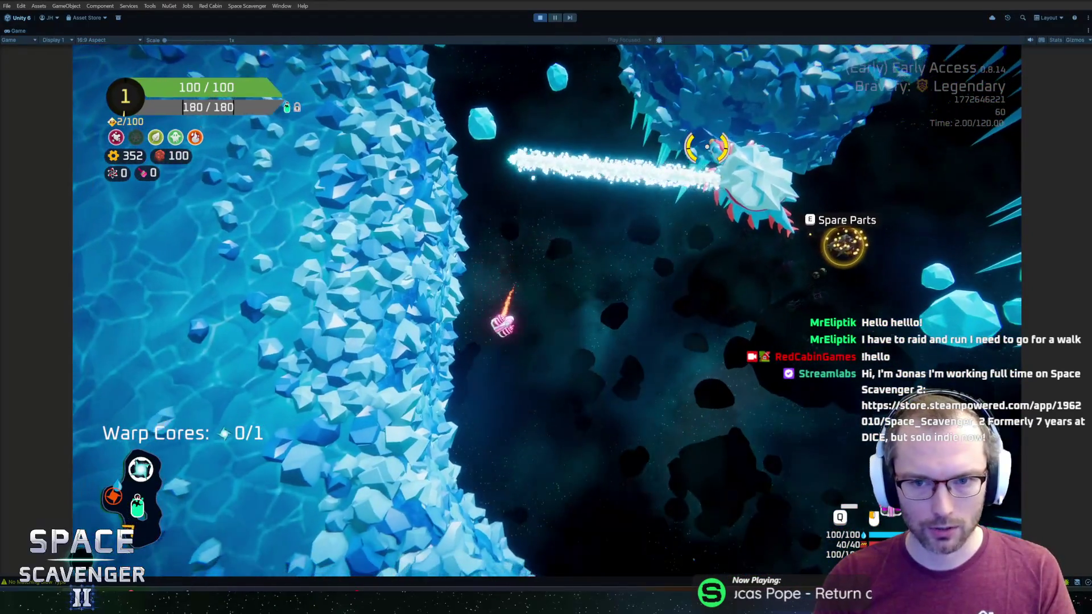
pyautogui.press('d')
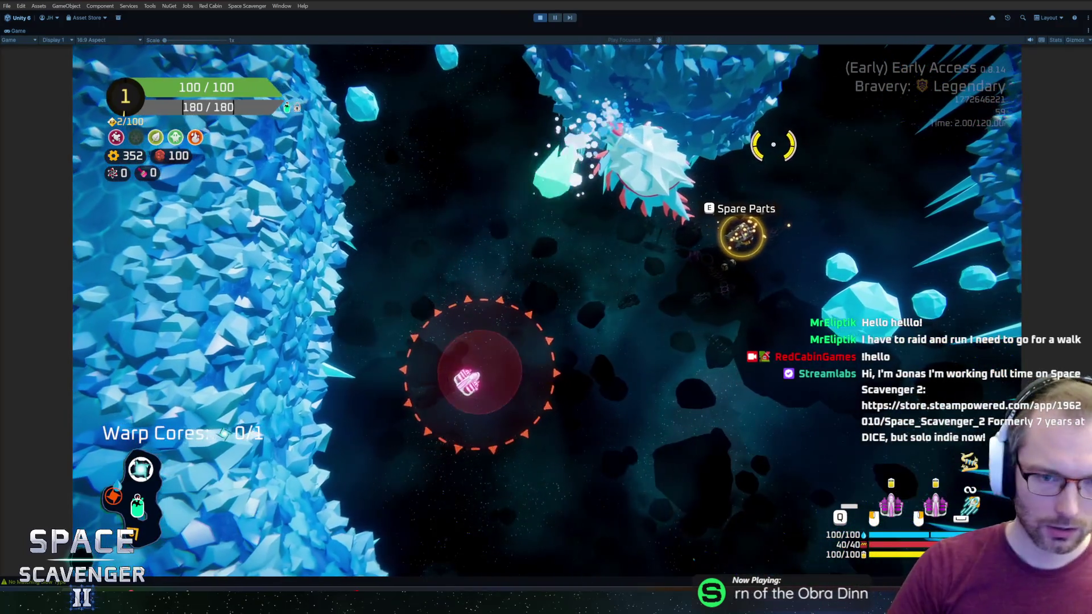
pyautogui.press('s')
pyautogui.press('d')
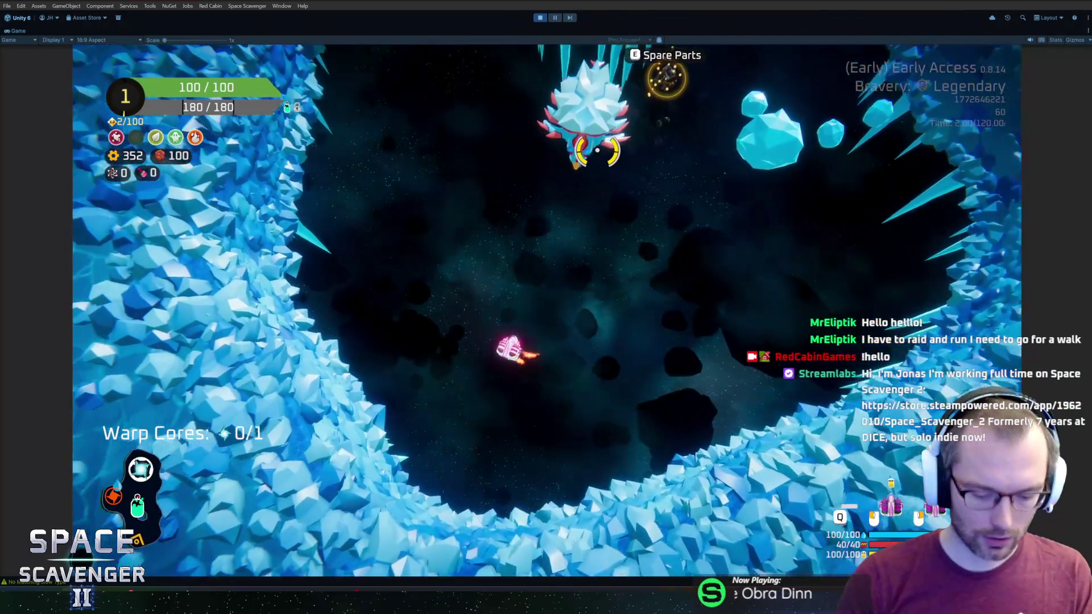
pyautogui.hotkey('ctrl', 'p')
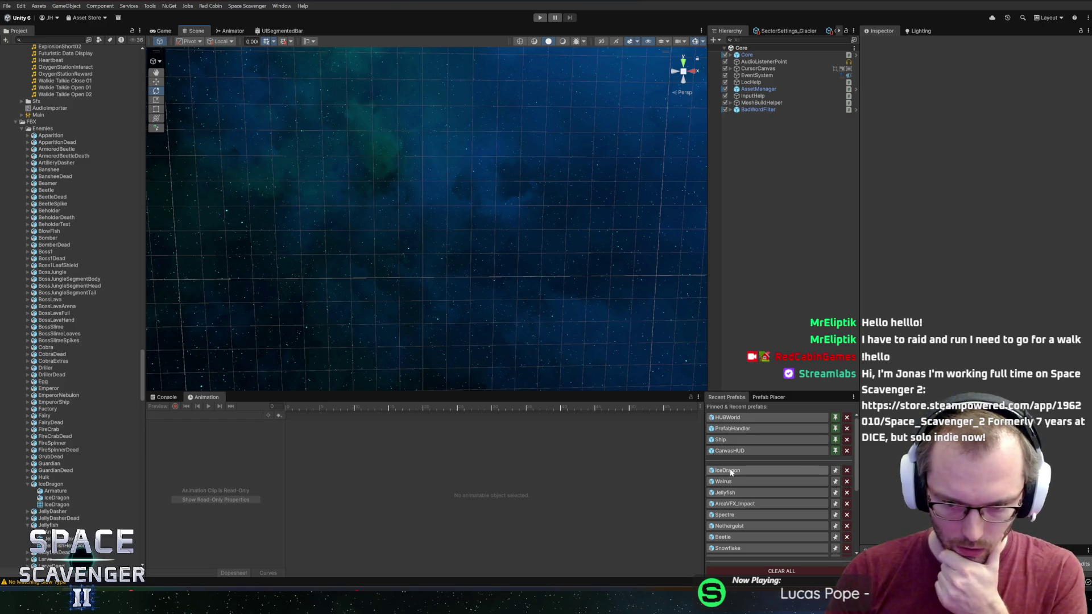
# Collapse the Walrus folder and create an IceDragon folder under Enemies
pyautogui.scroll(10, 115, 251)
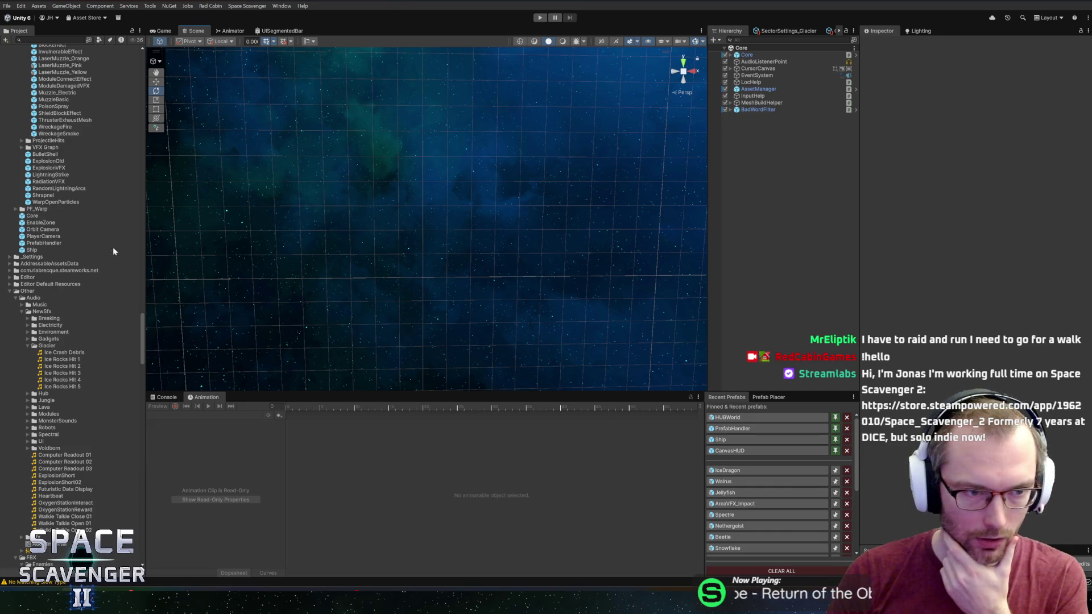
pyautogui.scroll(10, 124, 251)
pyautogui.scroll(15, 124, 251)
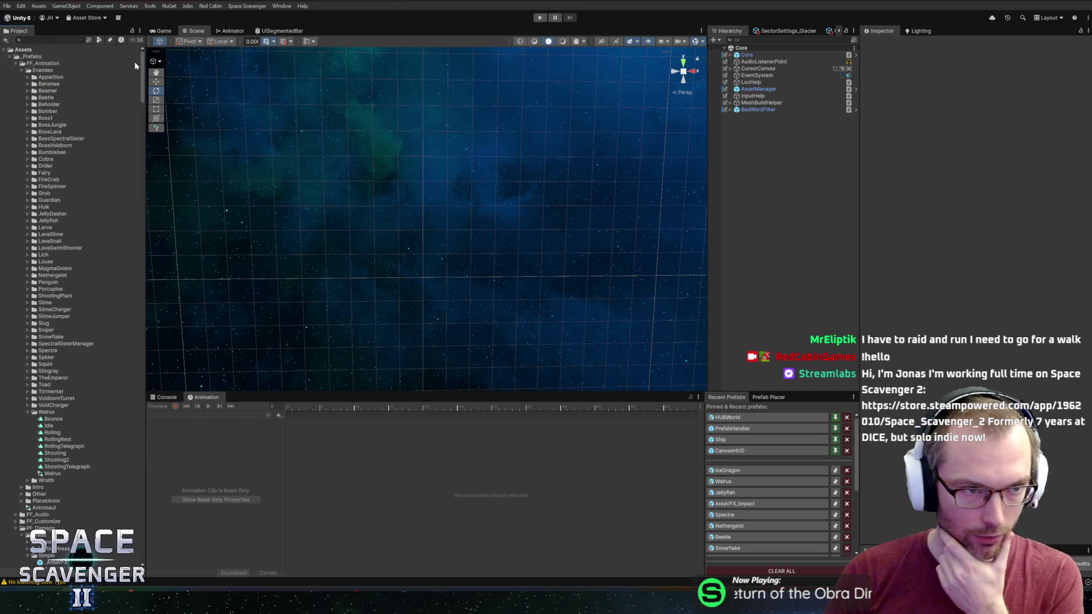
pyautogui.click(27, 411)
pyautogui.rightClick(36, 65)
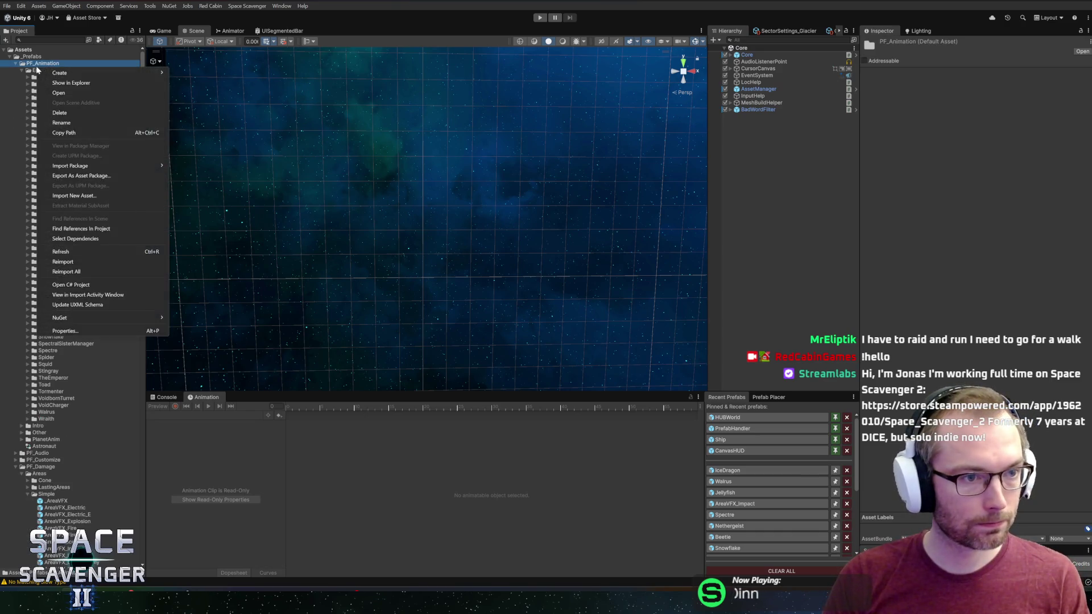
pyautogui.moveTo(114, 72)
pyautogui.click(185, 74)
pyautogui.write('H')
pyautogui.write('agon')
pyautogui.press('Return')
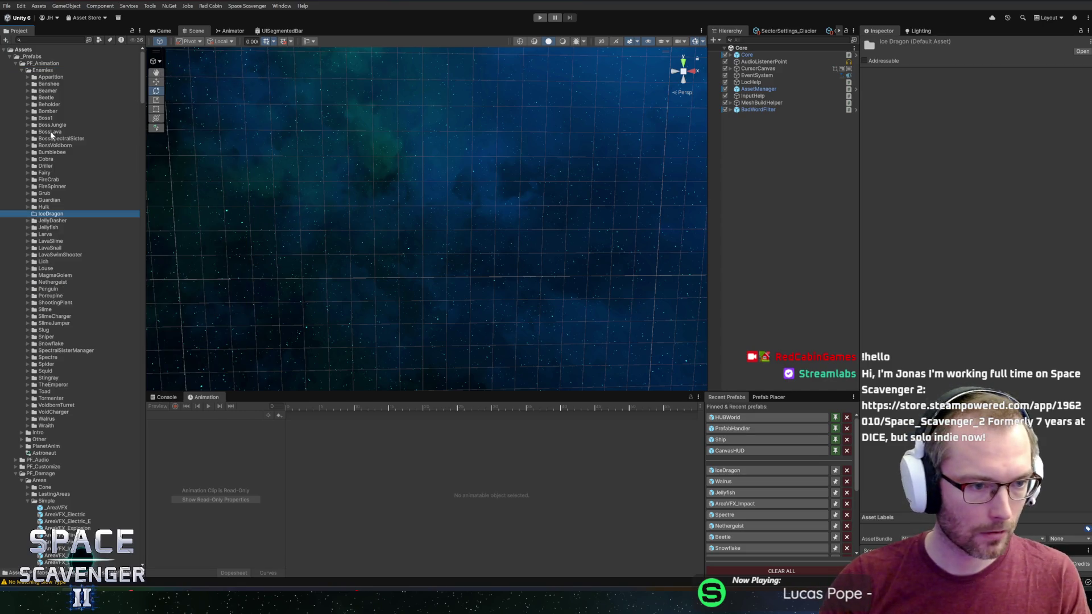
# Create an animator controller named IceDragon in the IceDragon folder
pyautogui.rightClick(34, 215)
pyautogui.moveTo(85, 220)
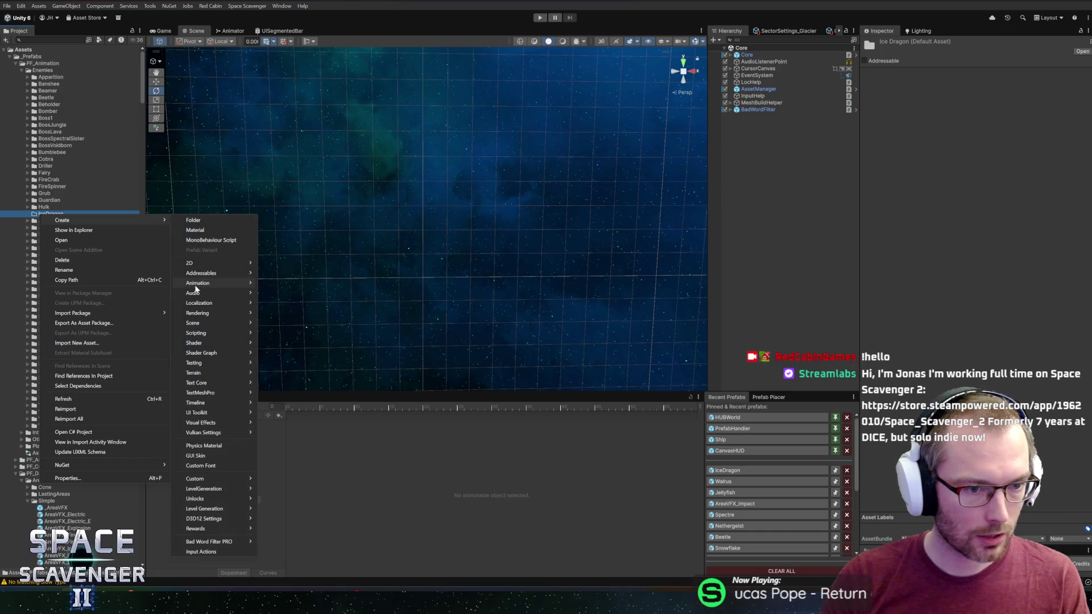
pyautogui.moveTo(216, 282)
pyautogui.click(303, 313)
pyautogui.press('BackSpace')
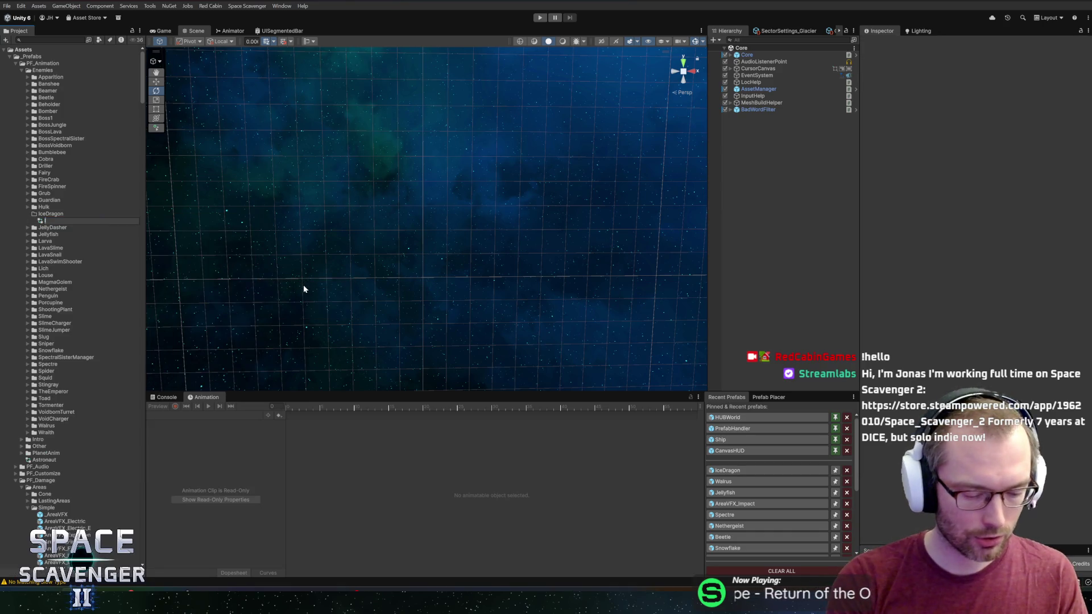
pyautogui.write('IceDragon')
pyautogui.press('Return')
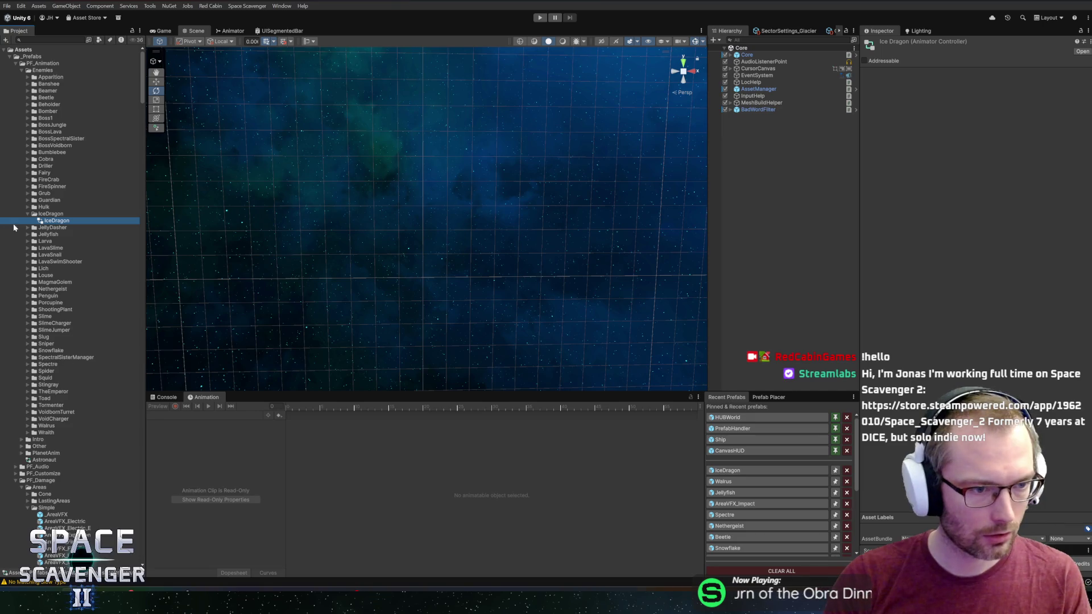
# Create an Idle animation clip and add it as a state in the IceDragon controller
pyautogui.rightClick(50, 214)
pyautogui.moveTo(114, 220)
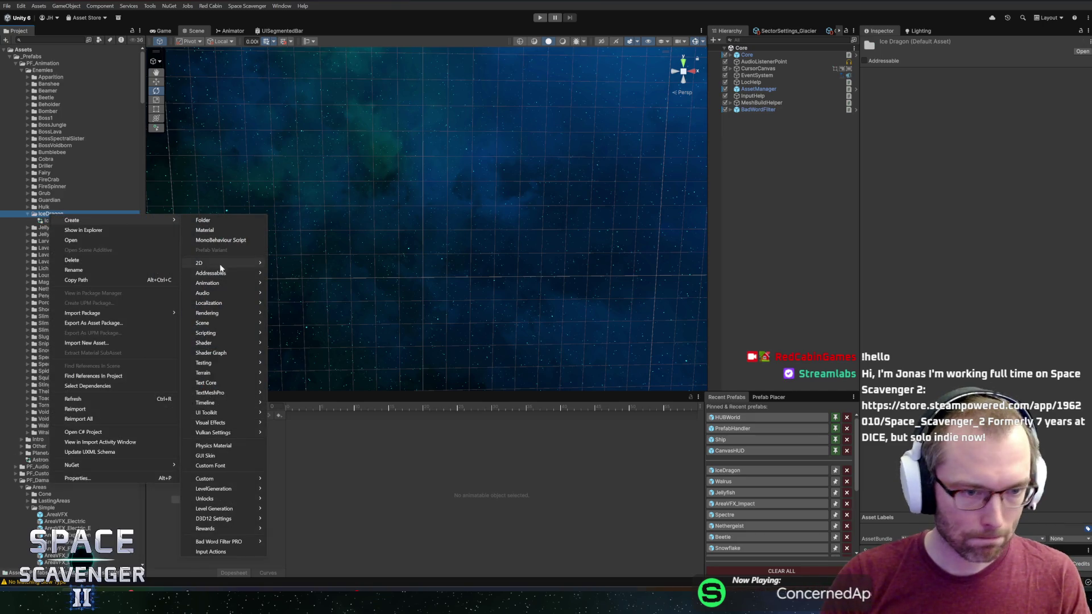
pyautogui.moveTo(227, 283)
pyautogui.click(309, 313)
pyautogui.press('BackSpace')
pyautogui.write('Idle')
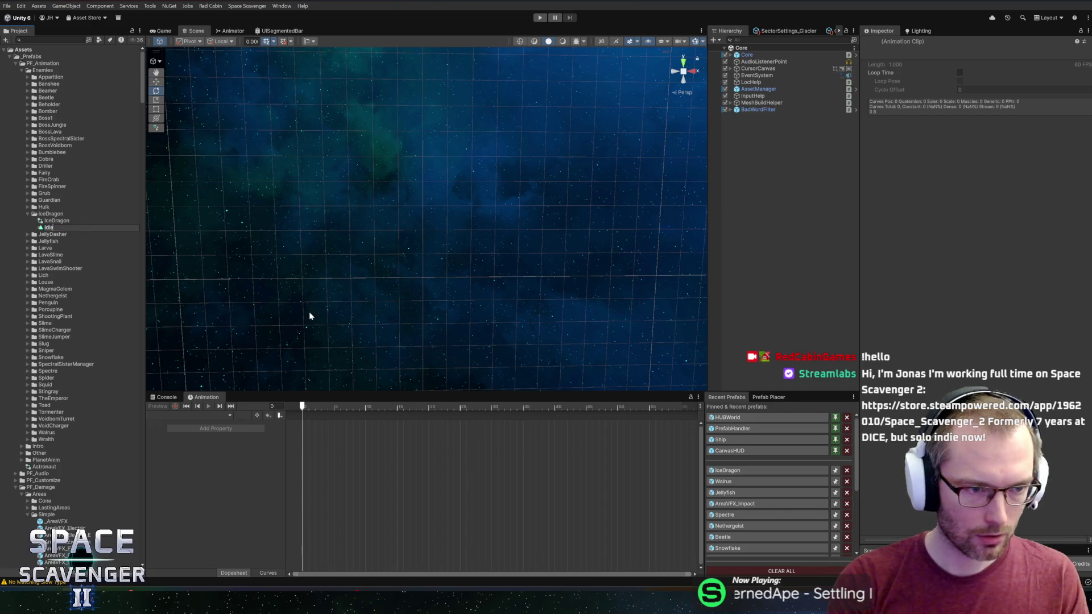
pyautogui.press('Return')
pyautogui.press('Up')
pyautogui.press('Return')
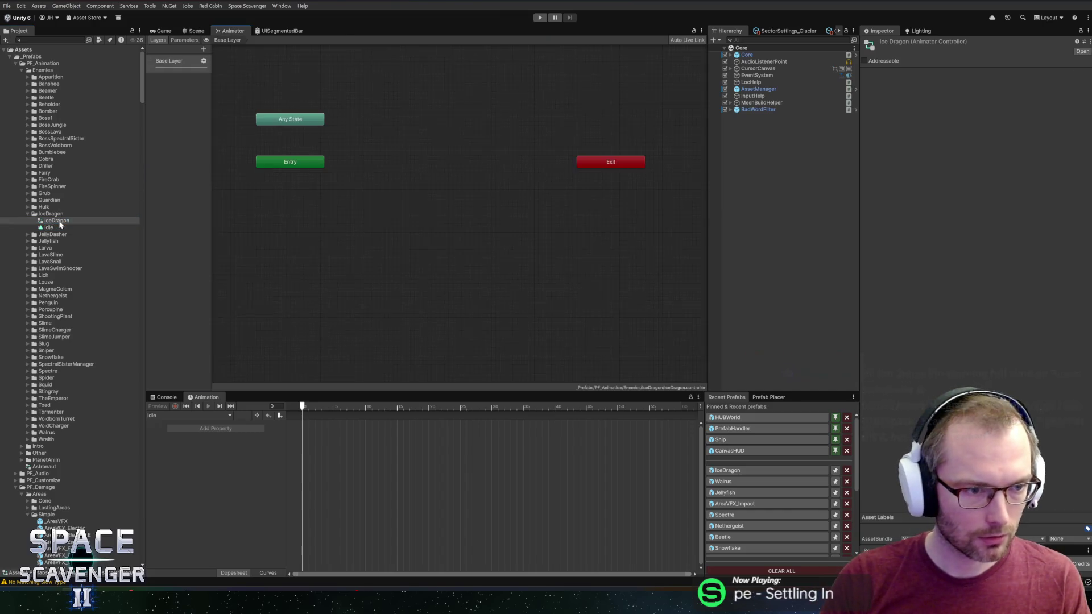
pyautogui.moveTo(475, 177); pyautogui.dragTo(393, 170)
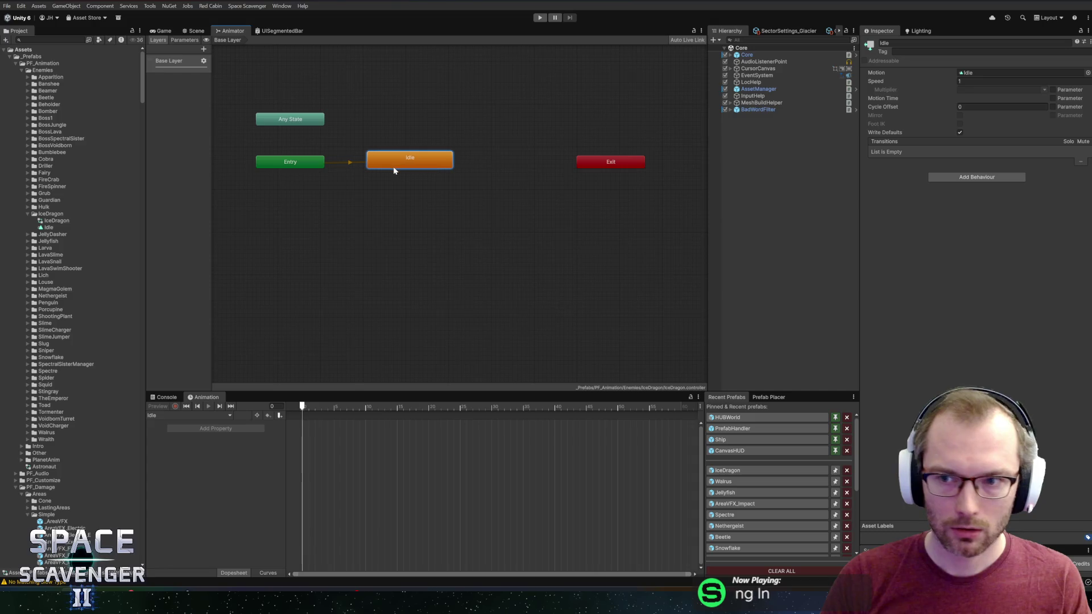
# Enable Loop Time and Loop Pose on the Idle clip and return to the Scene view
pyautogui.click(48, 227)
pyautogui.click(959, 80)
pyautogui.click(960, 88)
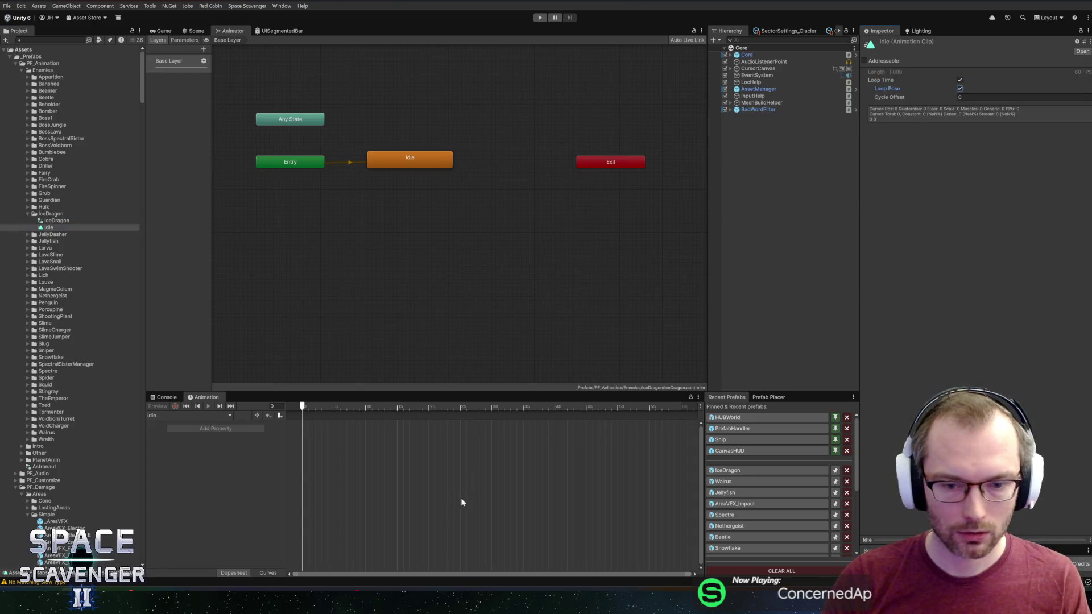
pyautogui.click(195, 30)
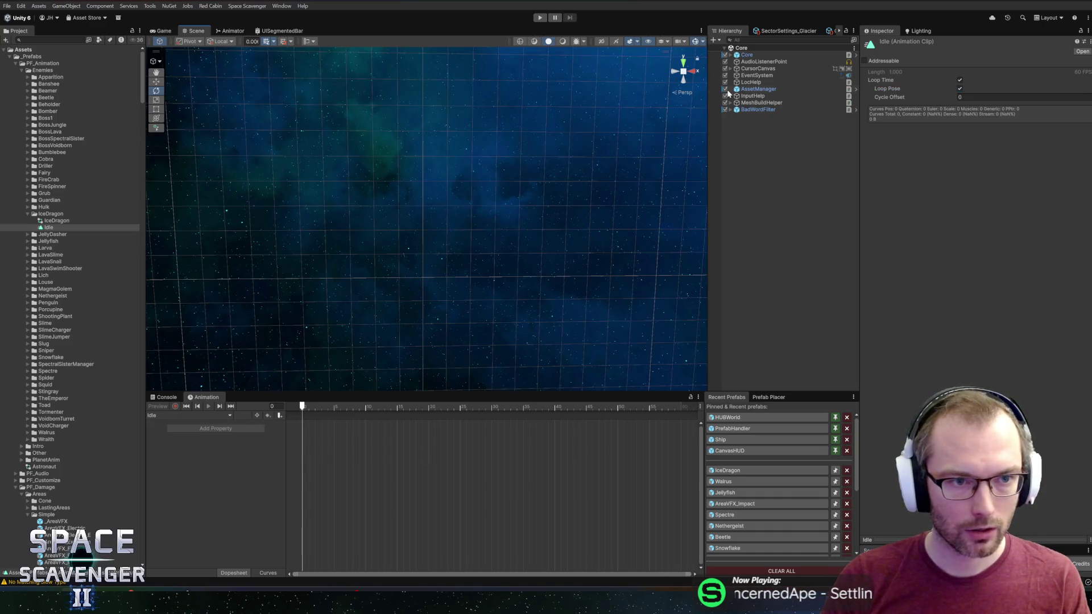
pyautogui.click(739, 472)
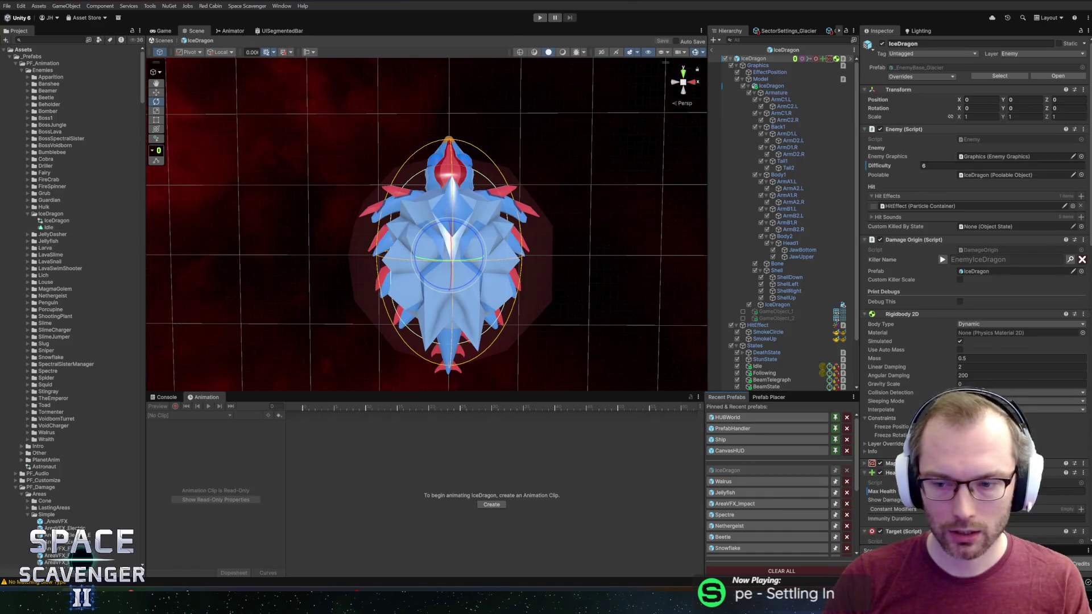
# Assign the IceDragon controller to the IceDragon prefab's Animator
pyautogui.scroll(-5, 1021, 370)
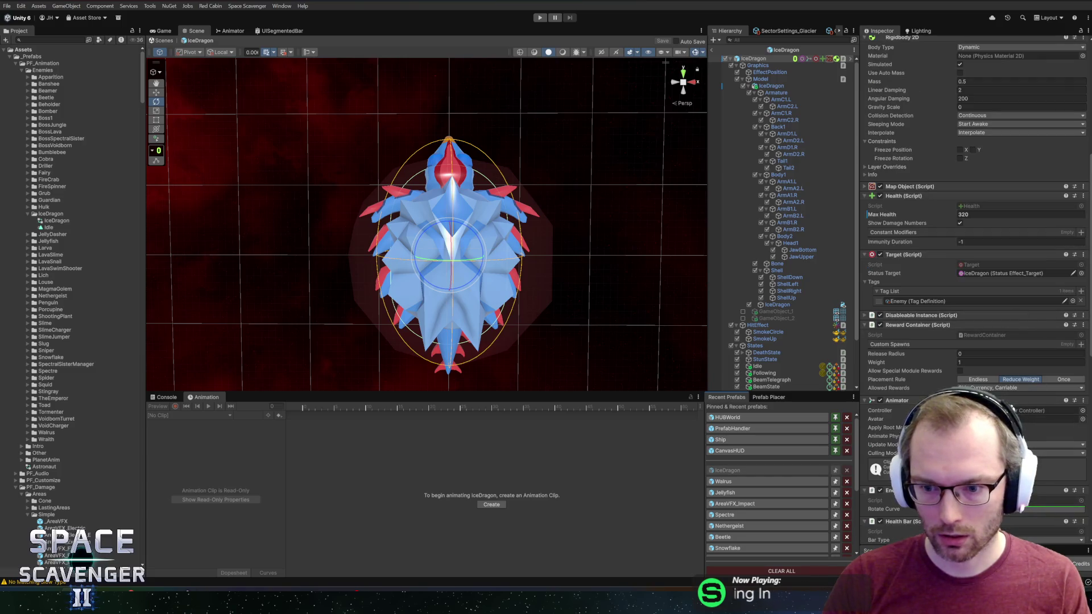
pyautogui.click(1082, 410)
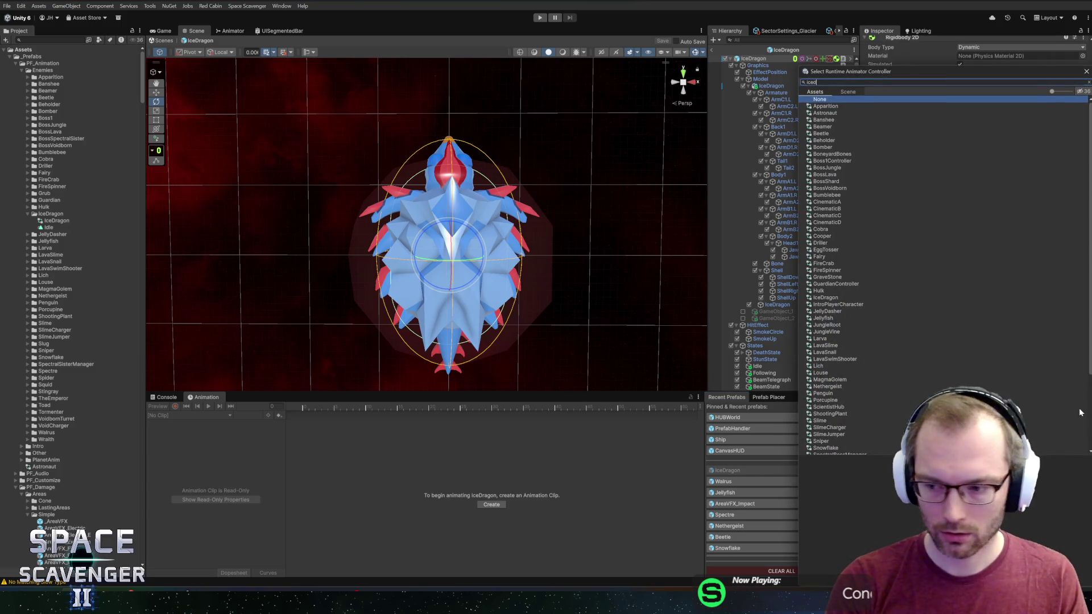
pyautogui.write('ra')
pyautogui.doubleClick(847, 108)
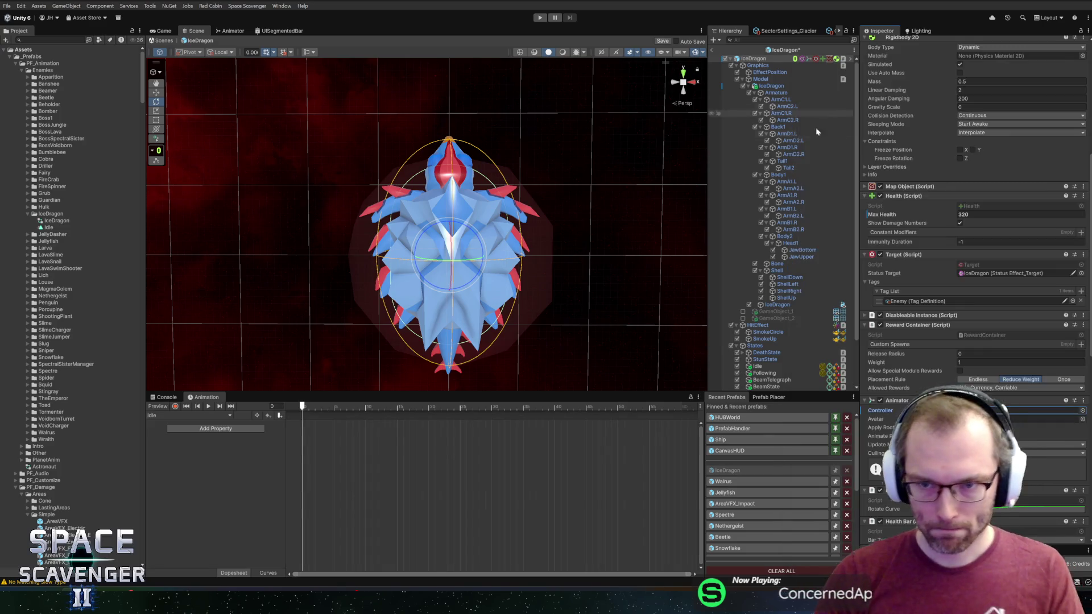
# Preview frame 30 and try a Tail1 rotation with the Rotate tool, then undo it
pyautogui.moveTo(302, 406); pyautogui.dragTo(491, 406)
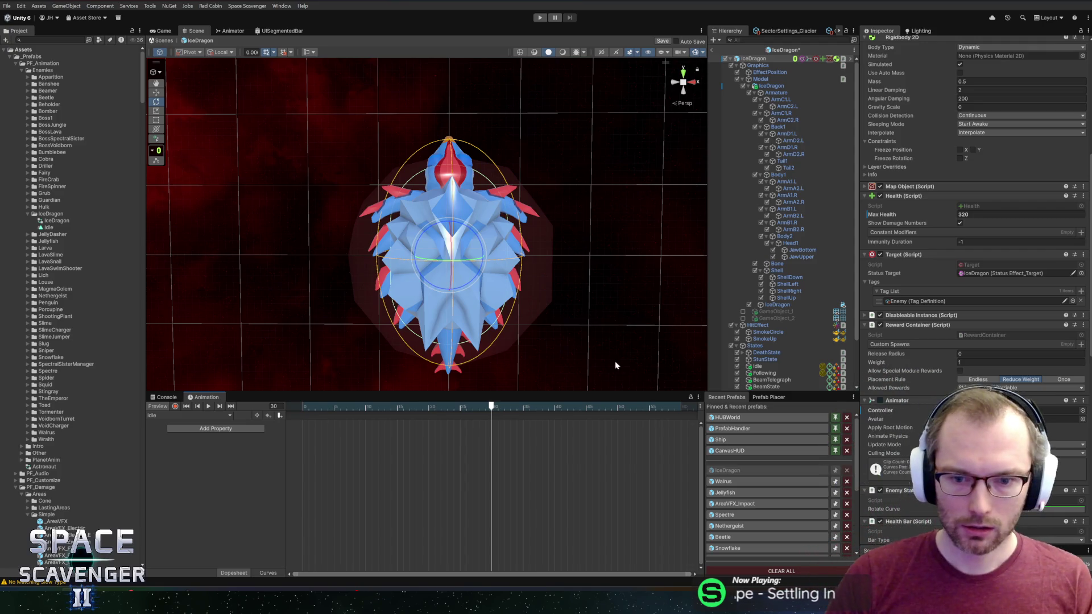
pyautogui.moveTo(491, 406)
pyautogui.mouseDown()
pyautogui.moveTo(481, 406)
pyautogui.moveTo(491, 406)
pyautogui.mouseUp()
pyautogui.scroll(-5, 499, 202)
pyautogui.scroll(5, 468, 197)
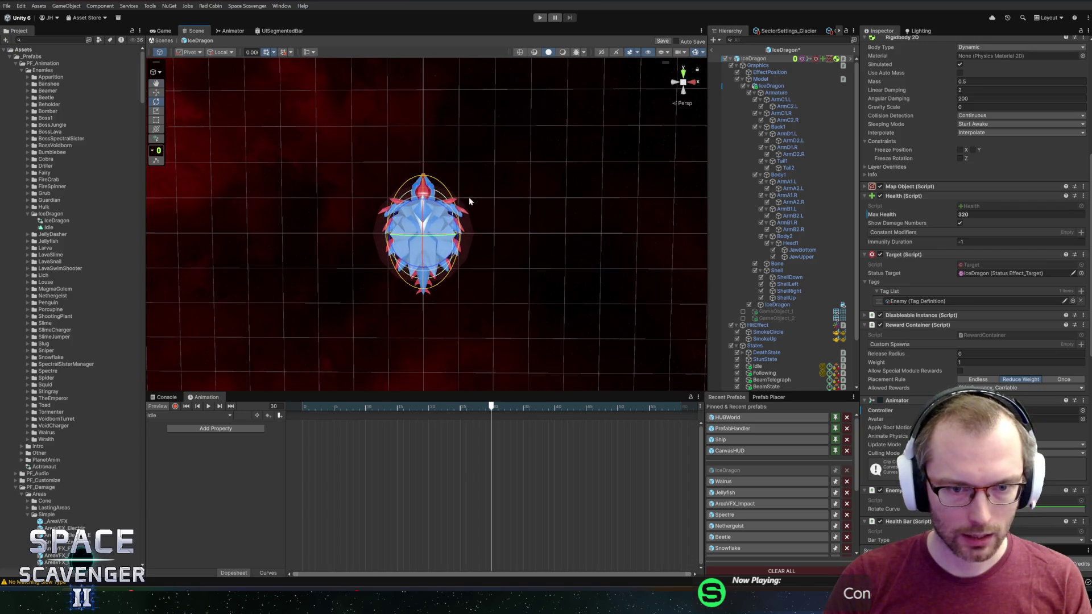
pyautogui.moveTo(418, 199); pyautogui.dragTo(455, 210)
pyautogui.press('e')
pyautogui.click(783, 161)
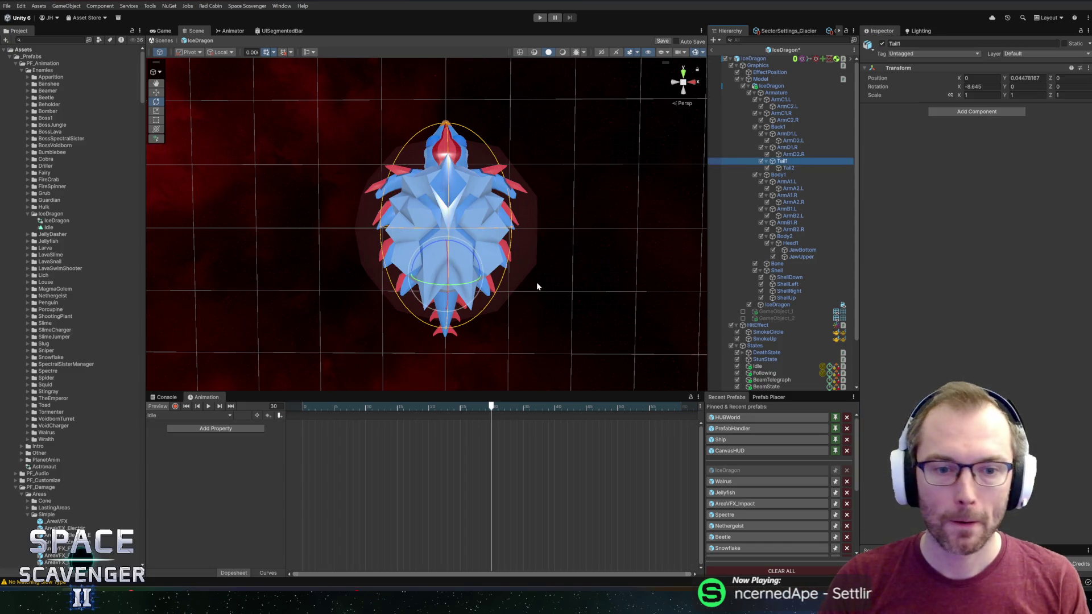
pyautogui.moveTo(465, 243); pyautogui.dragTo(451, 226)
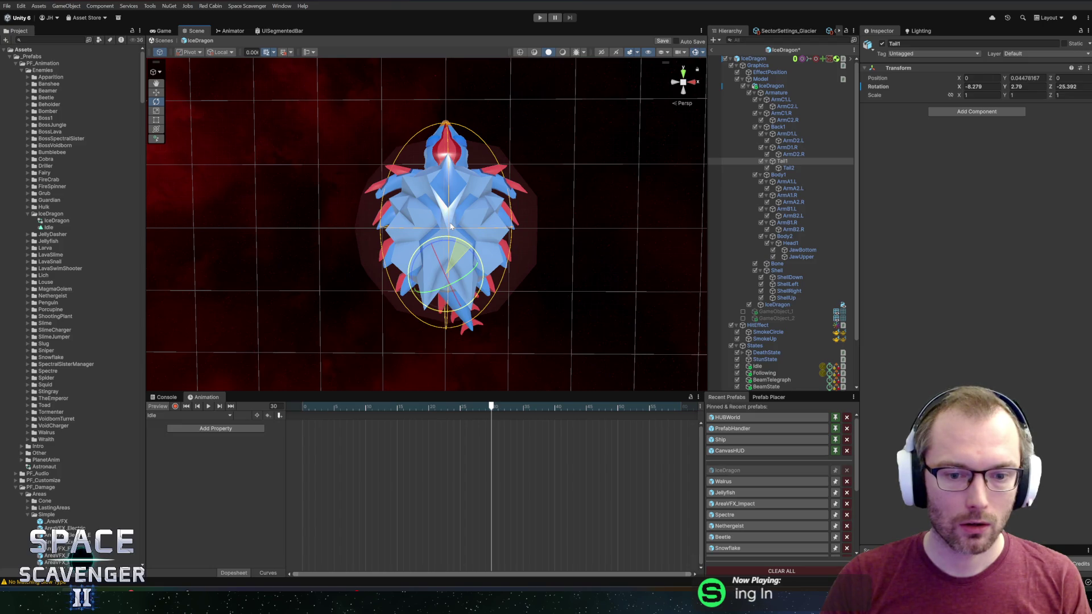
pyautogui.hotkey('ctrl', 'z')
# With Record on, key Tail1 and Tail2 (20.54) bent sideways at frame 30
pyautogui.click(175, 406)
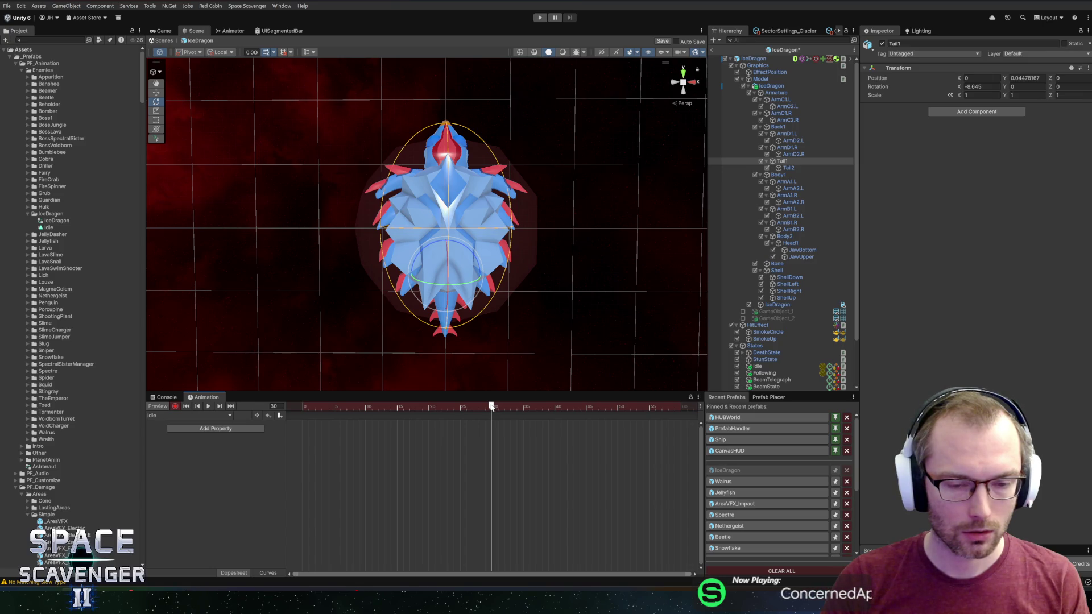
pyautogui.moveTo(492, 407); pyautogui.dragTo(397, 407)
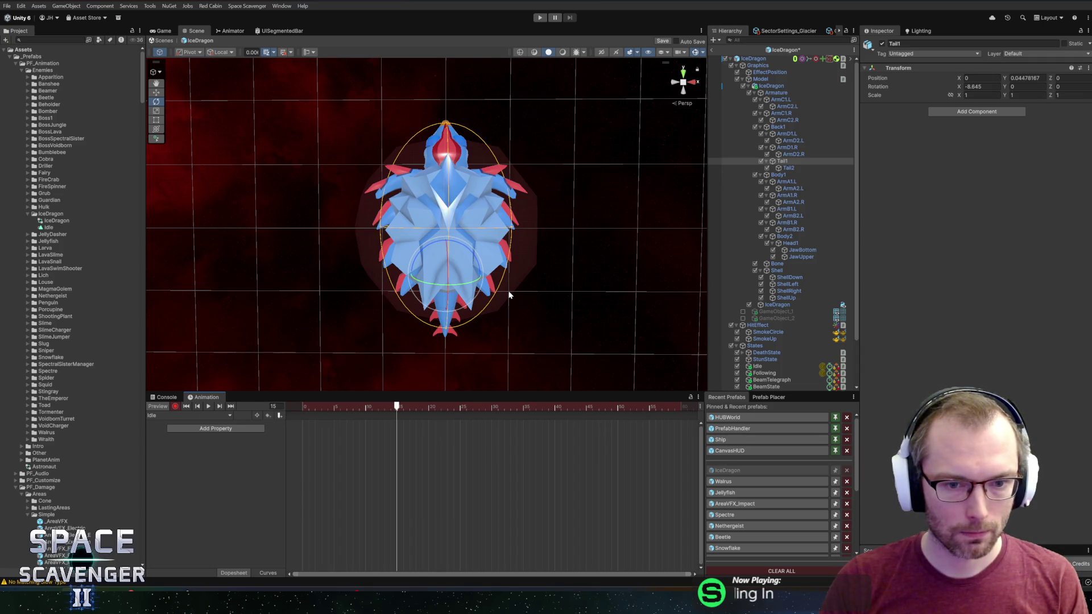
pyautogui.moveTo(398, 410); pyautogui.dragTo(493, 409)
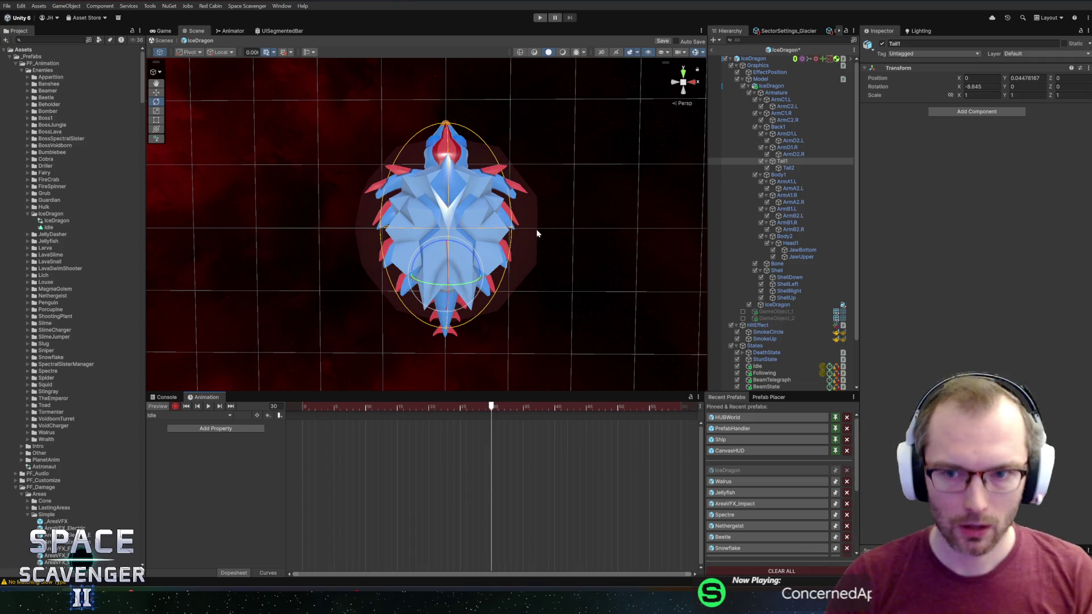
pyautogui.moveTo(461, 243)
pyautogui.mouseDown()
pyautogui.moveTo(448, 243)
pyautogui.moveTo(457, 222)
pyautogui.mouseUp()
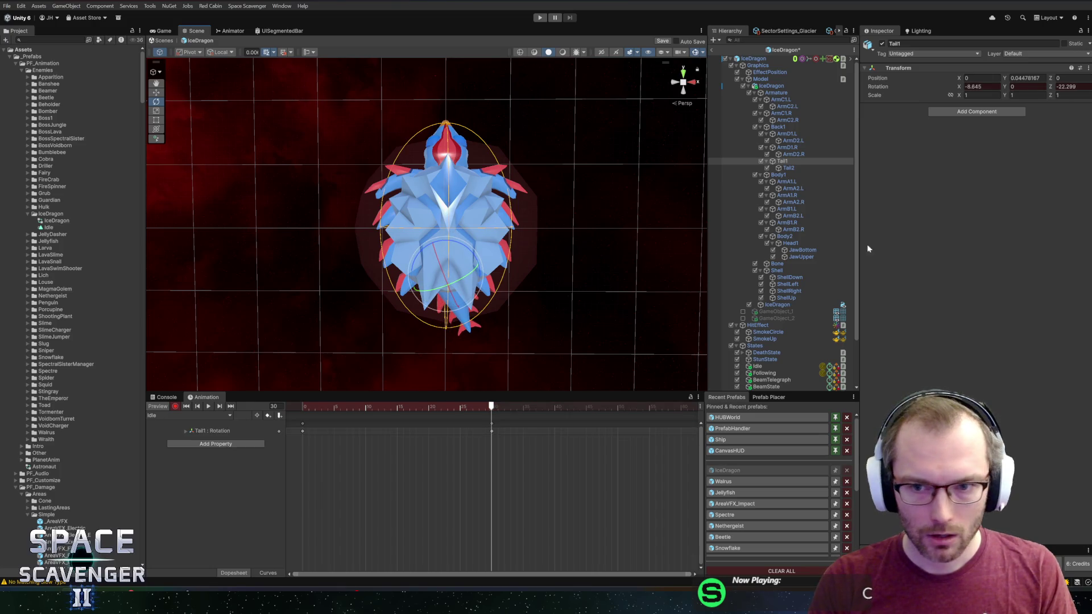
pyautogui.click(800, 168)
pyautogui.moveTo(463, 284); pyautogui.dragTo(484, 279)
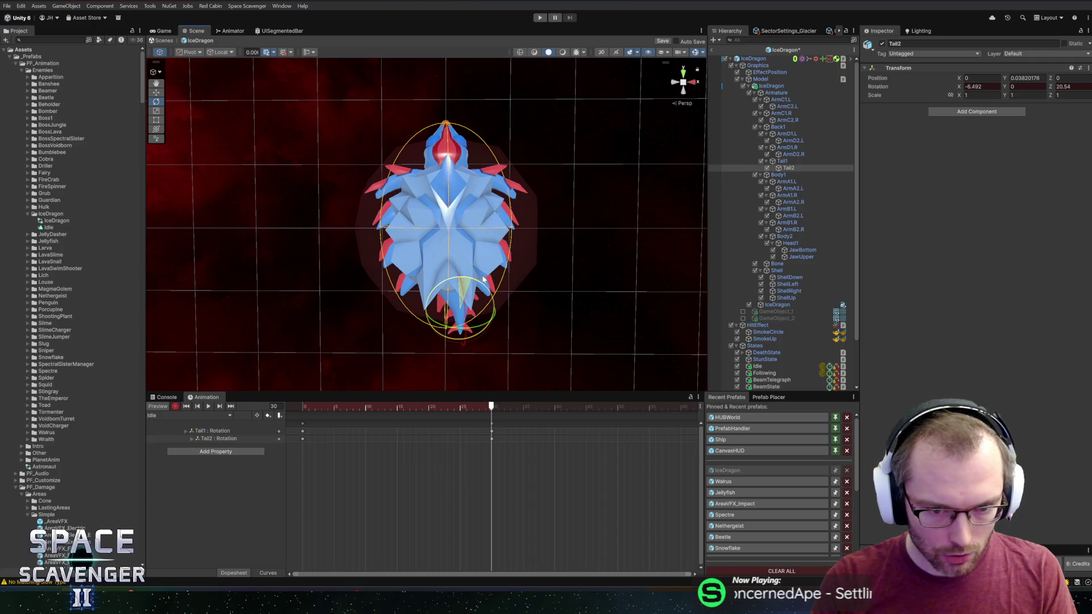
# Key Tail1 bent the opposite way at frame 0 and preview the swing through frame 60
pyautogui.moveTo(504, 410); pyautogui.dragTo(588, 409)
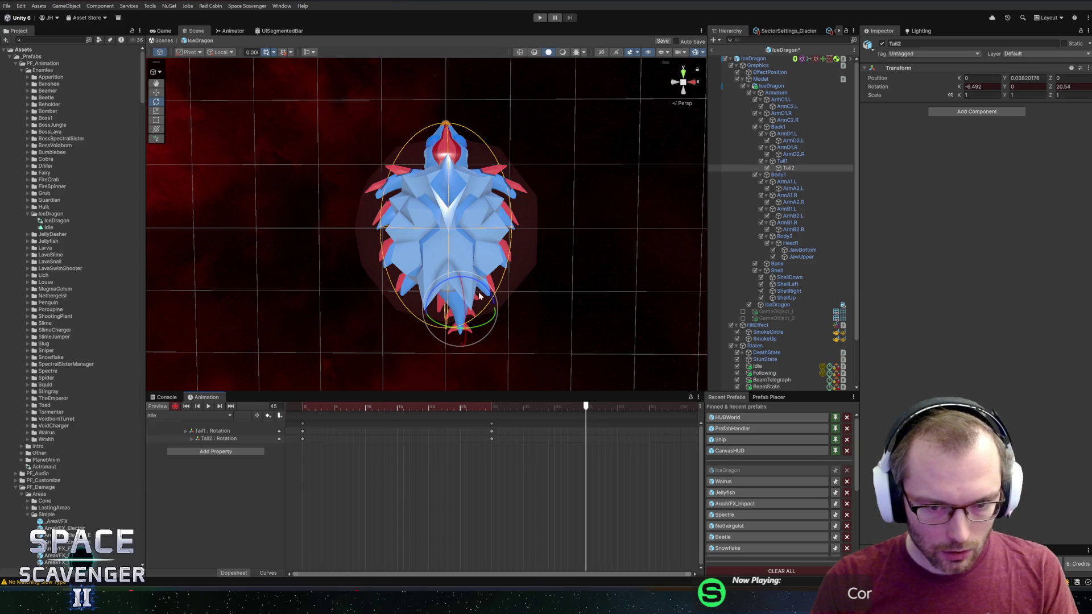
pyautogui.moveTo(515, 406)
pyautogui.mouseDown()
pyautogui.moveTo(301, 402)
pyautogui.moveTo(492, 405)
pyautogui.mouseUp()
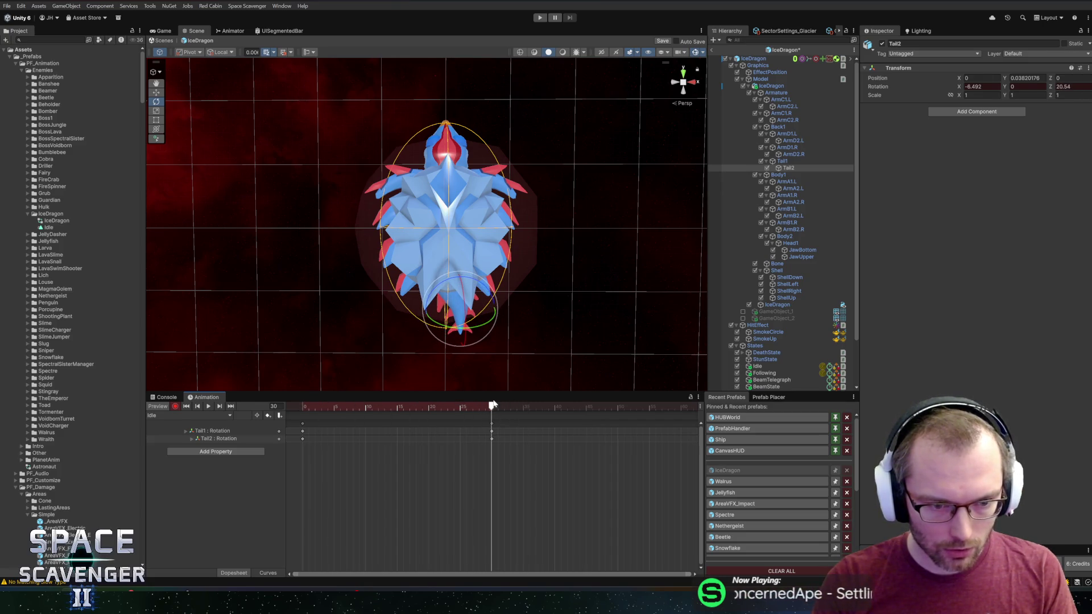
pyautogui.click(302, 431)
pyautogui.moveTo(351, 407)
pyautogui.mouseDown()
pyautogui.moveTo(414, 406)
pyautogui.moveTo(302, 406)
pyautogui.moveTo(494, 409)
pyautogui.mouseUp()
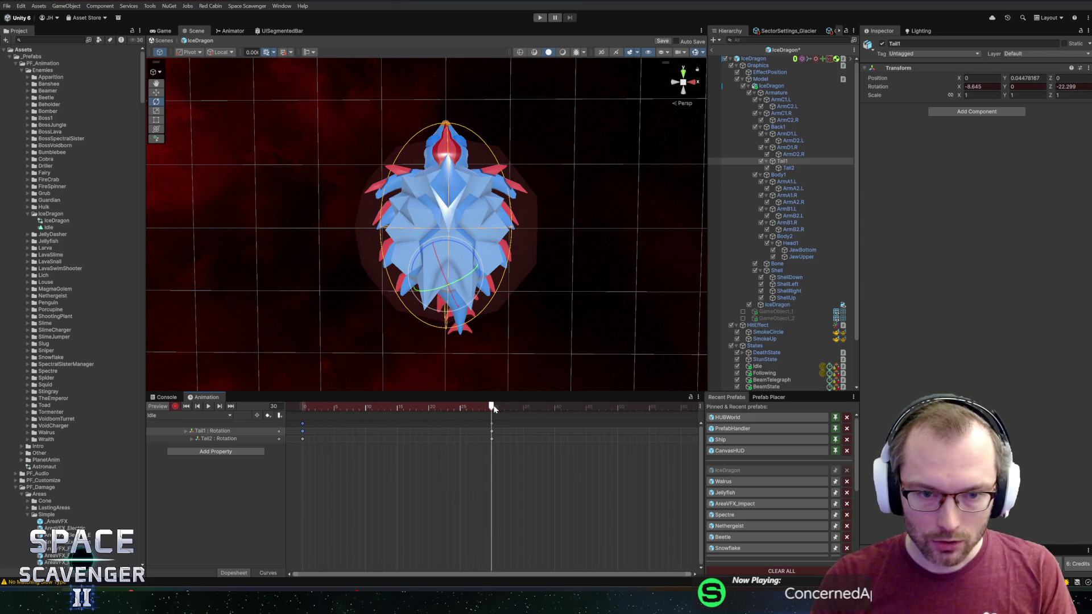
pyautogui.hotkey('shift', ',')
pyautogui.moveTo(469, 252); pyautogui.dragTo(497, 258)
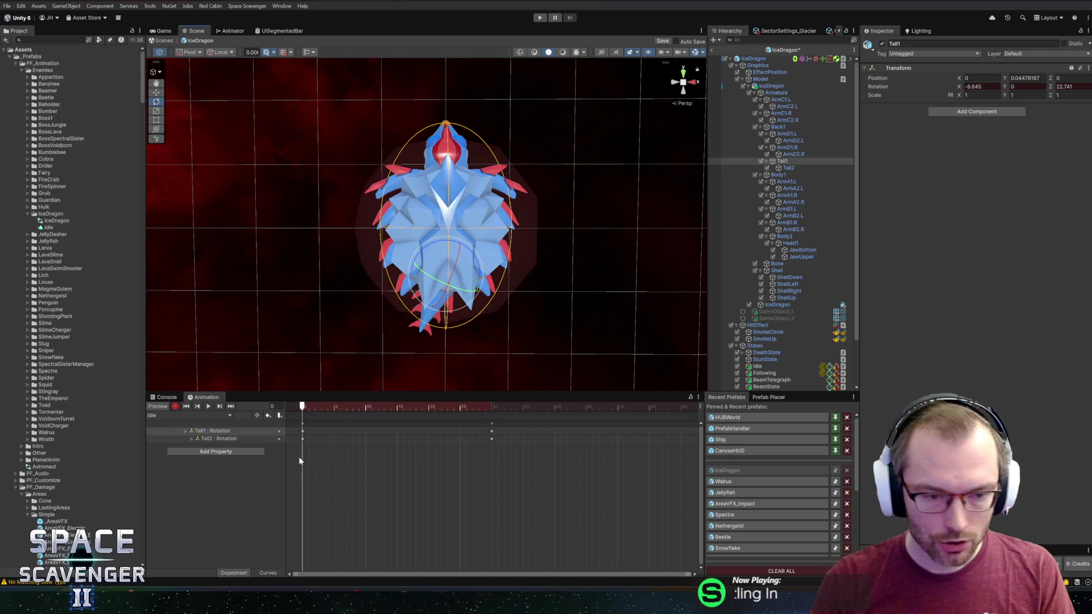
pyautogui.click(302, 431)
pyautogui.moveTo(355, 403); pyautogui.dragTo(684, 408)
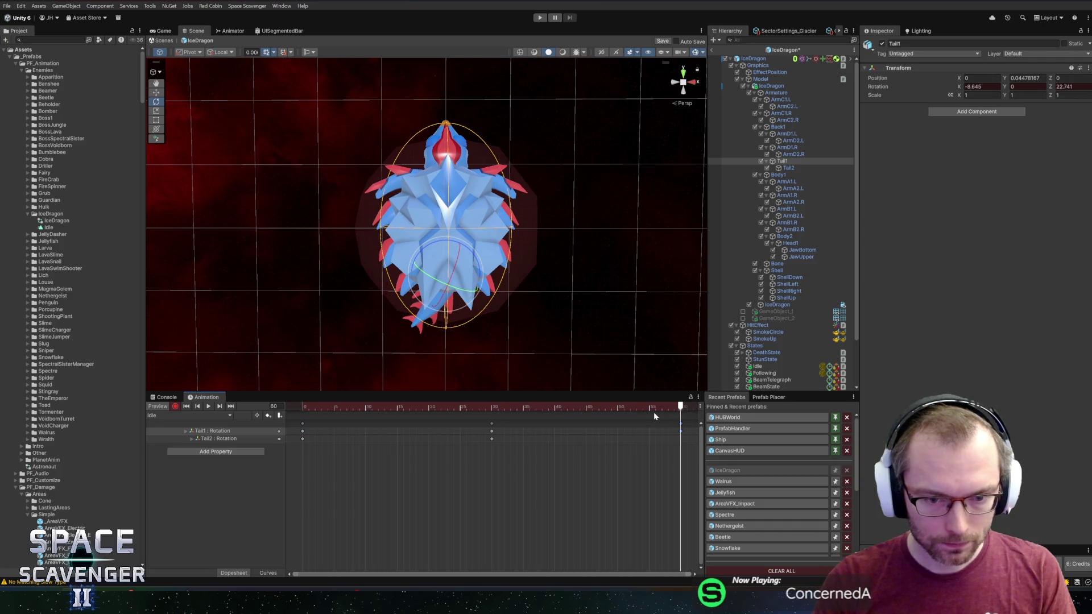
pyautogui.click(267, 573)
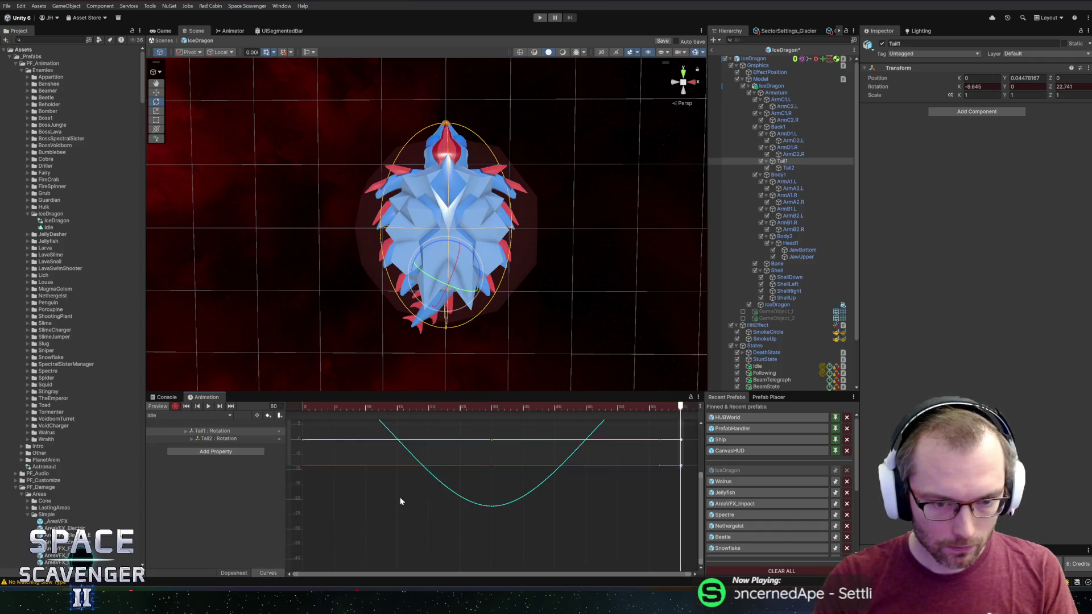
# Move Tail2's peak rotation key from frame 30 earlier to frame 16
pyautogui.press('space')
pyautogui.press('space')
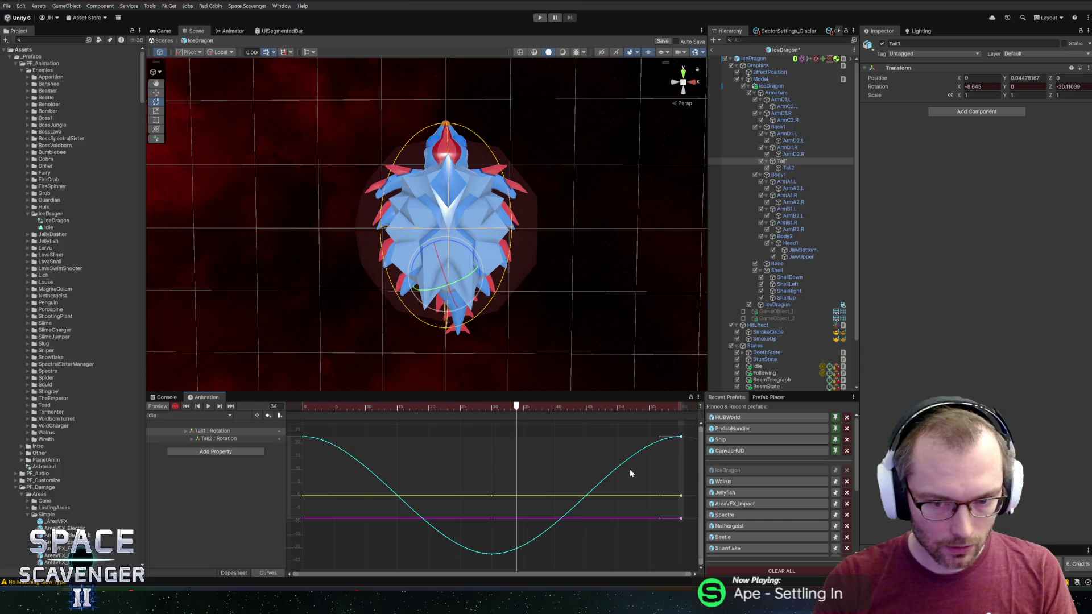
pyautogui.click(226, 438)
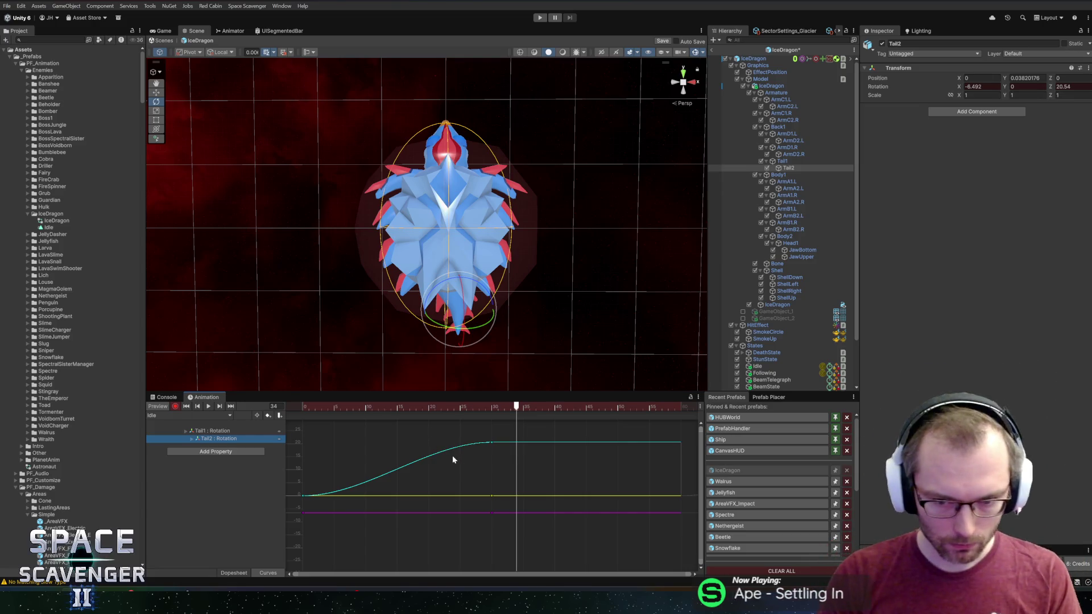
pyautogui.moveTo(507, 407)
pyautogui.mouseDown()
pyautogui.moveTo(302, 404)
pyautogui.moveTo(489, 421)
pyautogui.mouseUp()
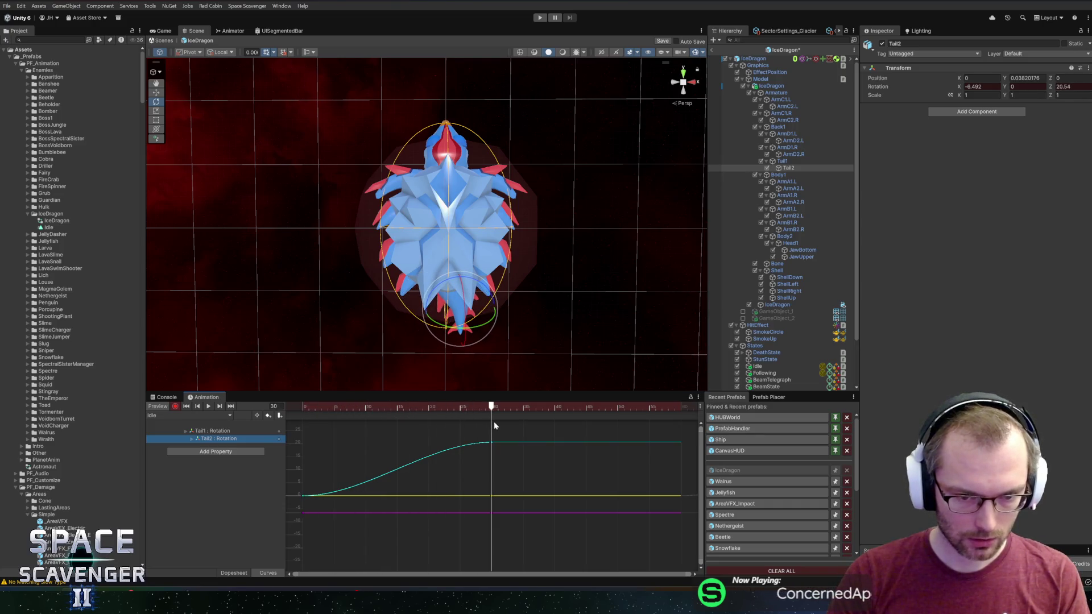
pyautogui.moveTo(494, 421)
pyautogui.mouseDown()
pyautogui.moveTo(365, 419)
pyautogui.moveTo(397, 419)
pyautogui.mouseUp()
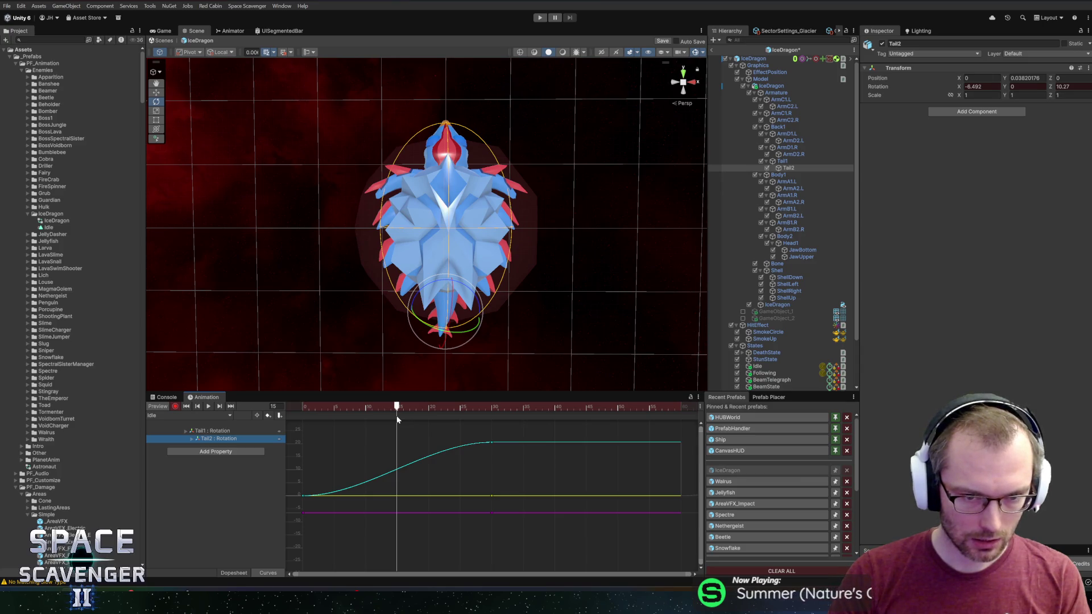
pyautogui.click(493, 449)
pyautogui.moveTo(493, 448); pyautogui.dragTo(398, 448)
# Key Tail2 bent the other way to about -28 Z at frame 45
pyautogui.moveTo(547, 410); pyautogui.dragTo(587, 414)
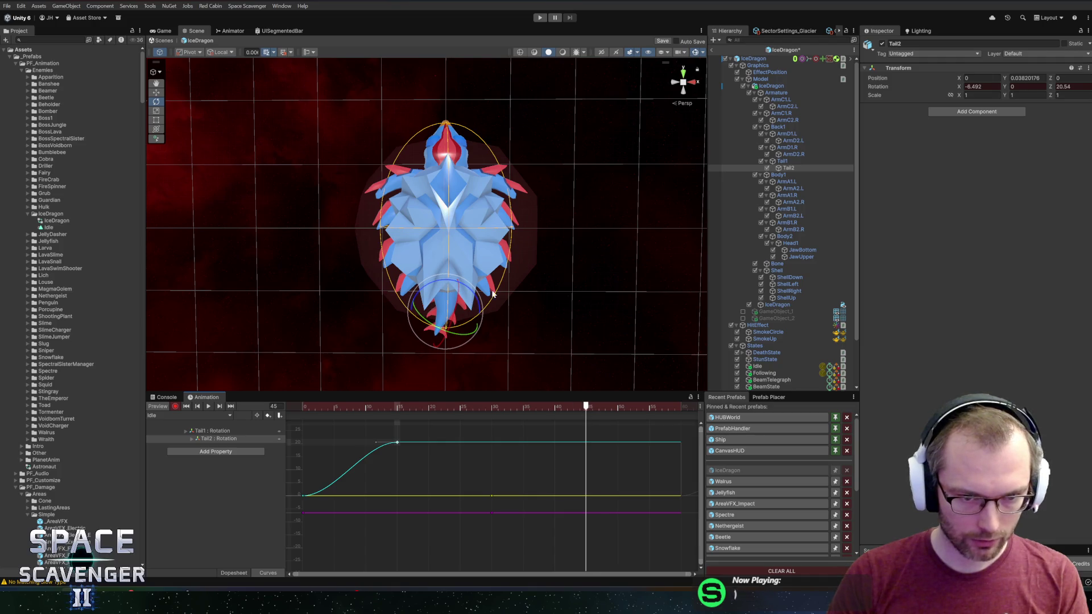
pyautogui.moveTo(472, 293)
pyautogui.mouseDown()
pyautogui.moveTo(426, 259)
pyautogui.moveTo(429, 303)
pyautogui.mouseUp()
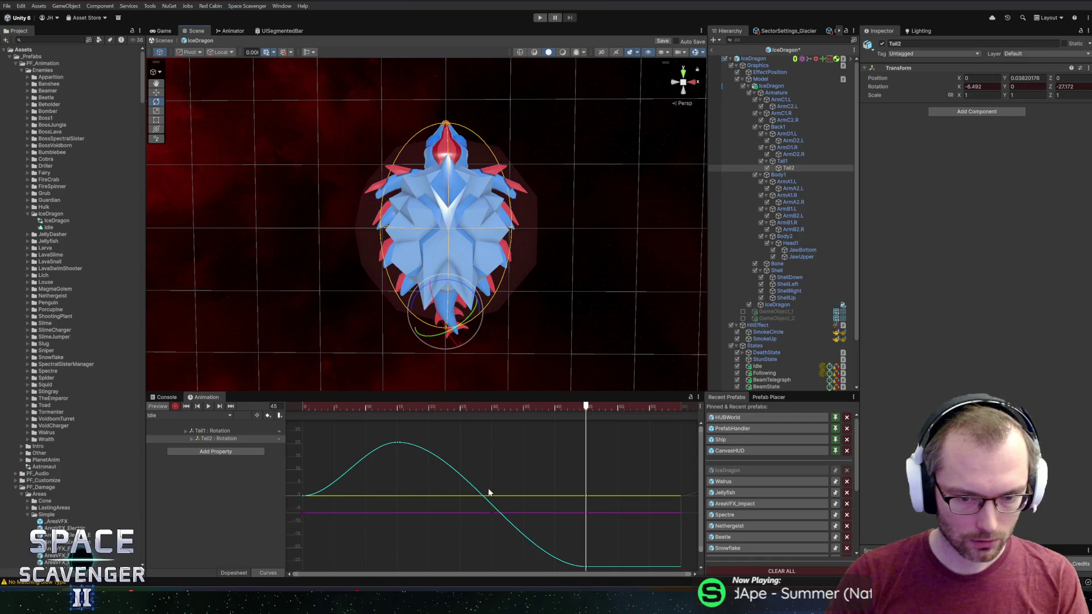
pyautogui.click(234, 572)
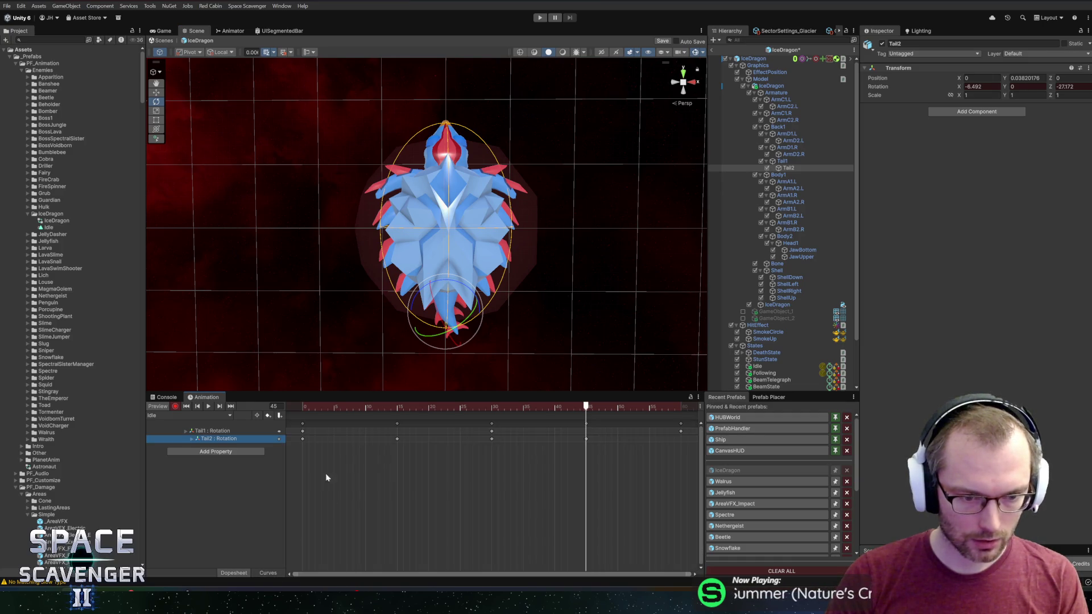
# Show only Tail2's Rotation.z curve and steepen its tangents at the start and end
pyautogui.click(302, 439)
pyautogui.moveTo(573, 405); pyautogui.dragTo(680, 405)
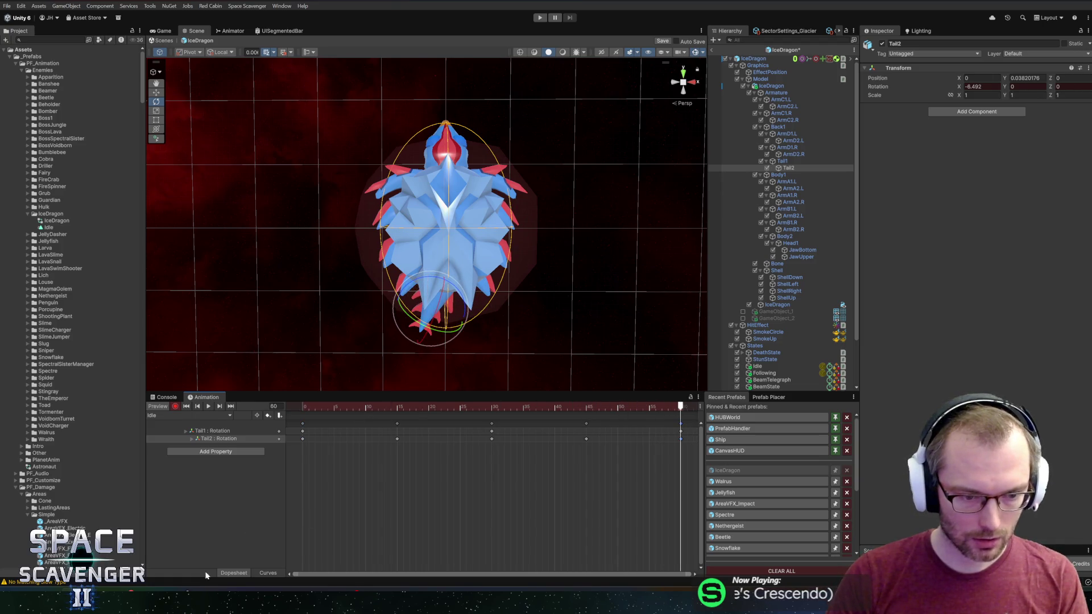
pyautogui.click(266, 573)
pyautogui.click(192, 439)
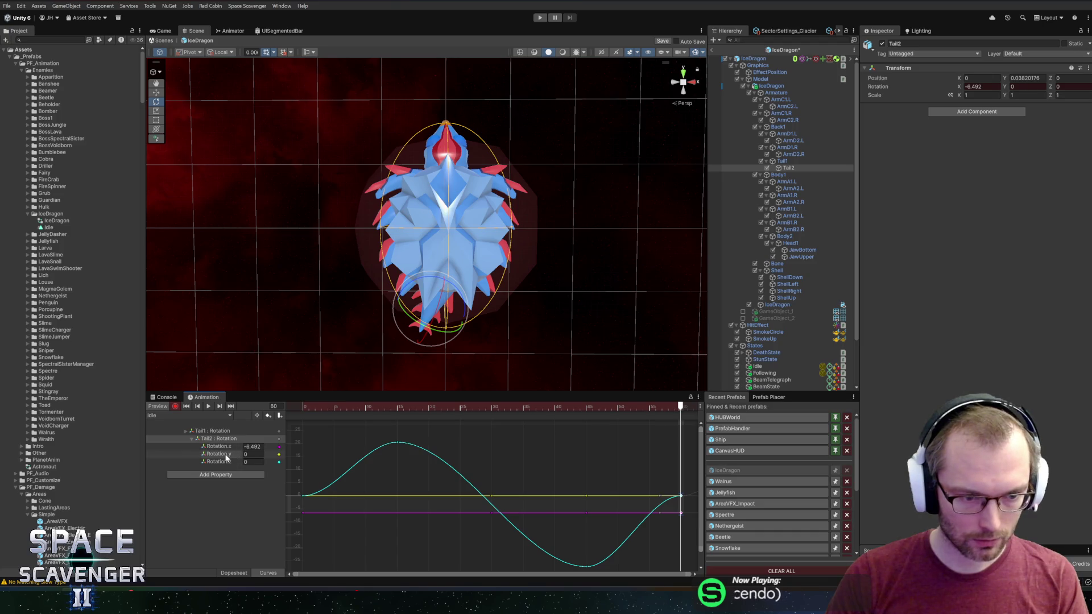
pyautogui.click(221, 448)
pyautogui.click(216, 462)
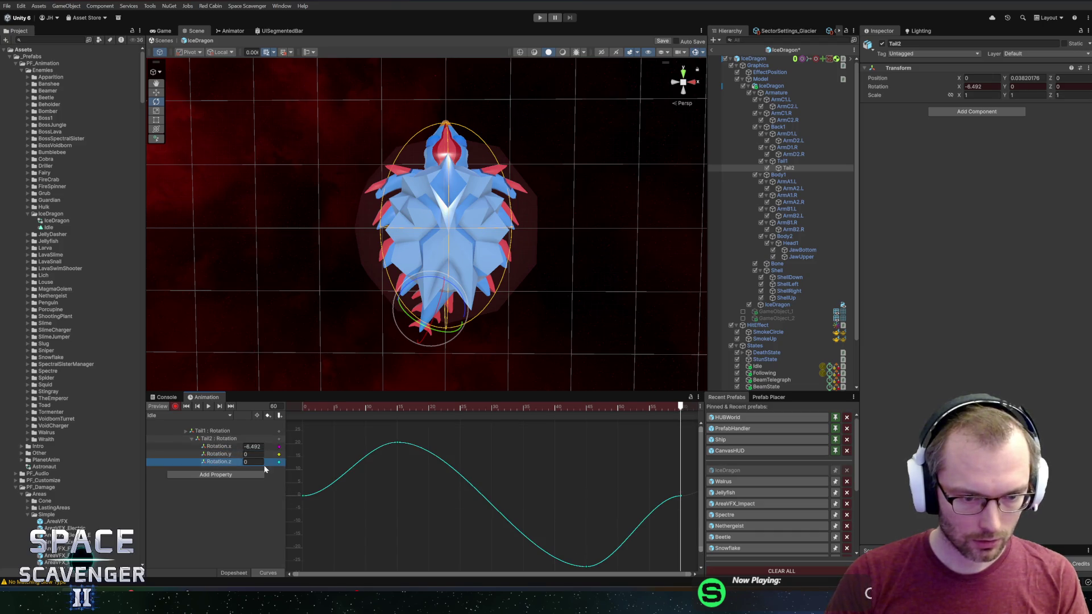
pyautogui.moveTo(661, 488); pyautogui.dragTo(673, 502)
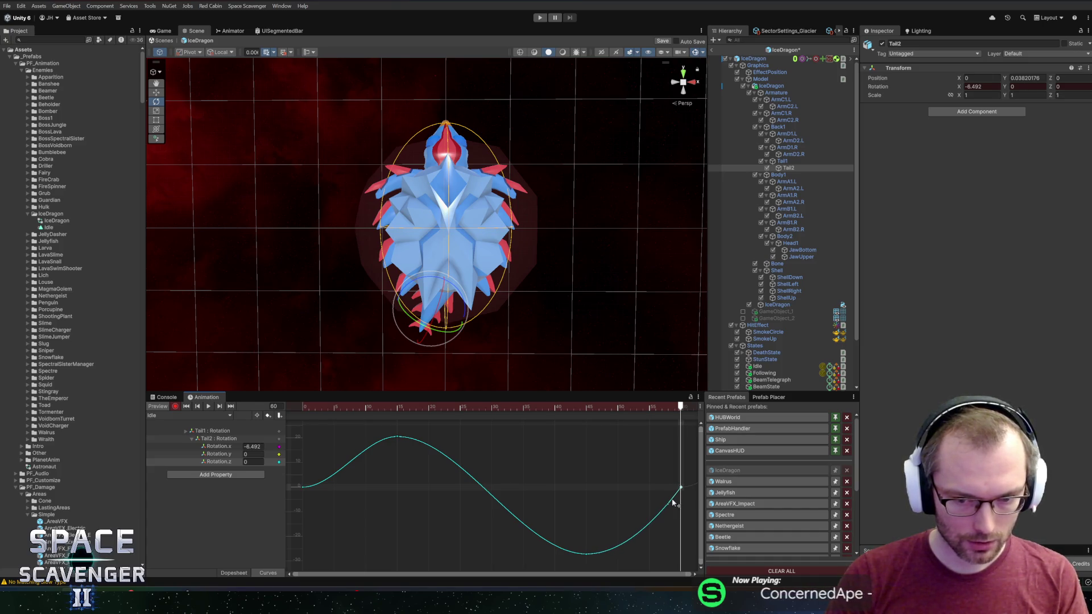
pyautogui.click(303, 487)
pyautogui.moveTo(322, 488); pyautogui.dragTo(318, 476)
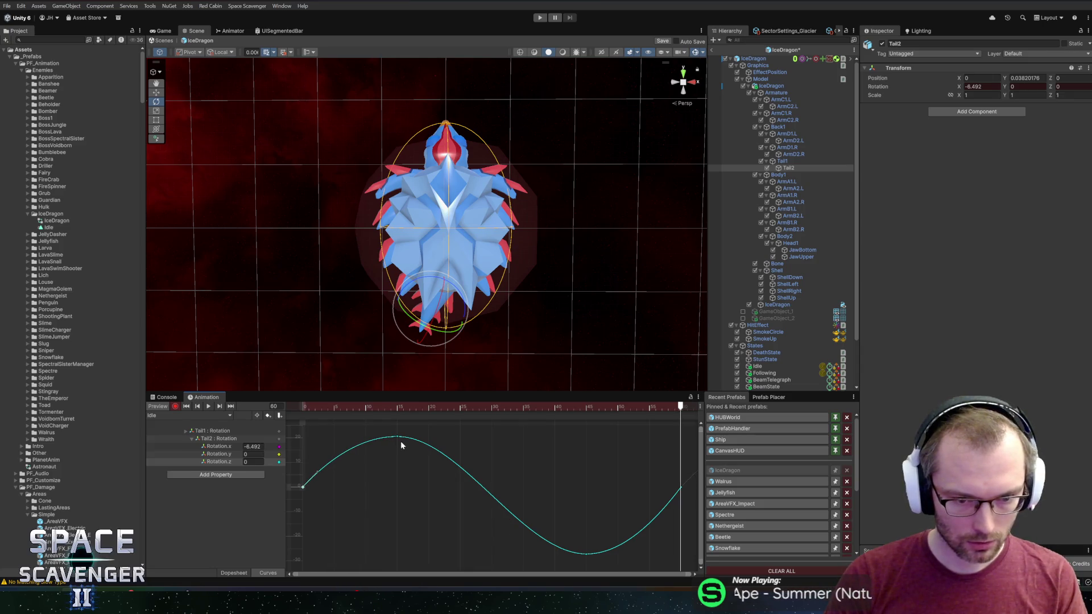
# Raise the frame-15 peak to about 33 and set the frame-45 trough key to -30
pyautogui.moveTo(395, 444); pyautogui.dragTo(409, 493)
pyautogui.moveTo(400, 481); pyautogui.dragTo(399, 449)
pyautogui.scroll(-5, 406, 463)
pyautogui.rightClick(561, 509)
pyautogui.click(585, 417)
pyautogui.press('Left')
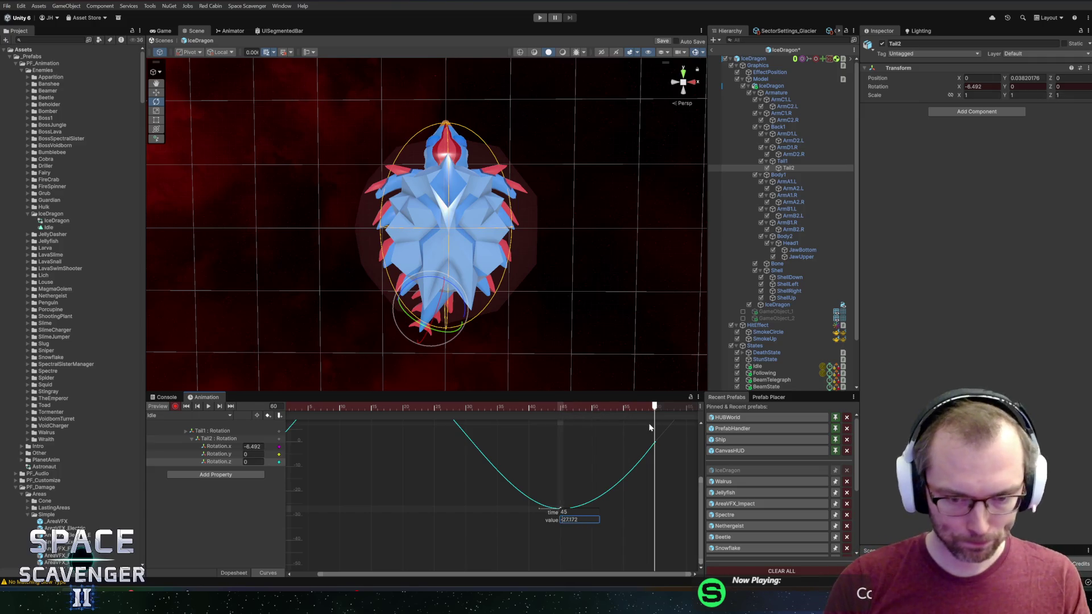
pyautogui.write('-30')
pyautogui.press('Return')
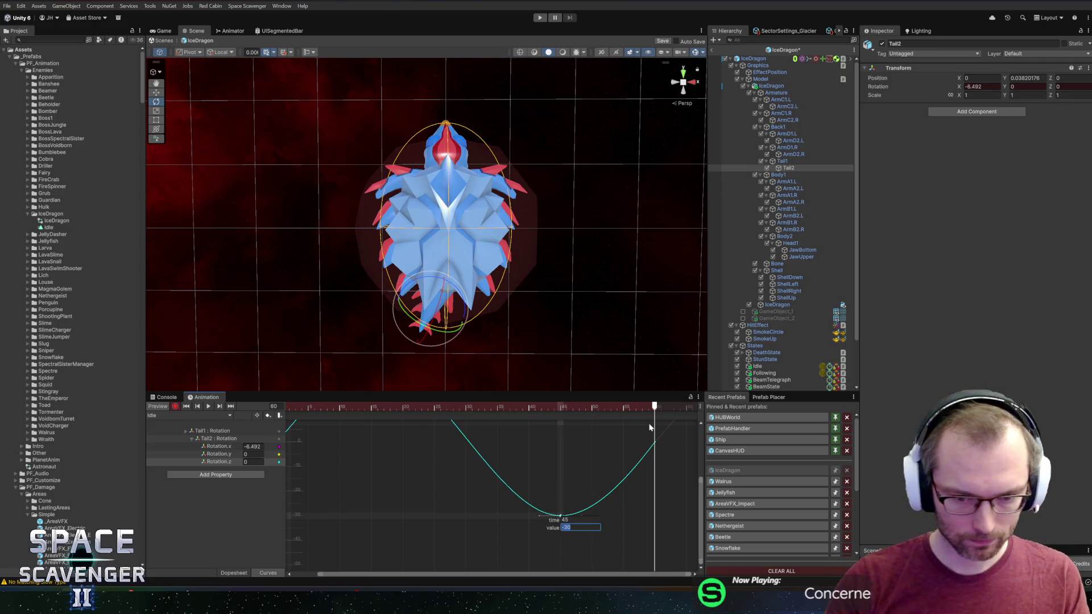
pyautogui.moveTo(497, 417); pyautogui.dragTo(524, 534)
# Check the peak key's exact value, fit the curve in view, and play the tail animation
pyautogui.rightClick(402, 478)
pyautogui.click(424, 494)
pyautogui.click(492, 486)
pyautogui.moveTo(353, 492); pyautogui.dragTo(300, 528)
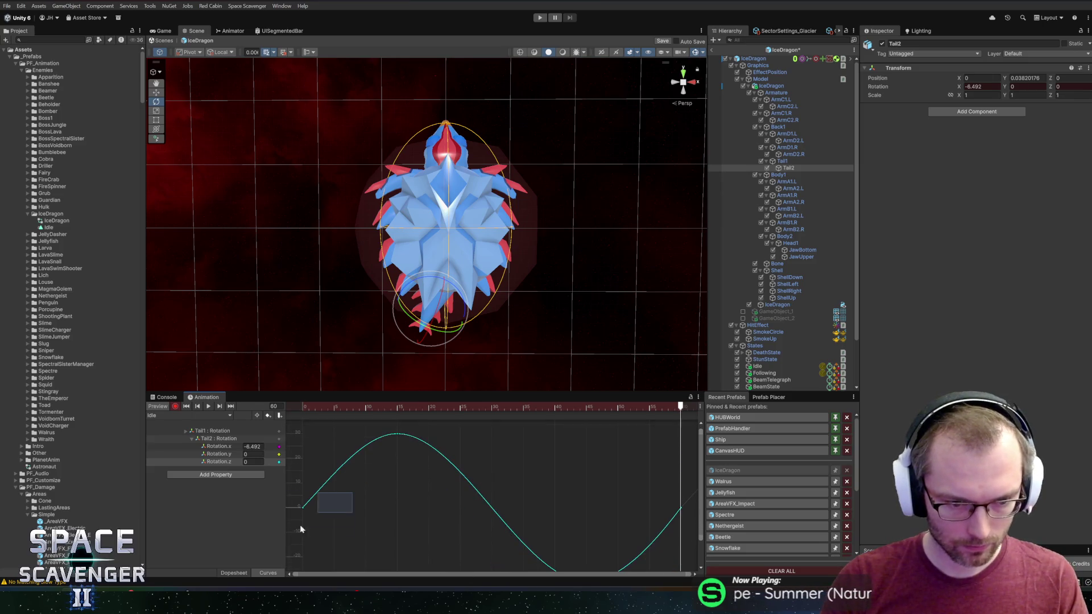
pyautogui.press('a')
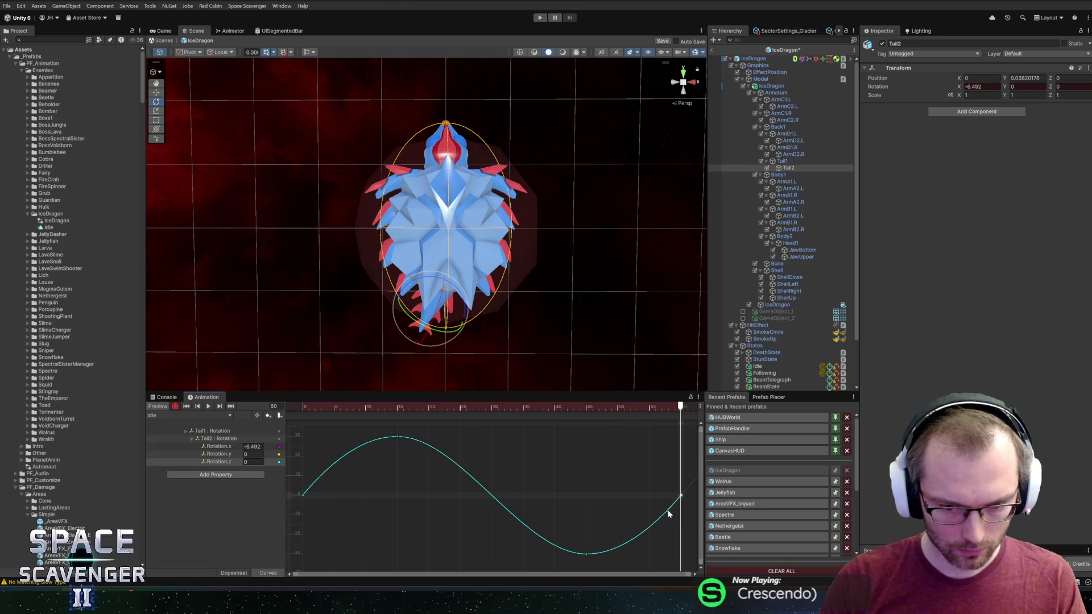
pyautogui.press('space')
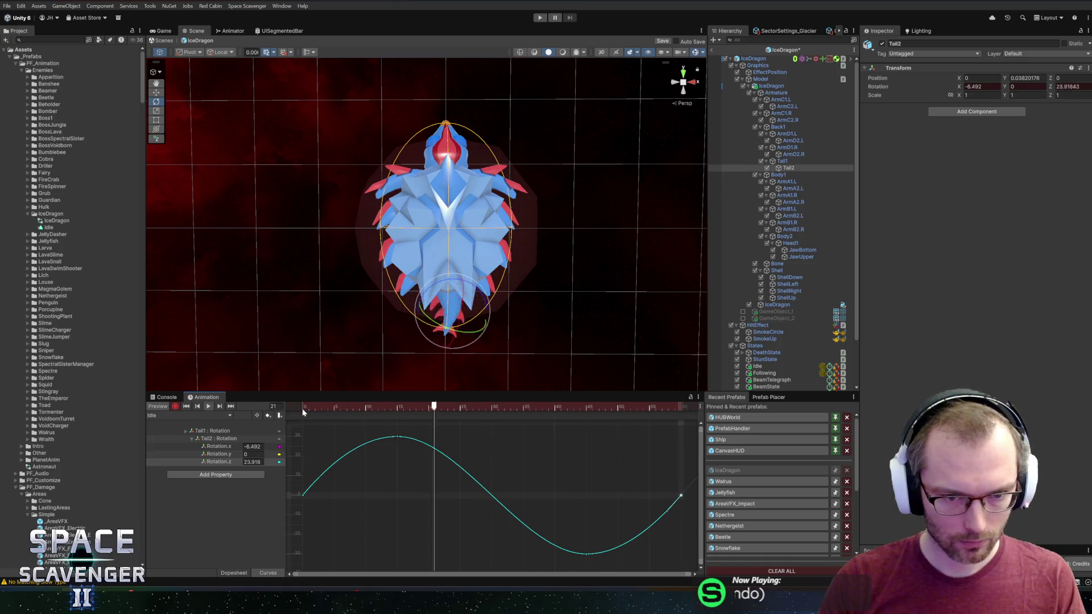
pyautogui.moveTo(336, 403); pyautogui.dragTo(265, 410)
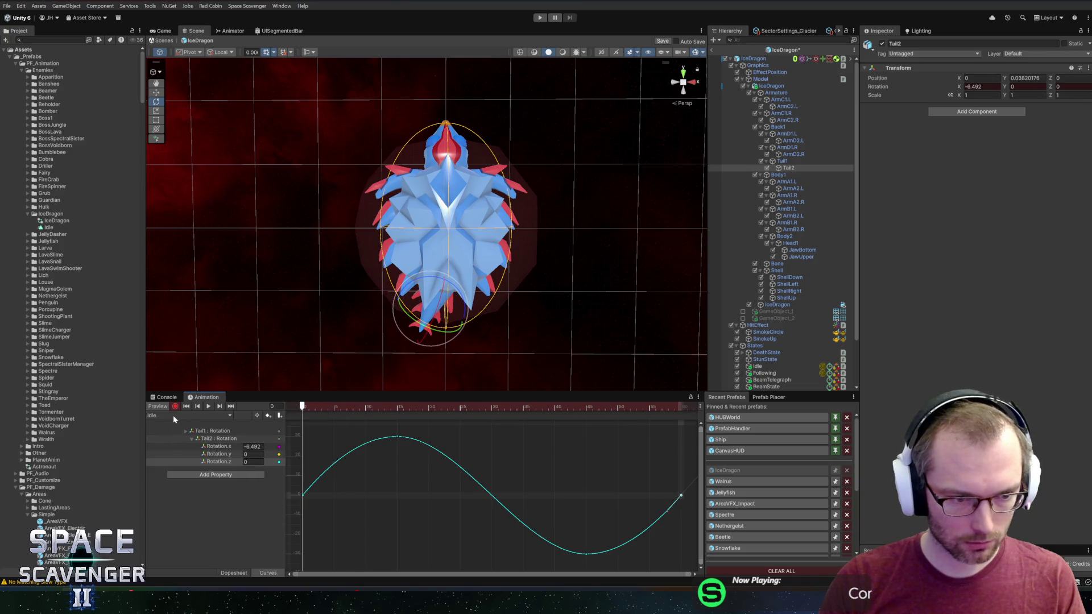
# In Dopesheet, scrub the Idle clip to frame 15 and select the ArmC2.L bone
pyautogui.click(245, 573)
pyautogui.moveTo(403, 406); pyautogui.dragTo(386, 407)
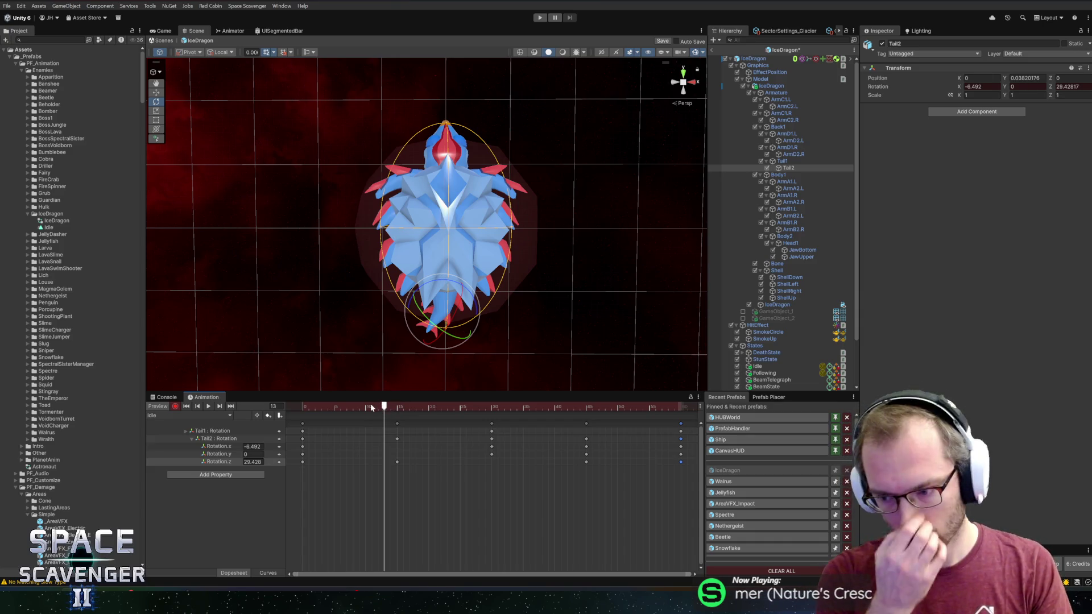
pyautogui.moveTo(383, 406); pyautogui.dragTo(399, 411)
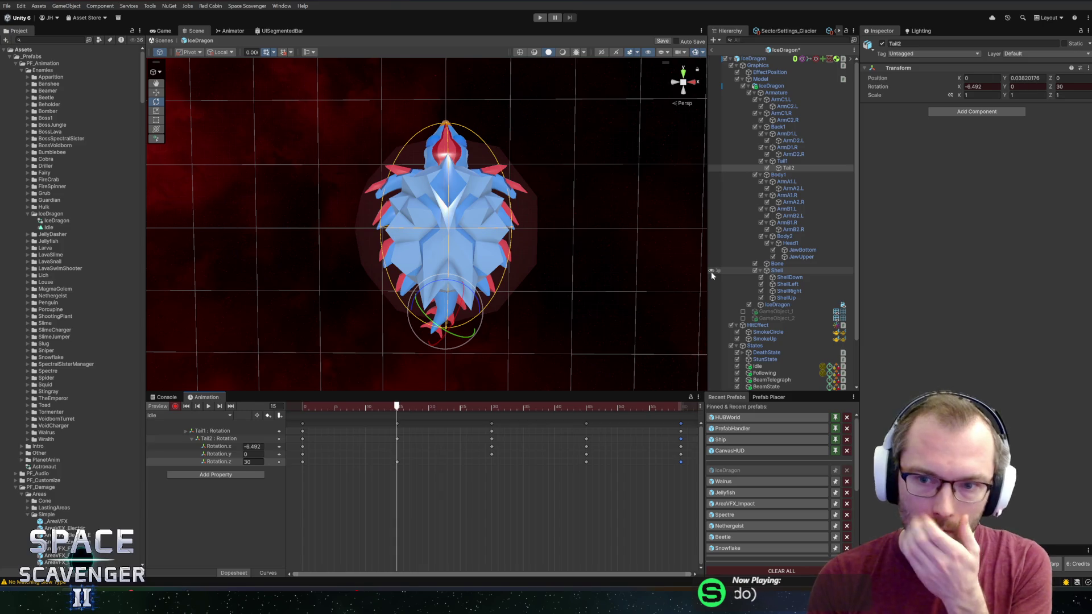
pyautogui.click(785, 107)
pyautogui.click(409, 216)
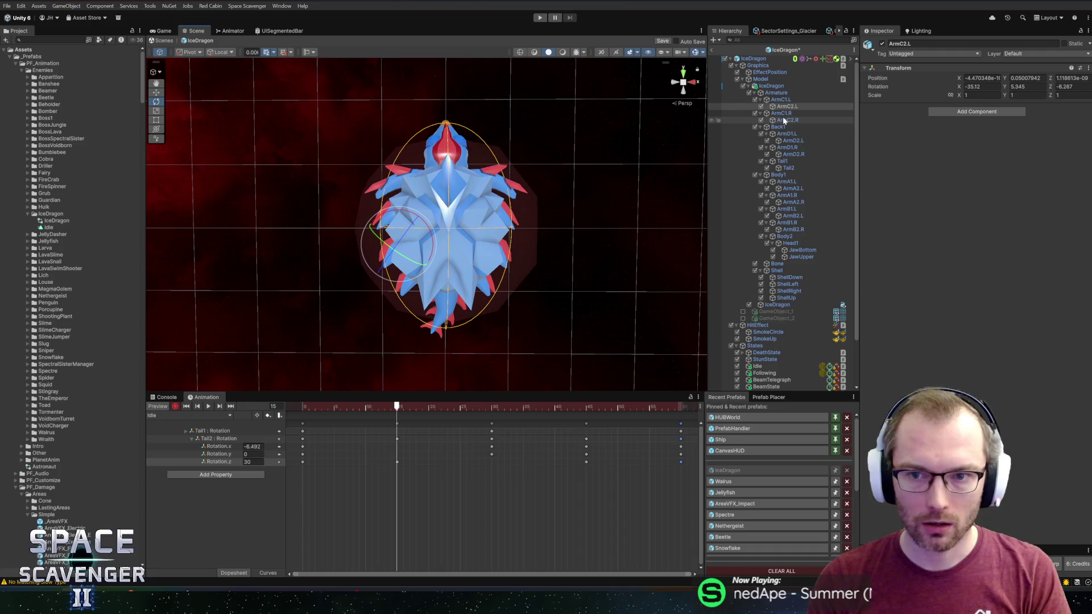
pyautogui.scroll(2, 543, 249)
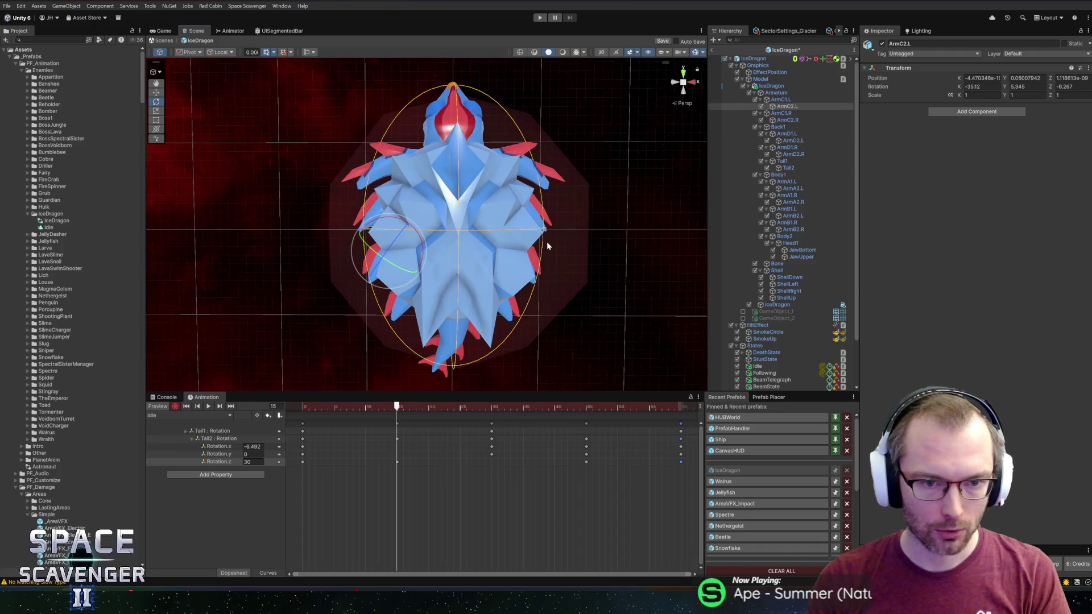
# Switch to the orthographic Back view, go to frame 30, and rotate ArmC2.L into a bent pose
pyautogui.click(682, 82)
pyautogui.click(675, 85)
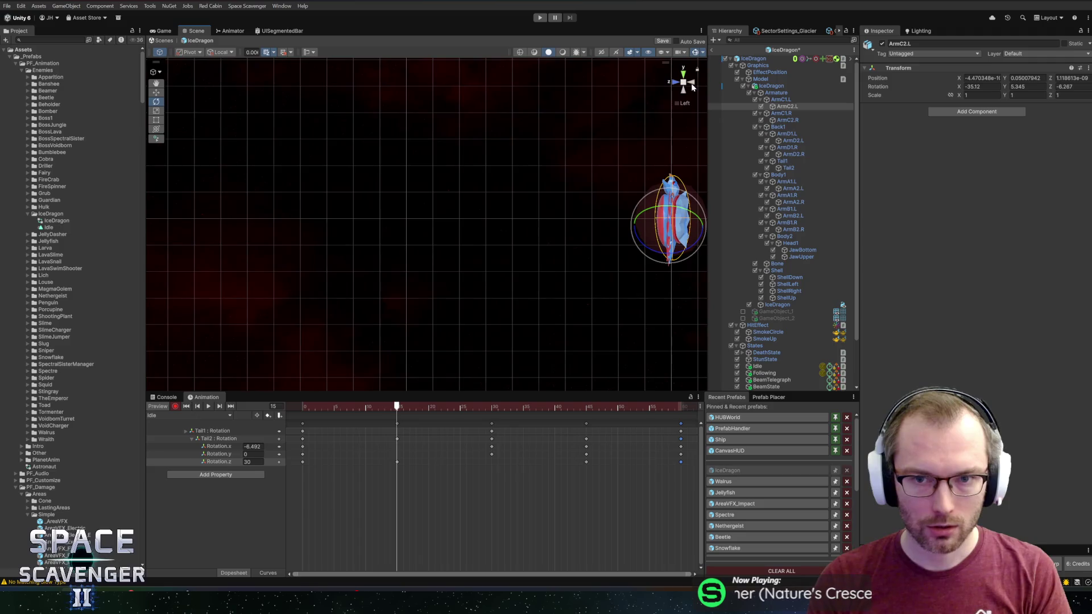
pyautogui.click(683, 83)
pyautogui.scroll(2, 467, 199)
pyautogui.scroll(-2, 463, 220)
pyautogui.scroll(-1, 463, 221)
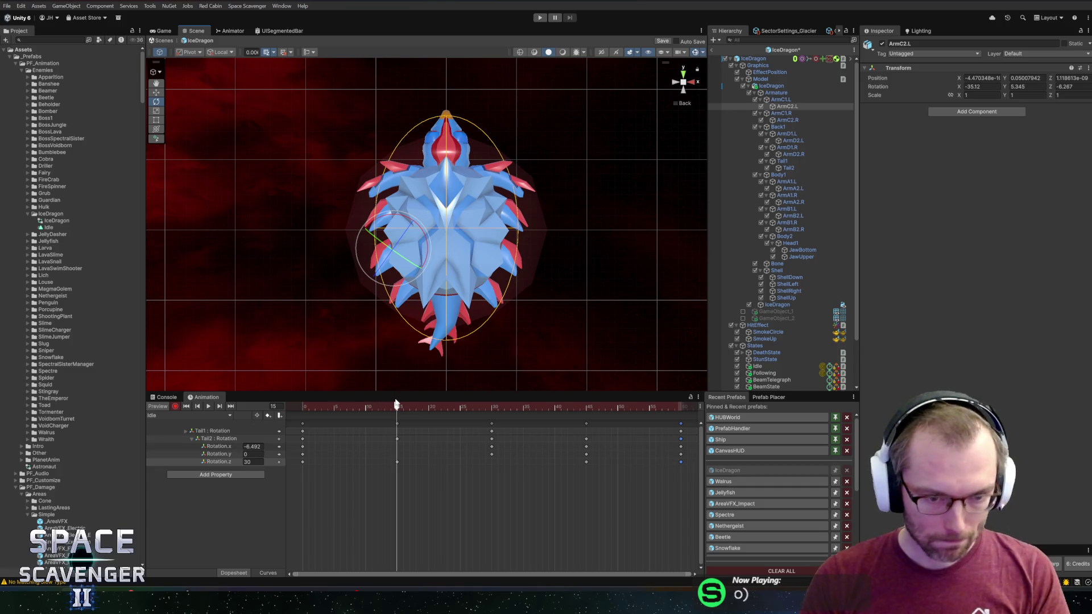
pyautogui.moveTo(401, 407)
pyautogui.mouseDown()
pyautogui.moveTo(538, 407)
pyautogui.moveTo(492, 409)
pyautogui.mouseUp()
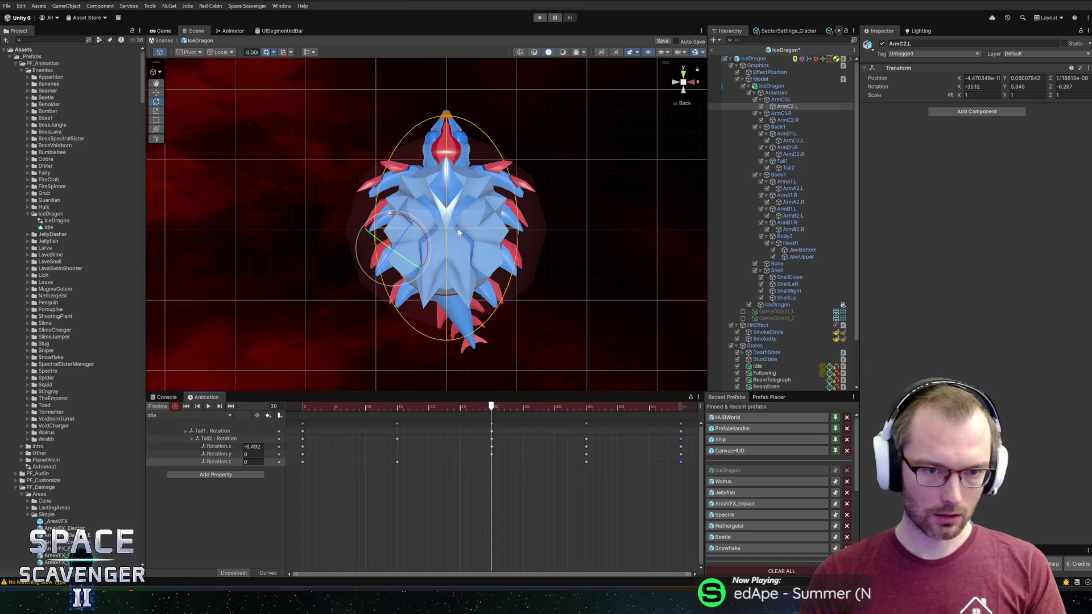
pyautogui.moveTo(392, 222); pyautogui.dragTo(374, 210)
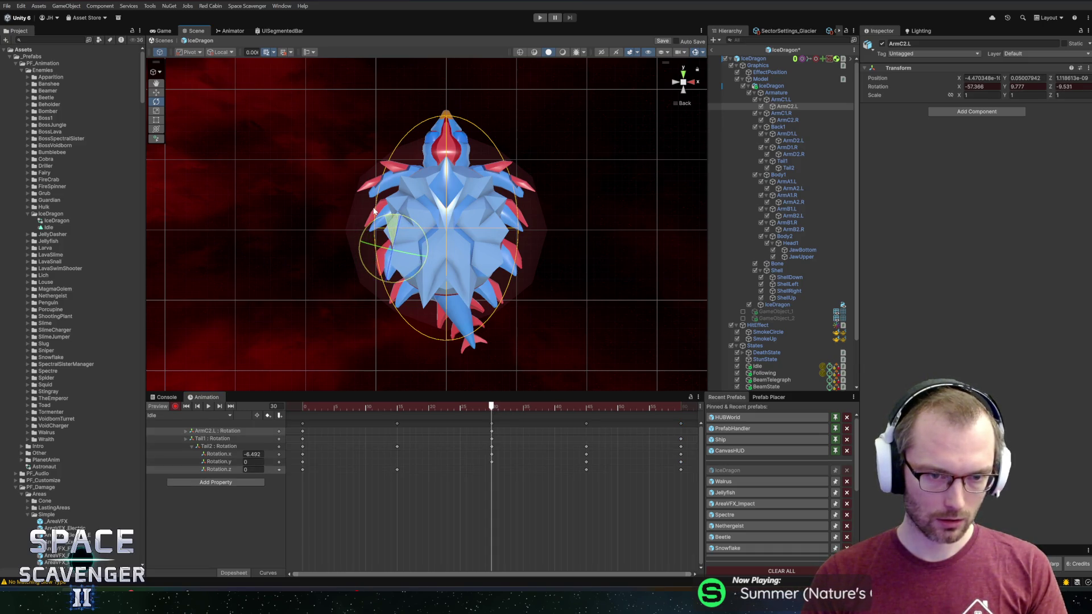
# Rotate ArmC2.R, ArmD2.L and ArmD2.R into a mirrored folded-arm pose
pyautogui.click(436, 230)
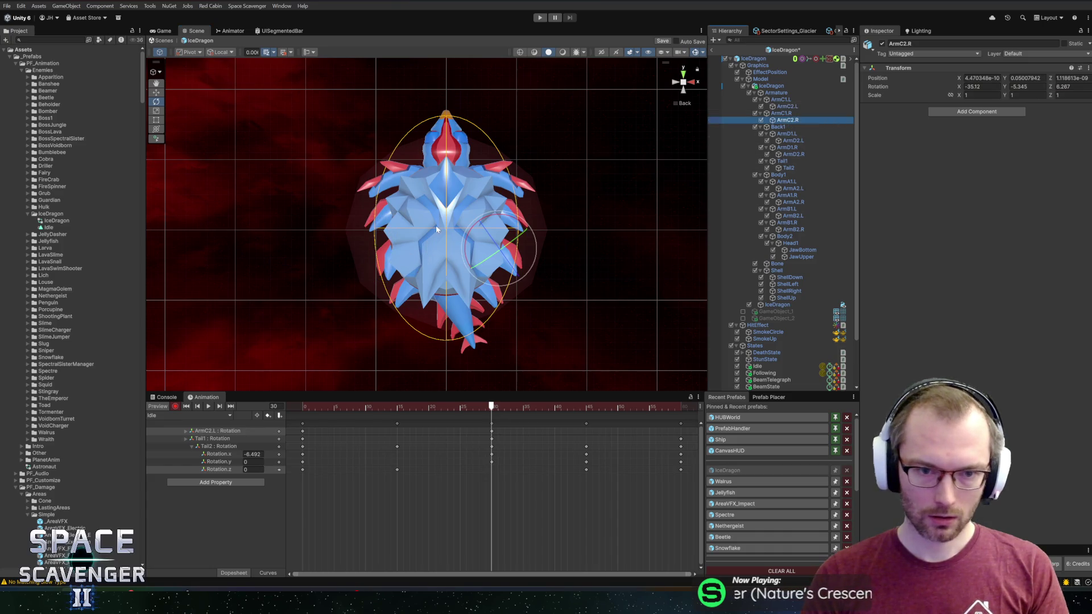
pyautogui.moveTo(508, 218); pyautogui.dragTo(524, 220)
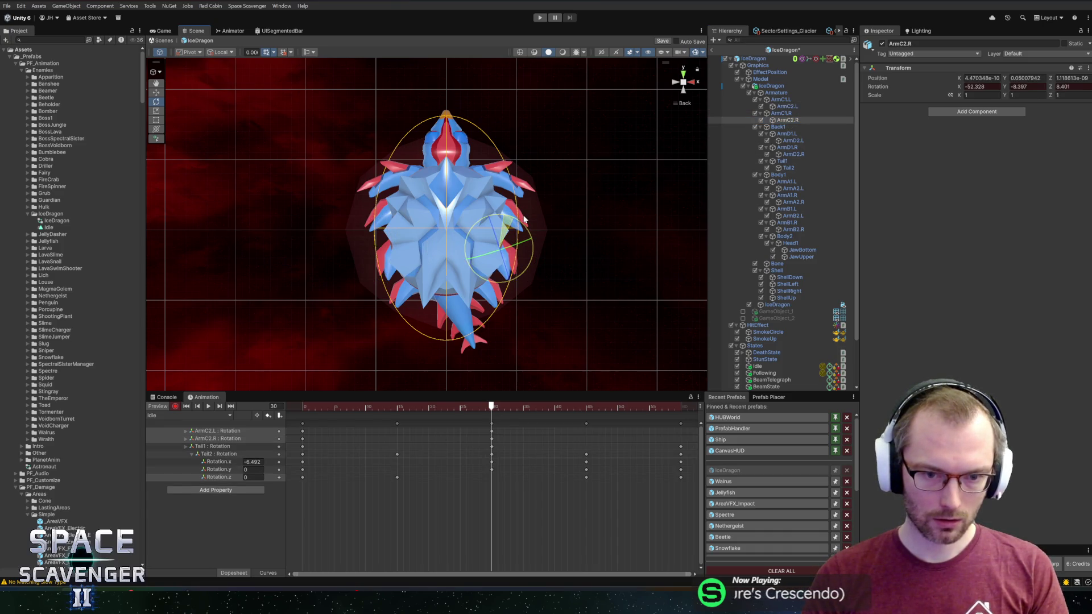
pyautogui.click(796, 141)
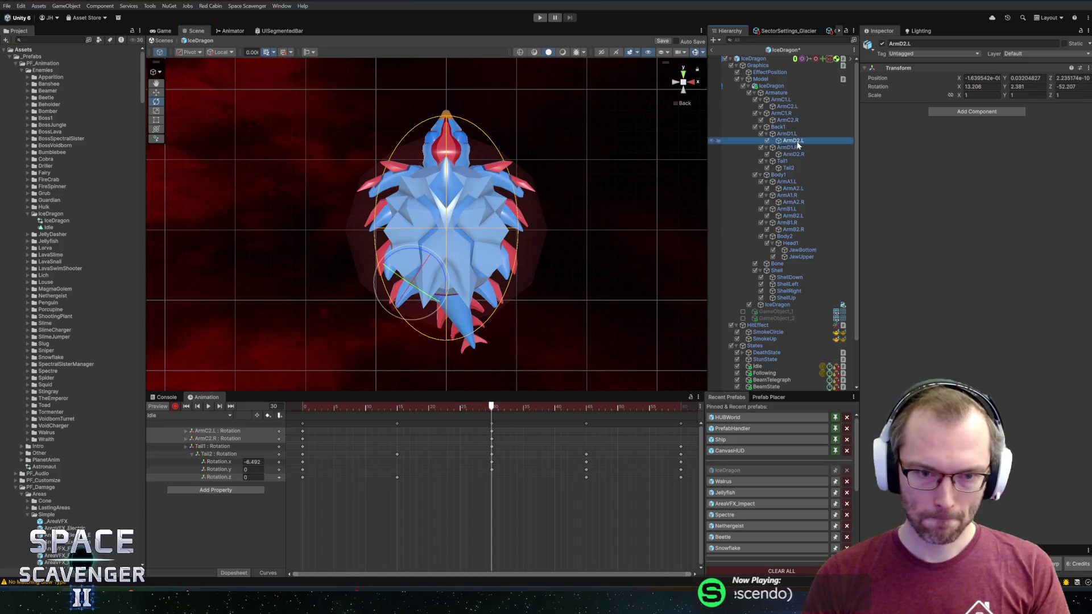
pyautogui.moveTo(405, 250); pyautogui.dragTo(400, 253)
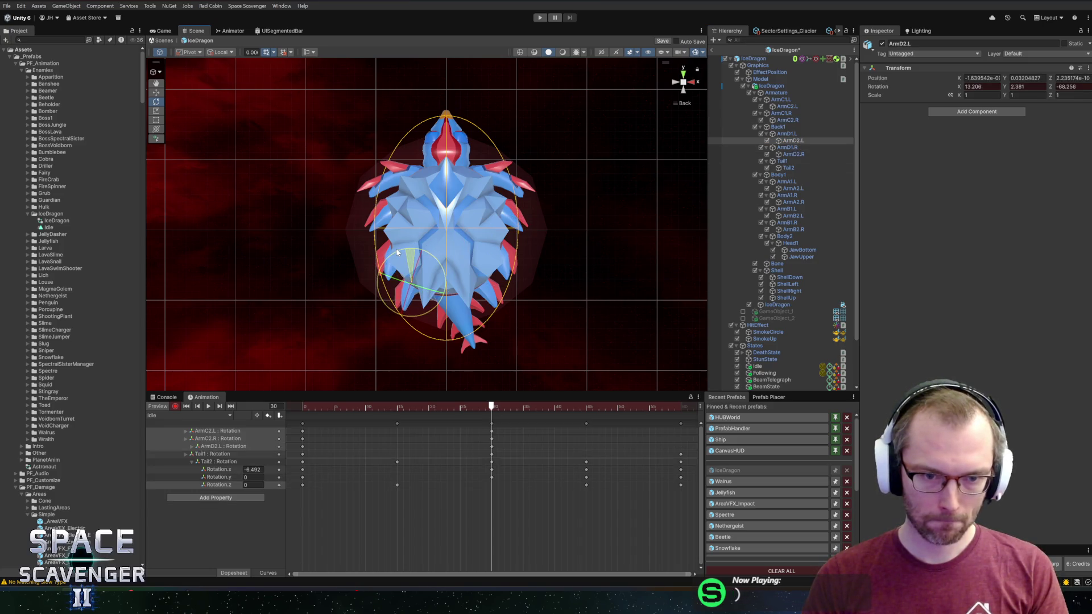
pyautogui.click(793, 154)
pyautogui.moveTo(488, 254); pyautogui.dragTo(497, 288)
pyautogui.click(787, 106)
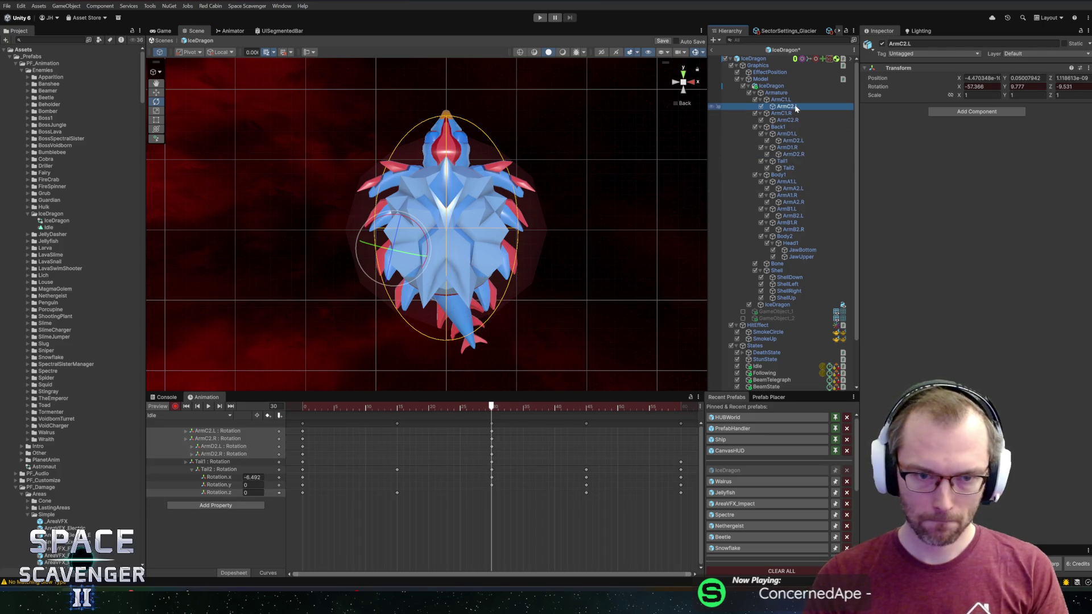
# Pose ArmA2.L/R and ArmB2.L/R, mirroring each right arm to its left counterpart
pyautogui.click(790, 188)
pyautogui.moveTo(398, 154); pyautogui.dragTo(386, 160)
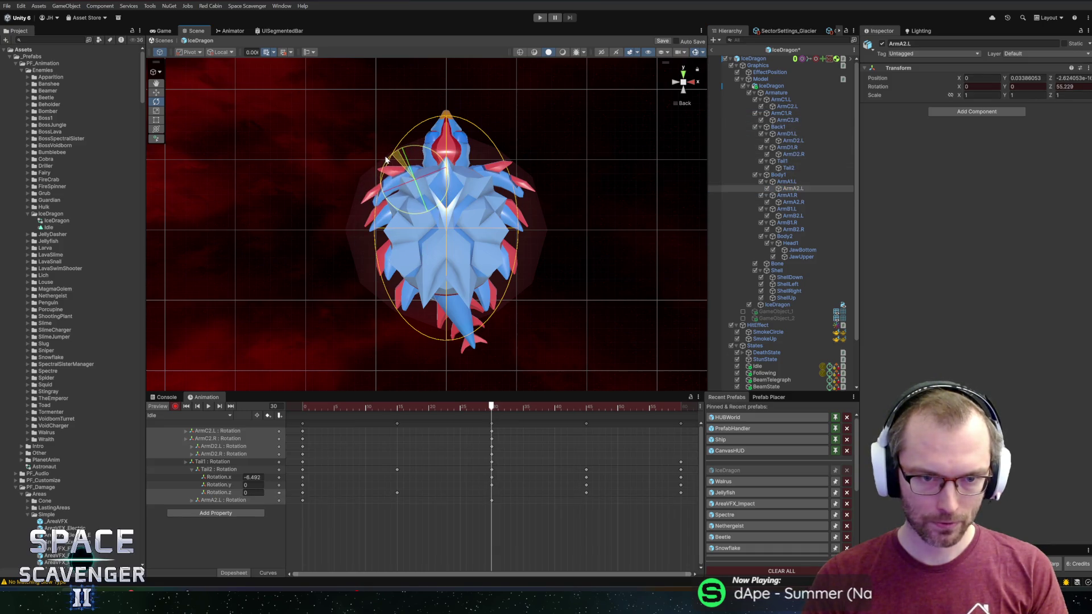
pyautogui.click(793, 202)
pyautogui.moveTo(507, 154); pyautogui.dragTo(510, 168)
pyautogui.click(793, 216)
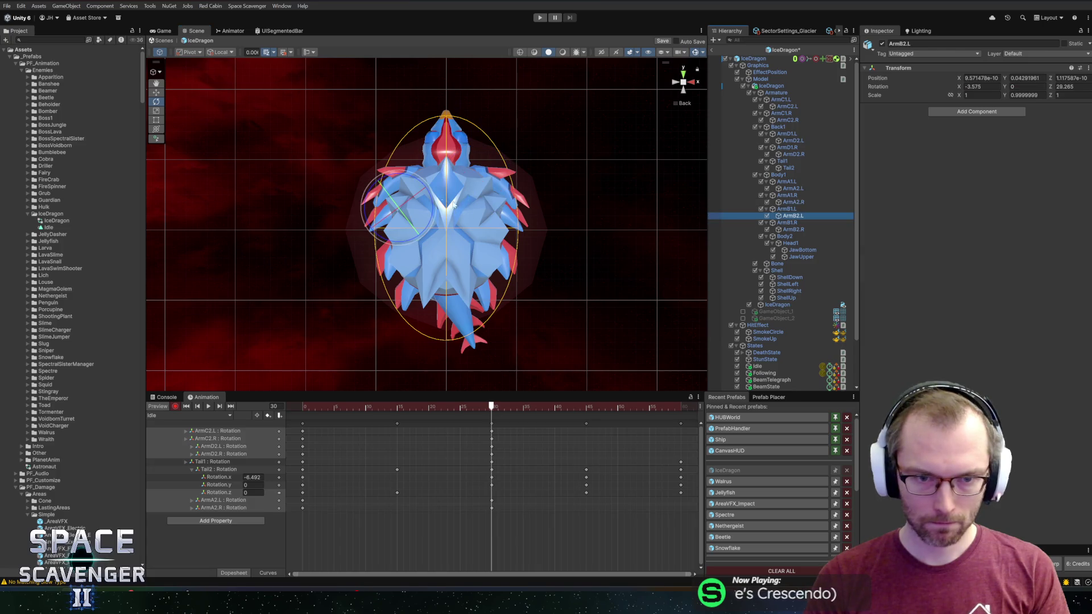
pyautogui.moveTo(406, 181); pyautogui.dragTo(398, 204)
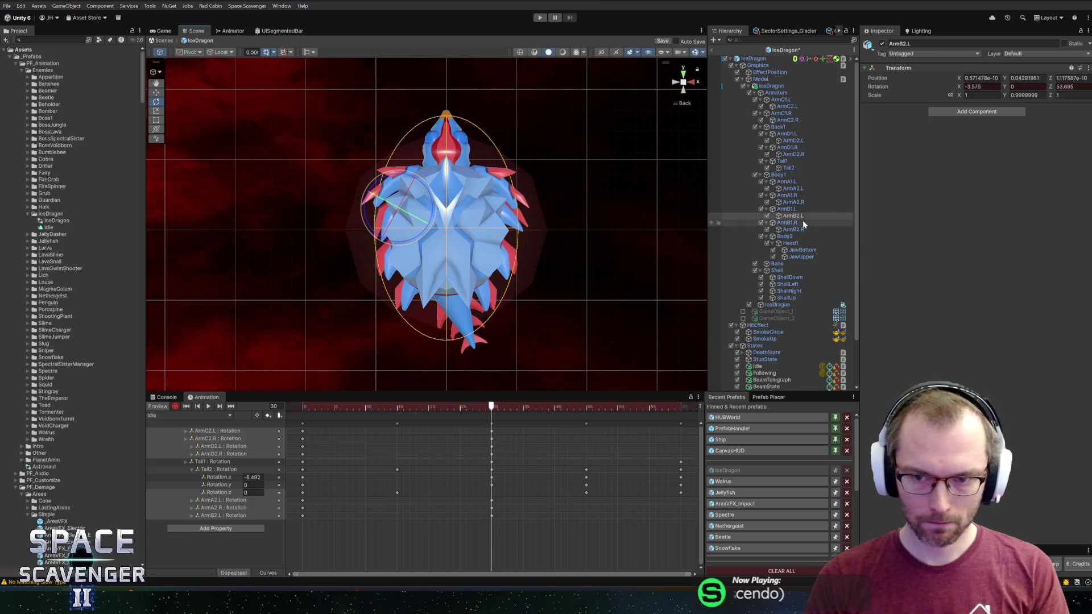
pyautogui.click(793, 229)
pyautogui.moveTo(528, 216); pyautogui.dragTo(521, 182)
# Preview the arm motion, then copy the frame-0 arm keys to frame 60 for looping
pyautogui.press('space')
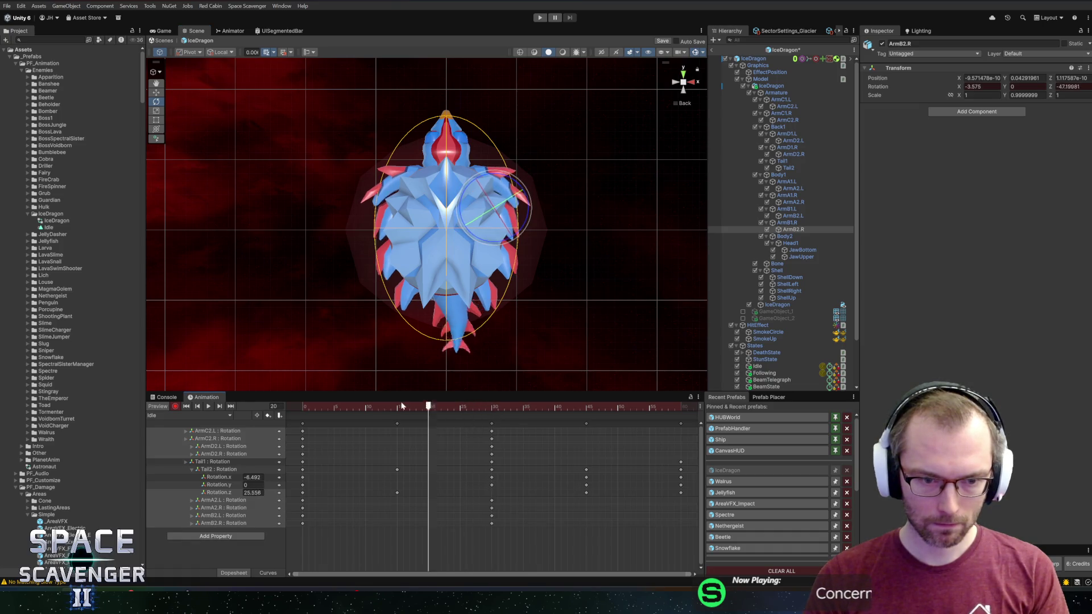
pyautogui.click(337, 406)
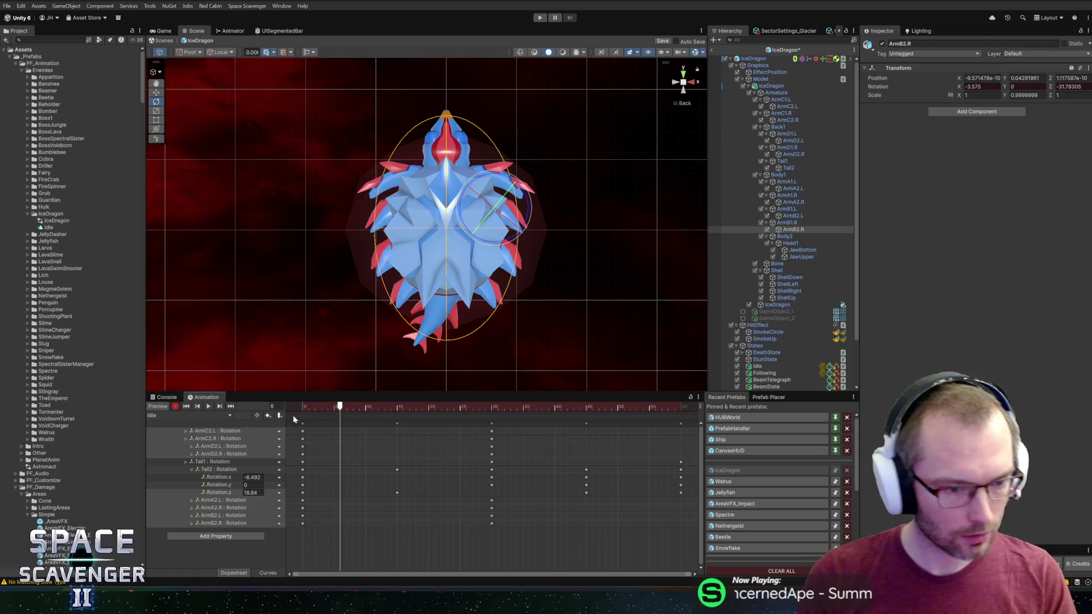
pyautogui.moveTo(311, 560); pyautogui.dragTo(295, 503)
pyautogui.click(191, 469)
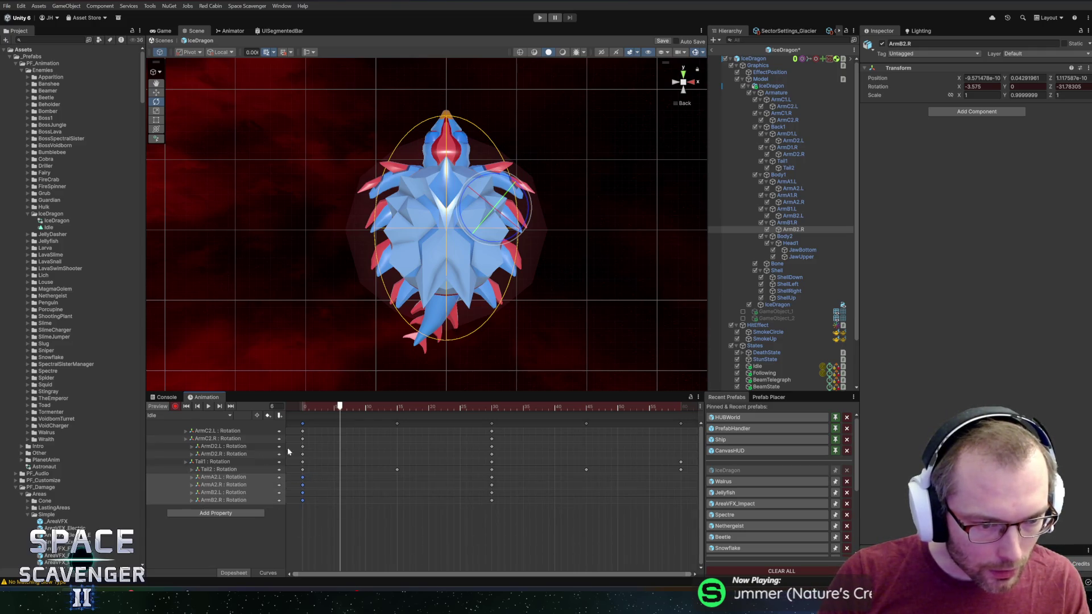
pyautogui.moveTo(295, 459); pyautogui.dragTo(302, 453)
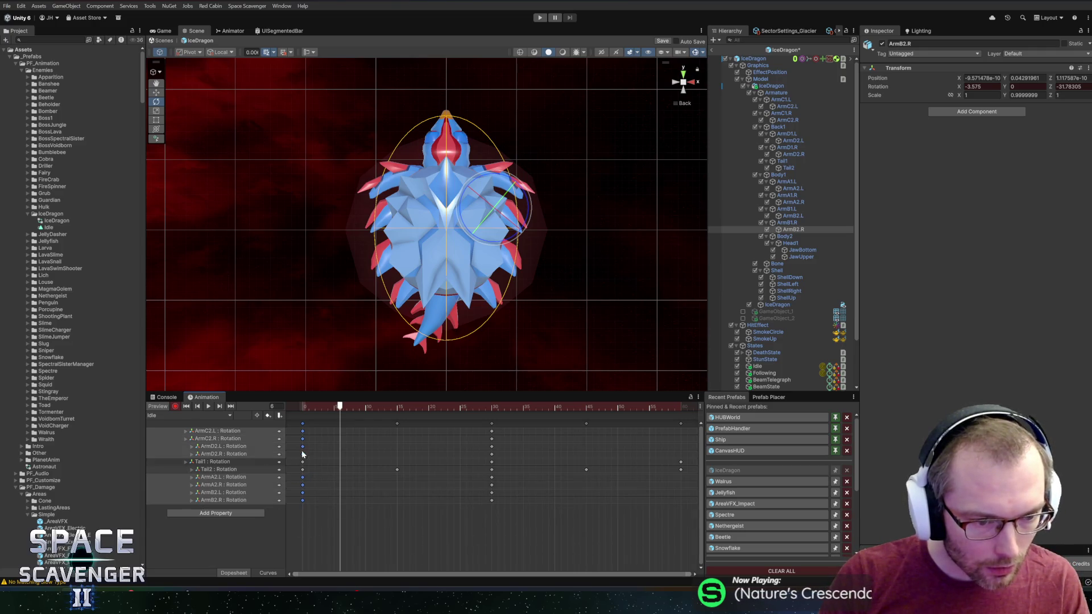
pyautogui.moveTo(364, 407); pyautogui.dragTo(681, 407)
pyautogui.hotkey('ctrl', 'v')
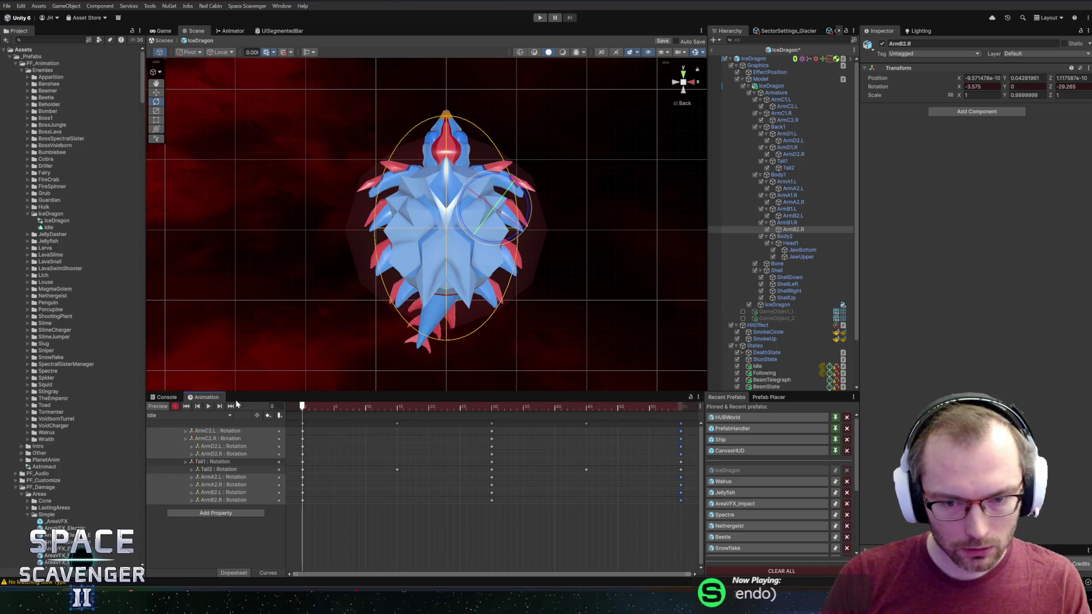
# Play the looping clip, check ArmC2.R's rotation curves, then return to Dopesheet at frame 30
pyautogui.press('space')
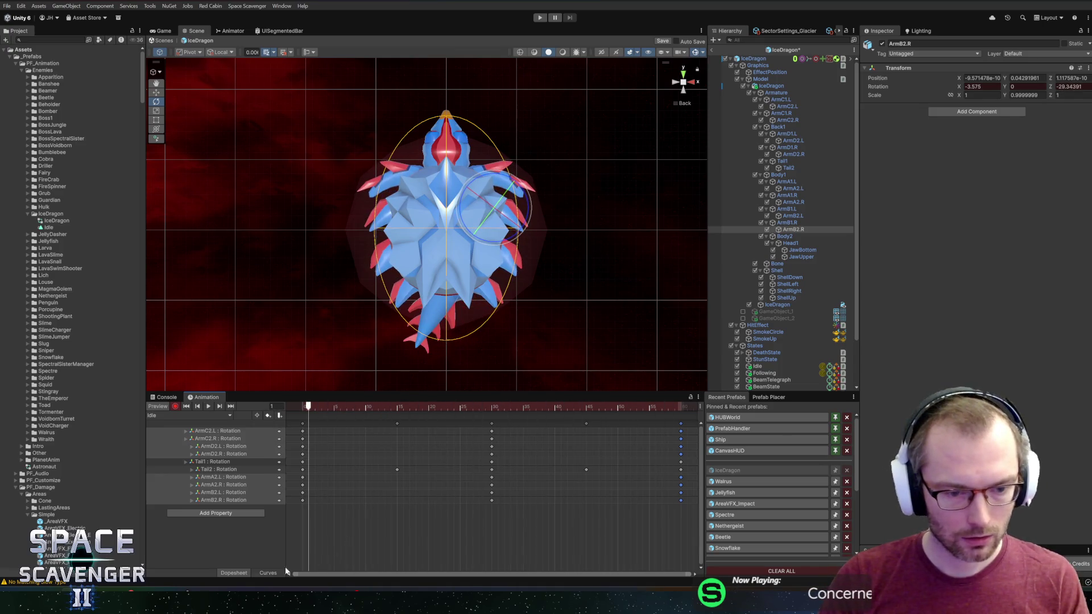
pyautogui.click(268, 573)
pyautogui.click(219, 438)
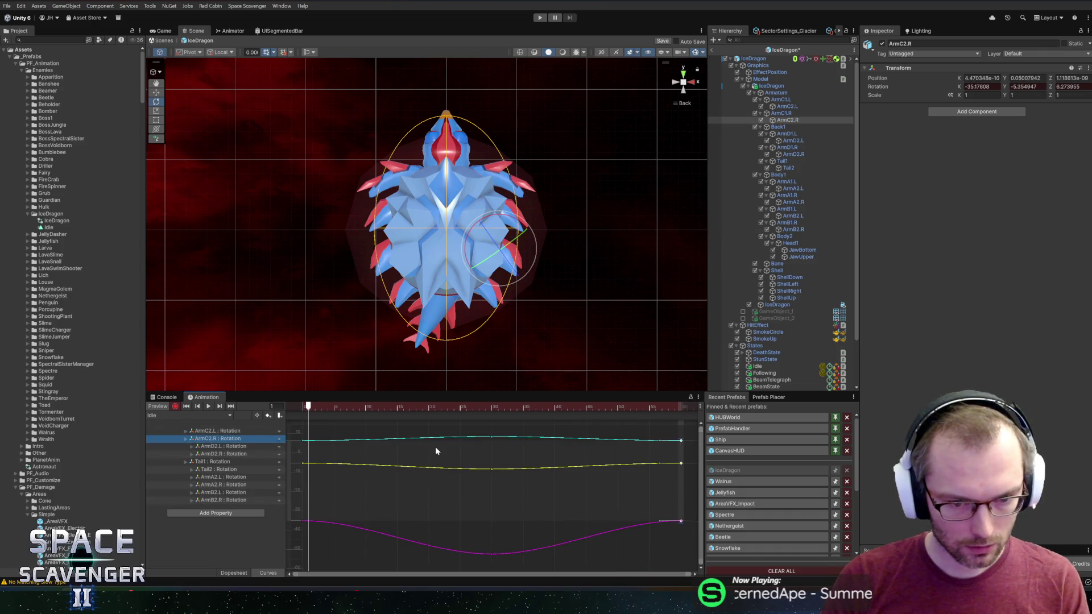
pyautogui.press('space')
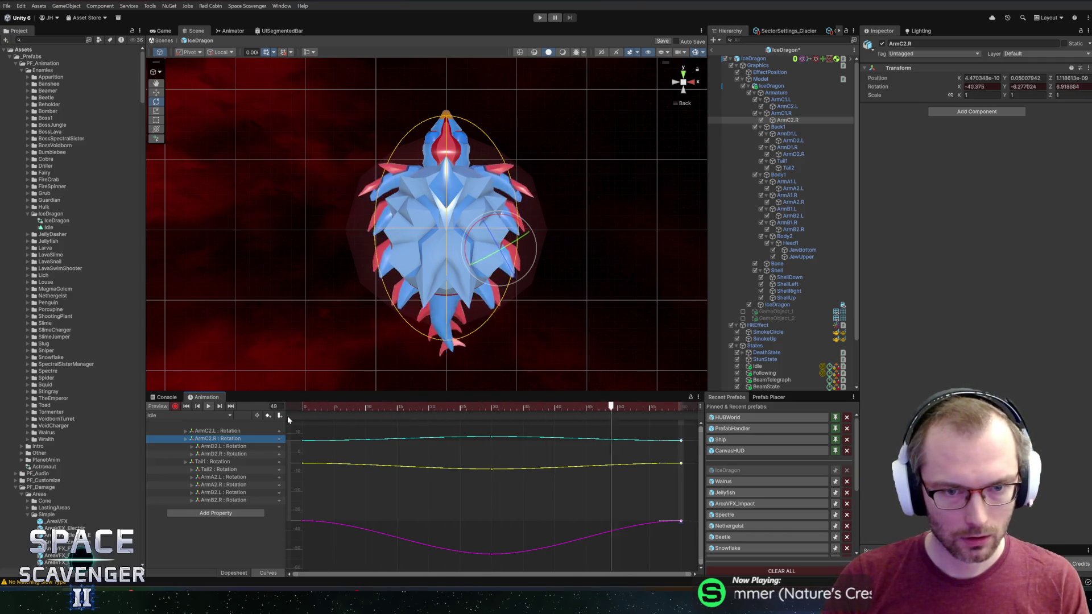
pyautogui.press('space')
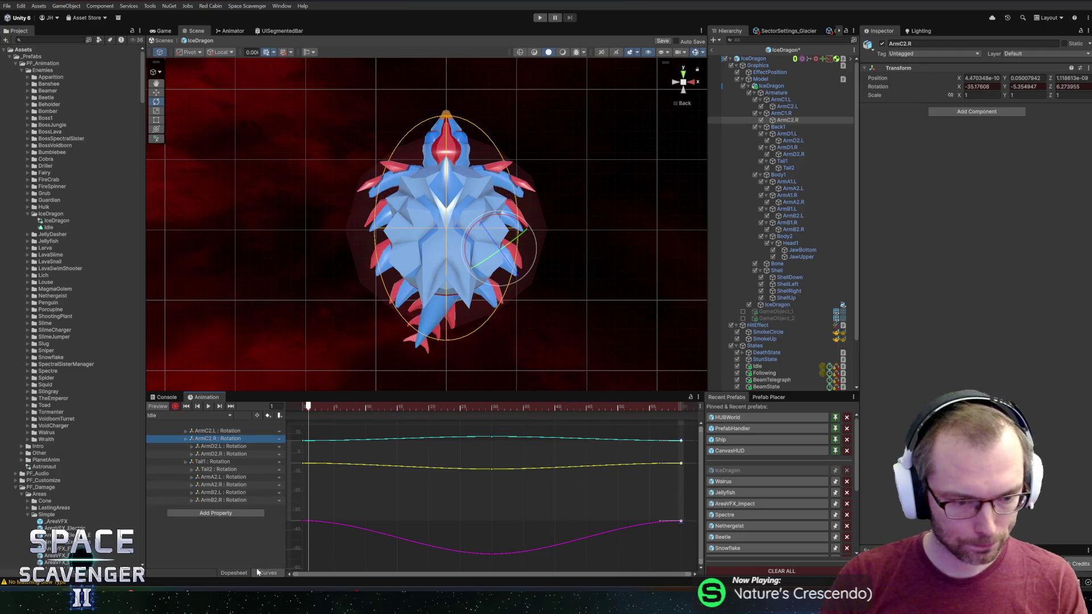
pyautogui.click(234, 572)
pyautogui.moveTo(409, 410); pyautogui.dragTo(491, 409)
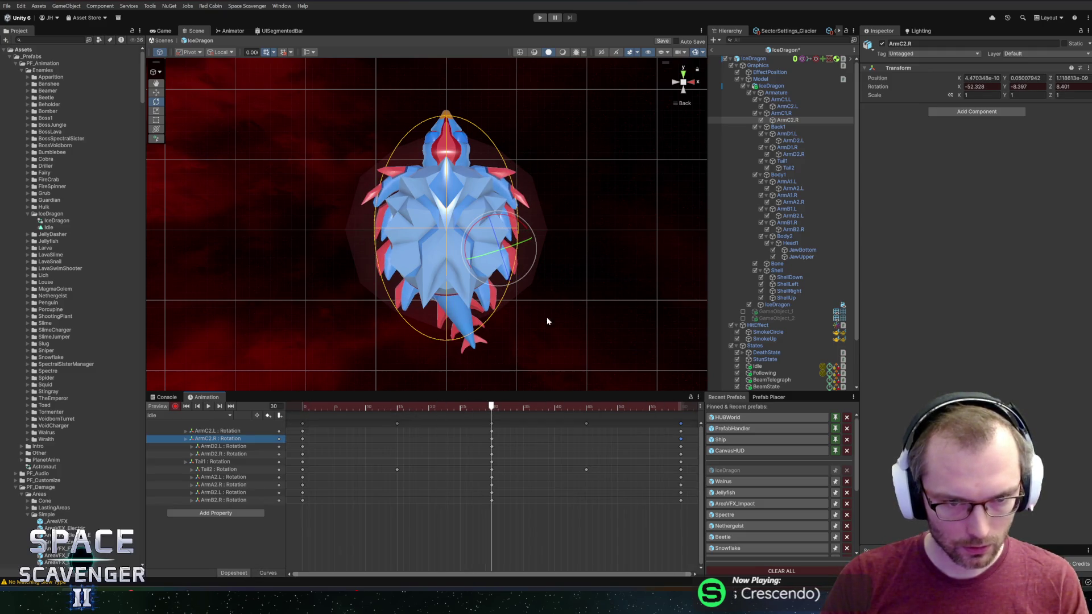
pyautogui.click(793, 175)
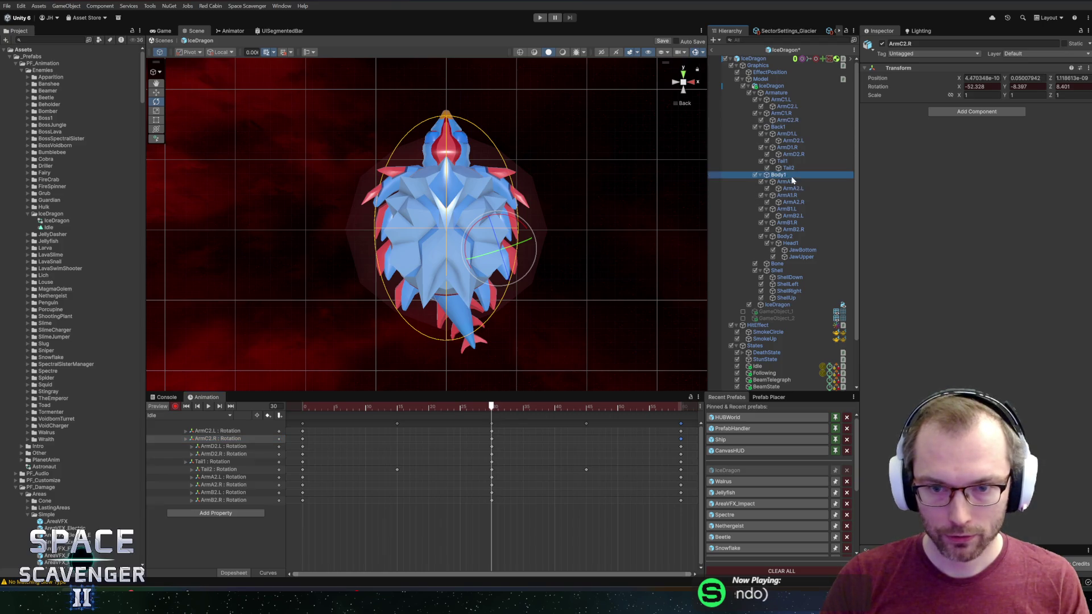
pyautogui.moveTo(485, 223); pyautogui.dragTo(477, 229)
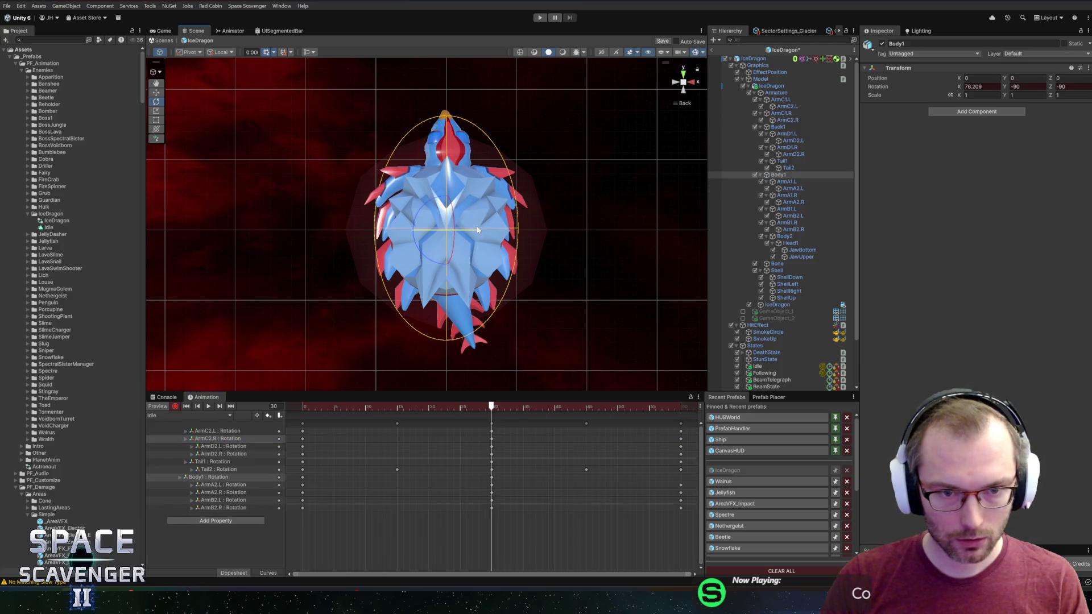
pyautogui.hotkey('ctrl', 'z')
pyautogui.moveTo(476, 406)
pyautogui.mouseDown()
pyautogui.moveTo(307, 407)
pyautogui.moveTo(494, 412)
pyautogui.mouseUp()
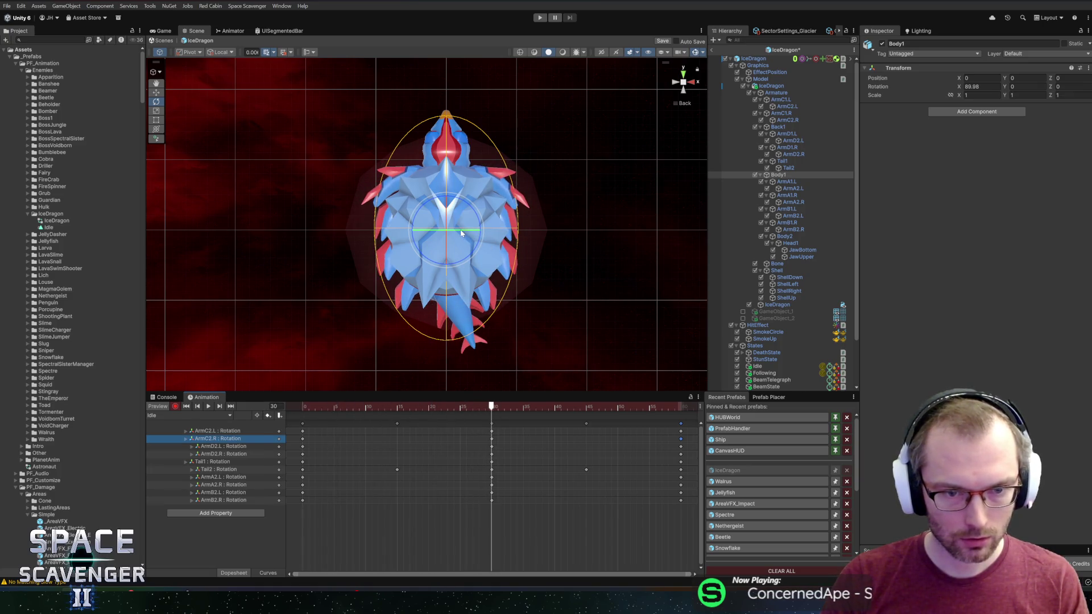
pyautogui.moveTo(461, 233)
pyautogui.mouseDown()
pyautogui.moveTo(544, 235)
pyautogui.moveTo(436, 234)
pyautogui.mouseUp()
pyautogui.click(778, 127)
pyautogui.moveTo(470, 407); pyautogui.dragTo(286, 405)
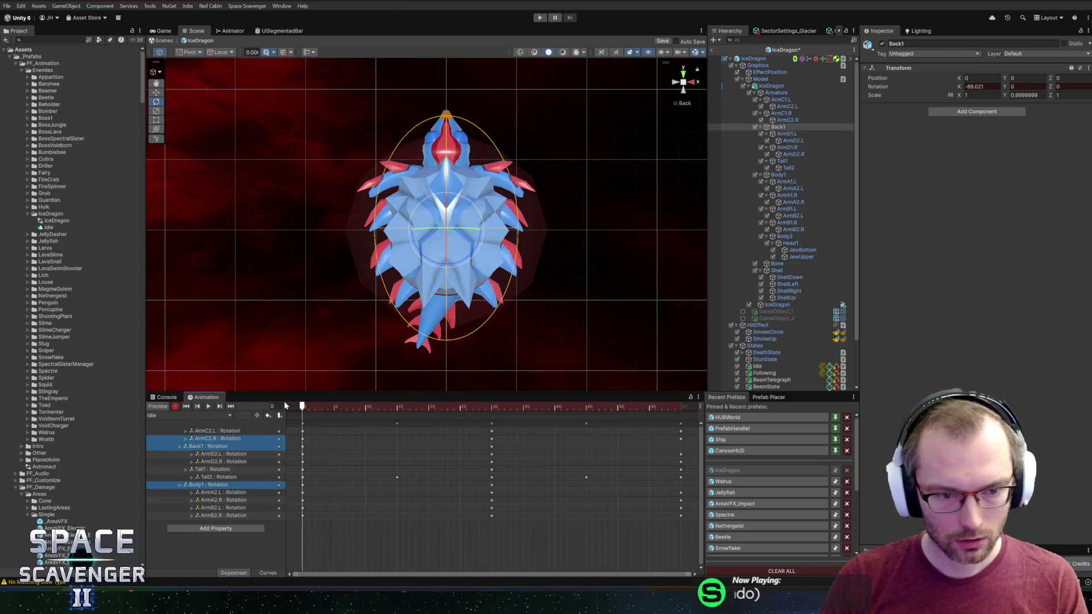
pyautogui.moveTo(458, 232); pyautogui.dragTo(491, 237)
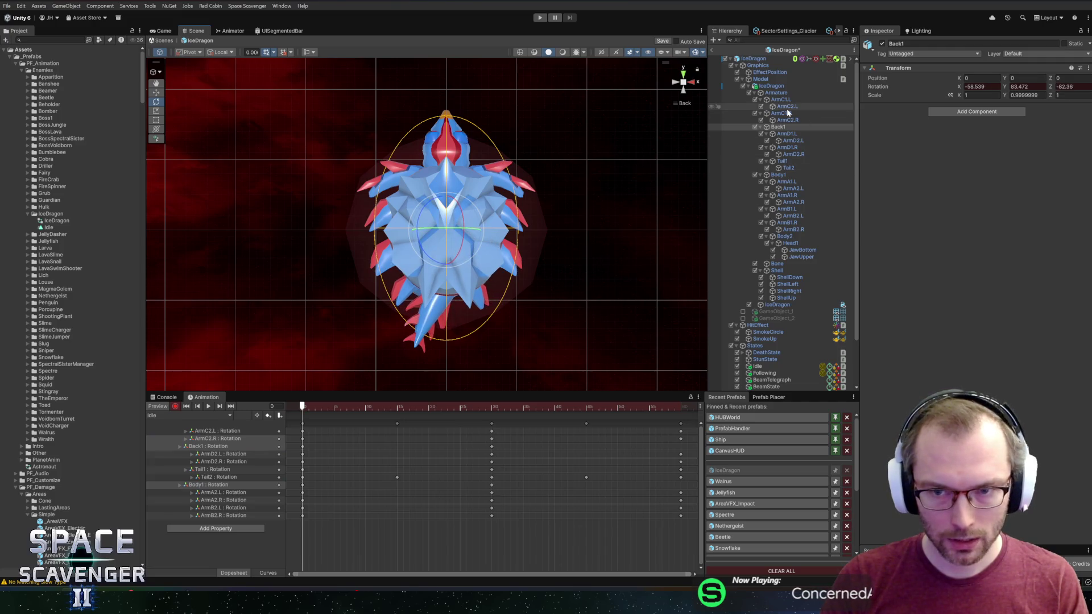
pyautogui.click(794, 172)
pyautogui.moveTo(464, 232); pyautogui.dragTo(438, 233)
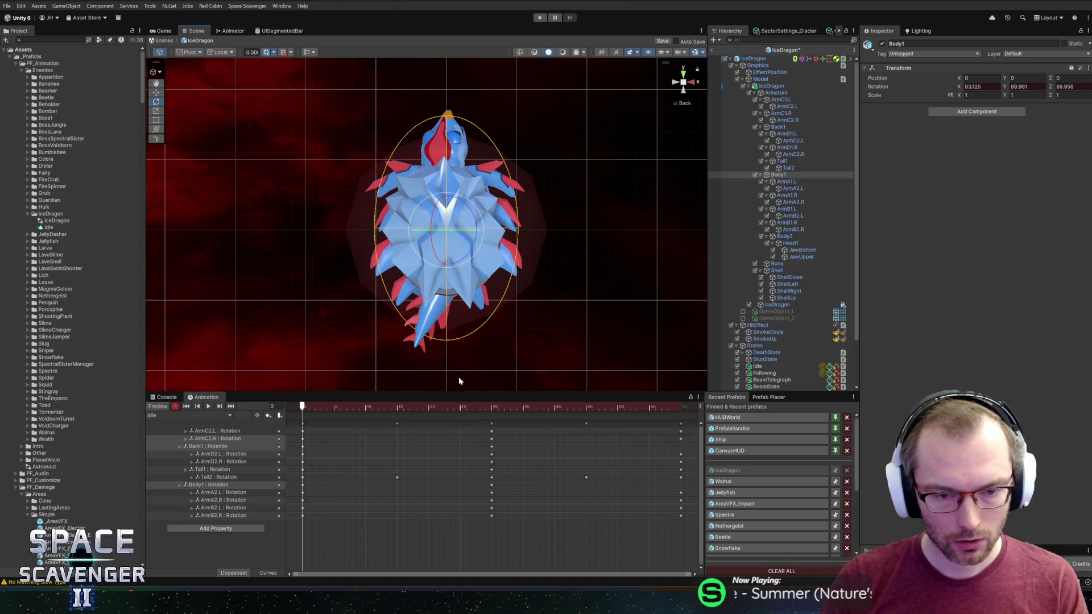
pyautogui.moveTo(295, 428); pyautogui.dragTo(313, 524)
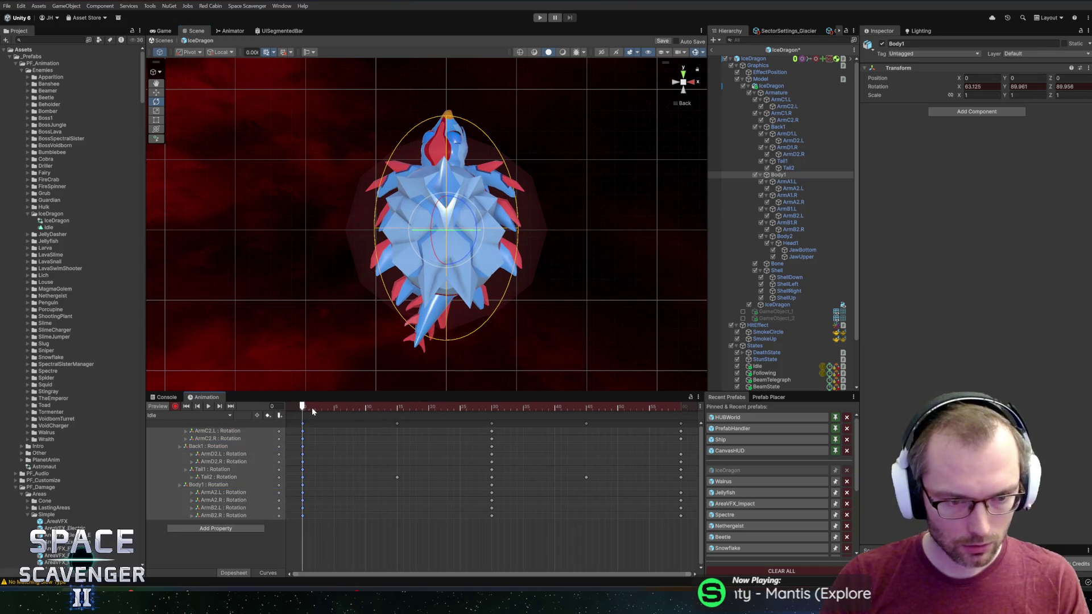
pyautogui.moveTo(313, 411); pyautogui.dragTo(680, 408)
pyautogui.hotkey('ctrl', 'v')
pyautogui.press('space')
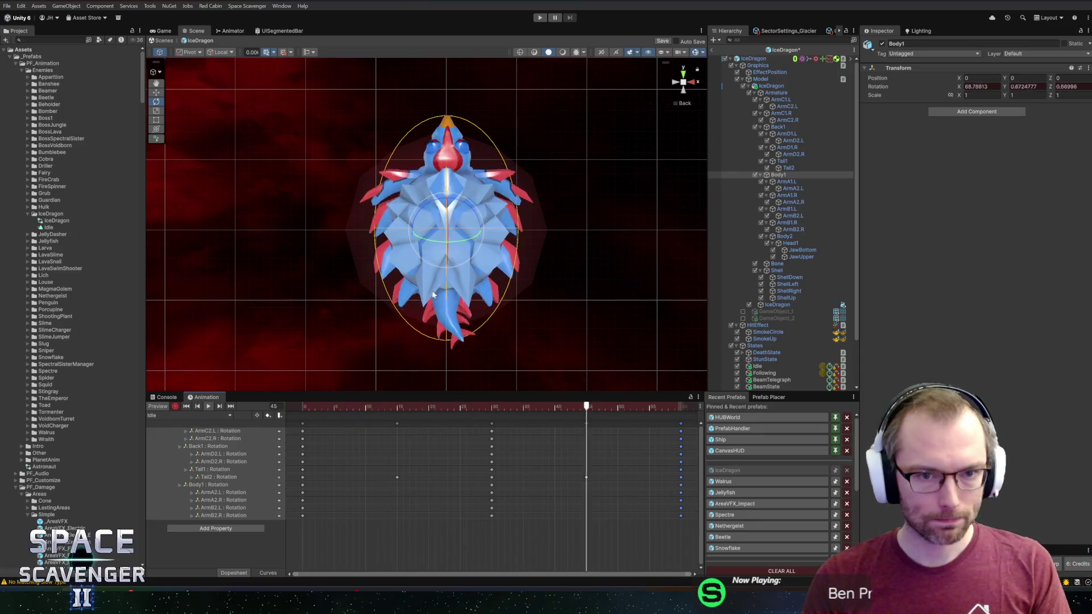
pyautogui.click(385, 312)
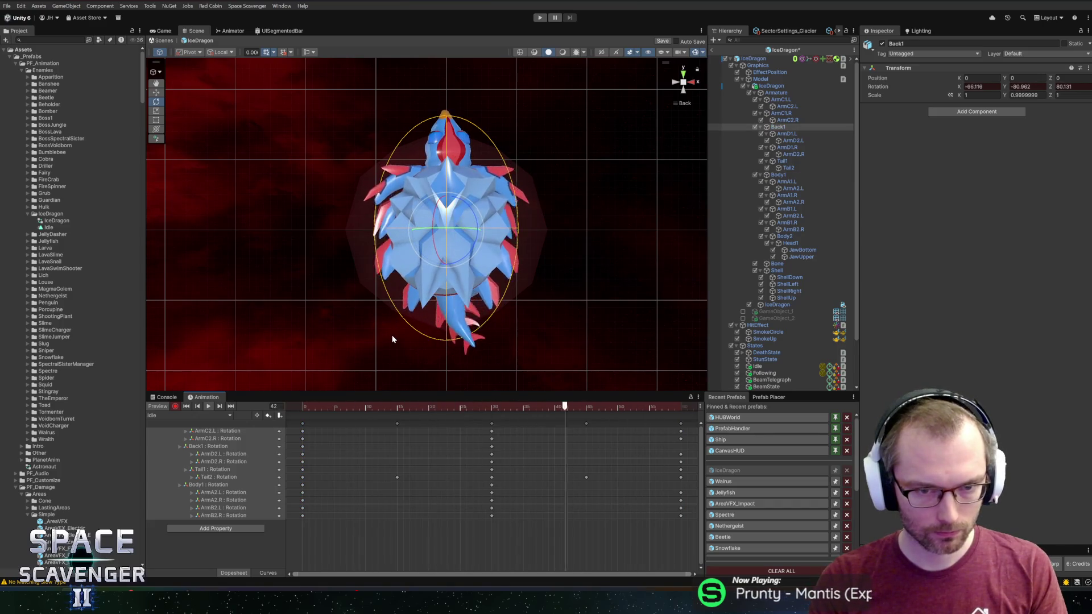
pyautogui.hotkey('ctrl', 'z')
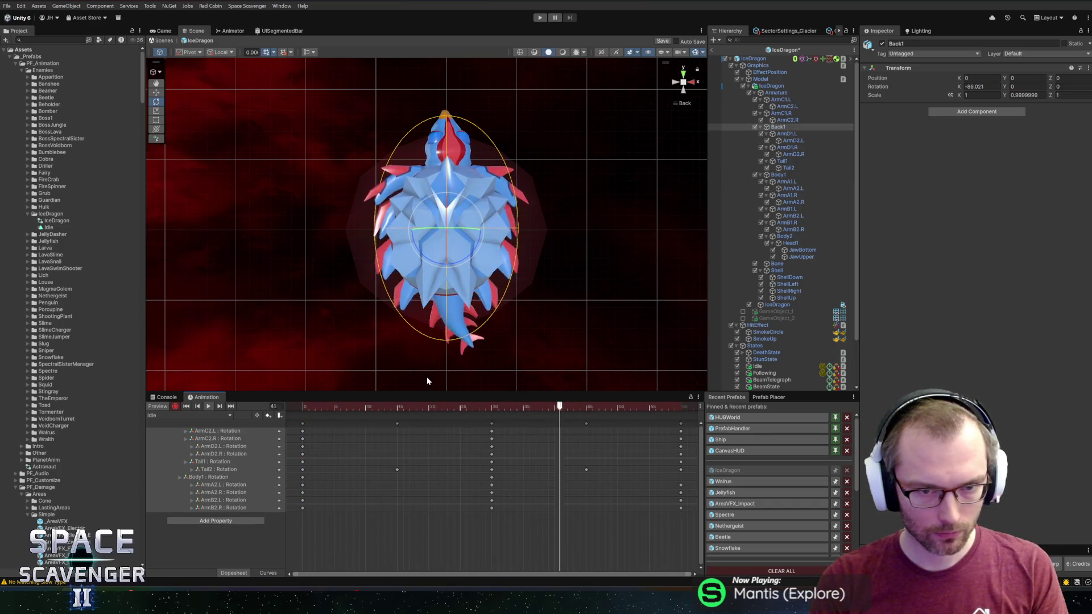
pyautogui.hotkey('ctrl', 'z')
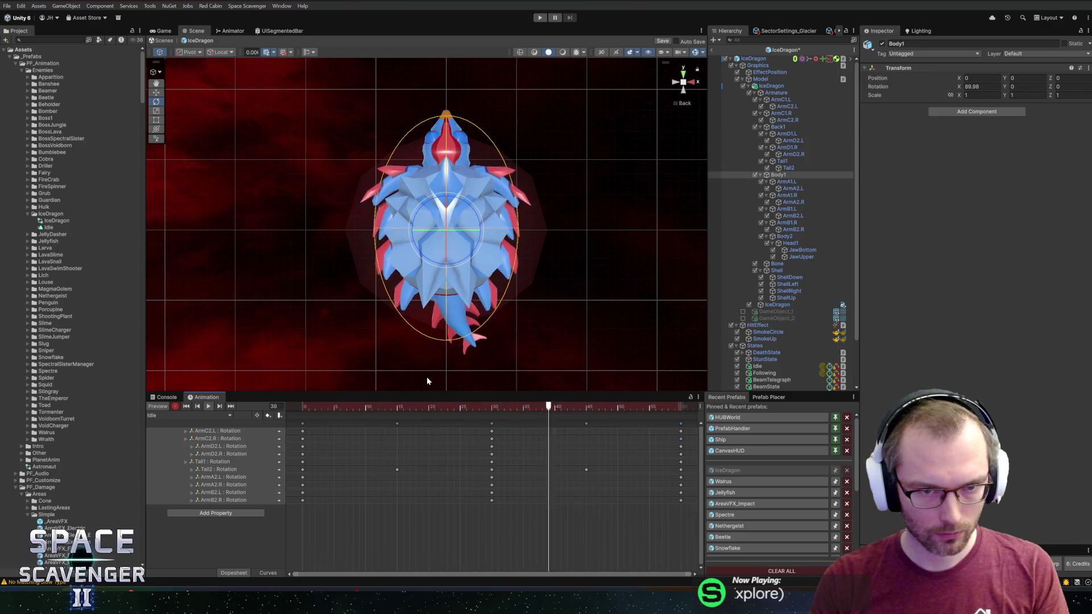
pyautogui.click(492, 409)
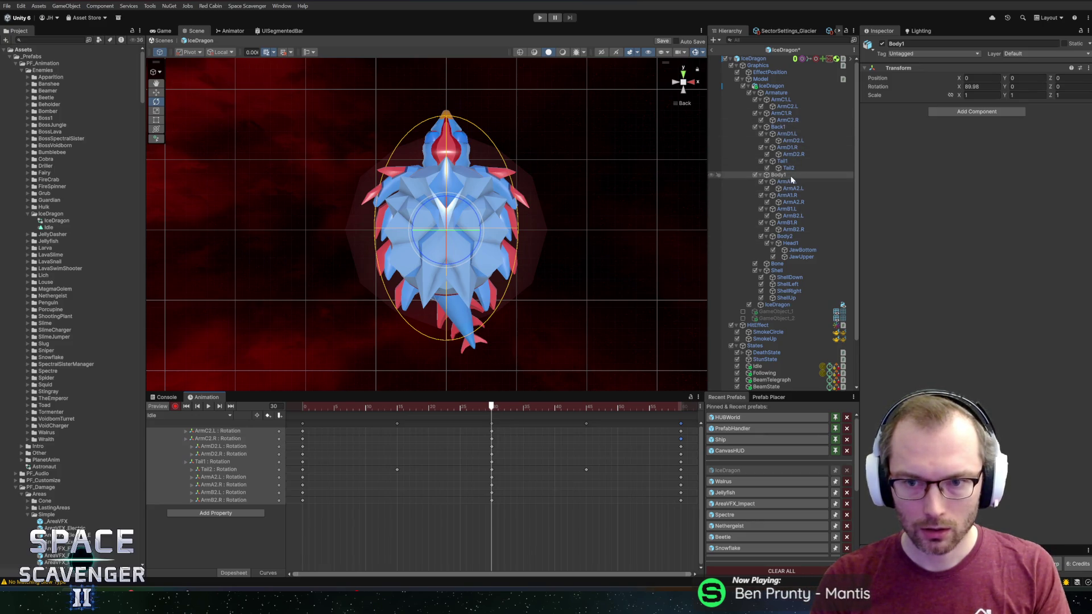
pyautogui.click(785, 236)
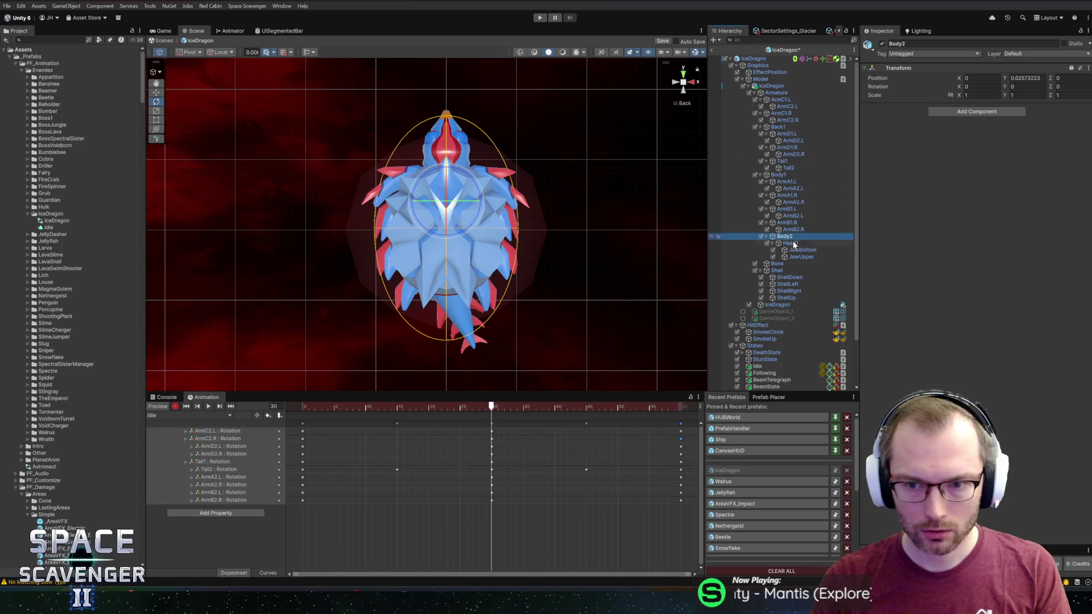
# Key Head1 turned to about -10.6 Z at frame 15 and 11.7 Z at frame 45
pyautogui.click(790, 244)
pyautogui.click(457, 144)
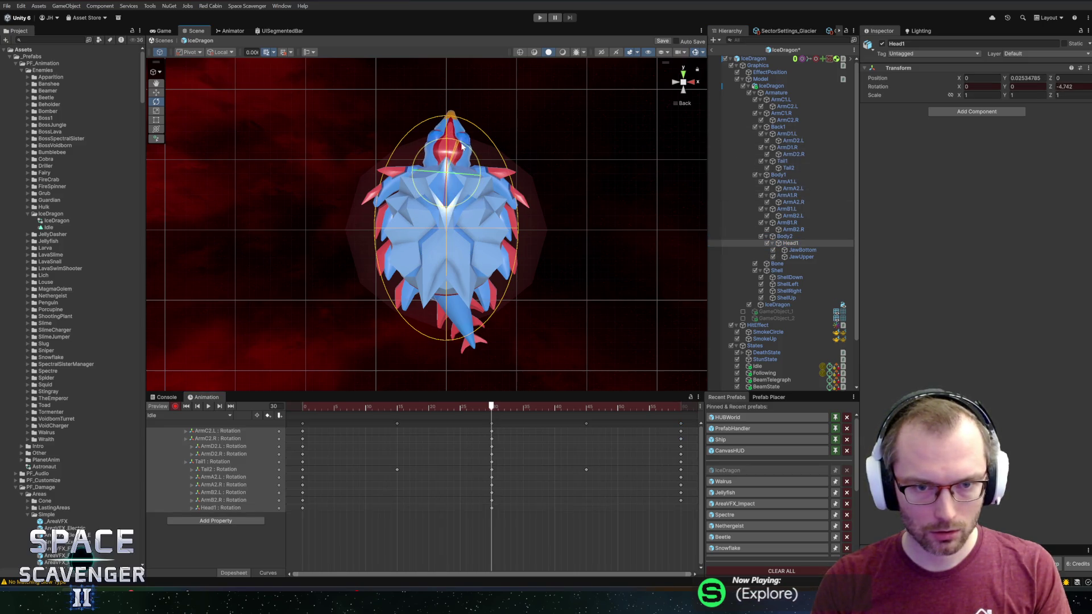
pyautogui.click(398, 406)
pyautogui.moveTo(472, 146); pyautogui.dragTo(480, 155)
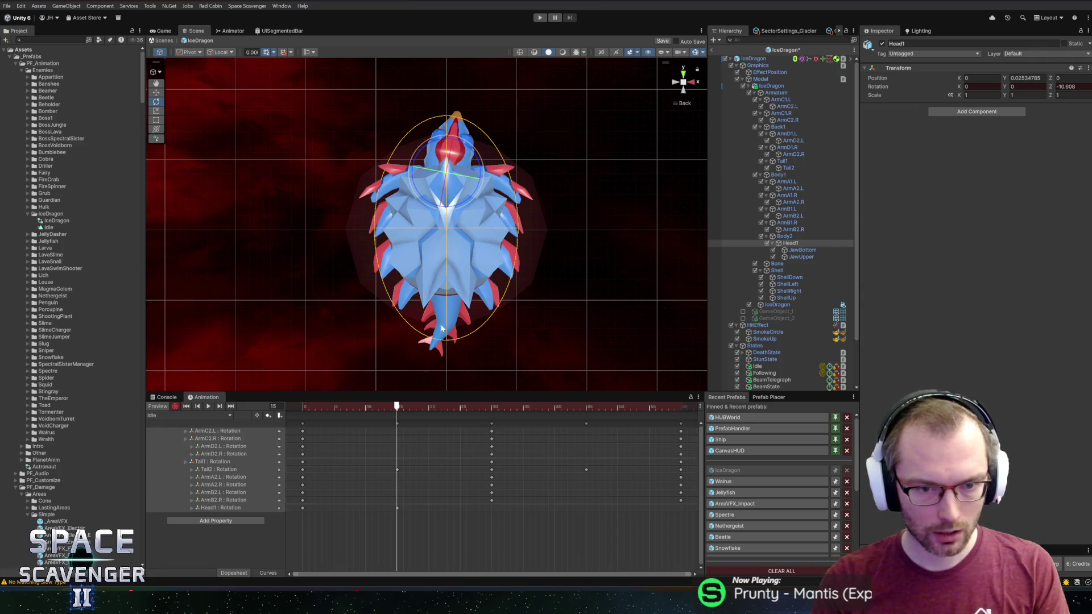
pyautogui.click(390, 407)
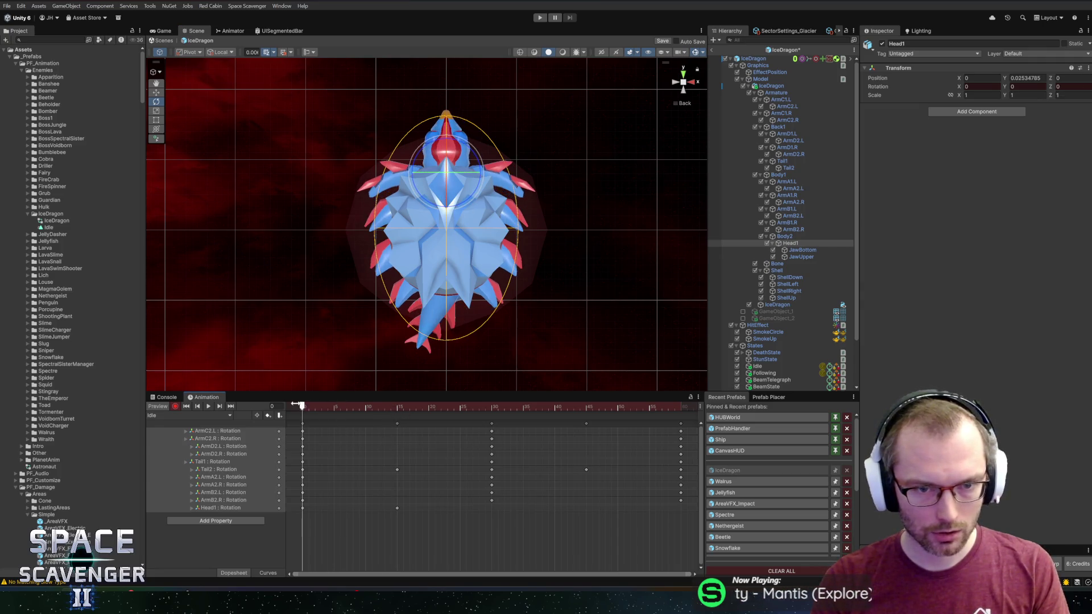
pyautogui.click(397, 408)
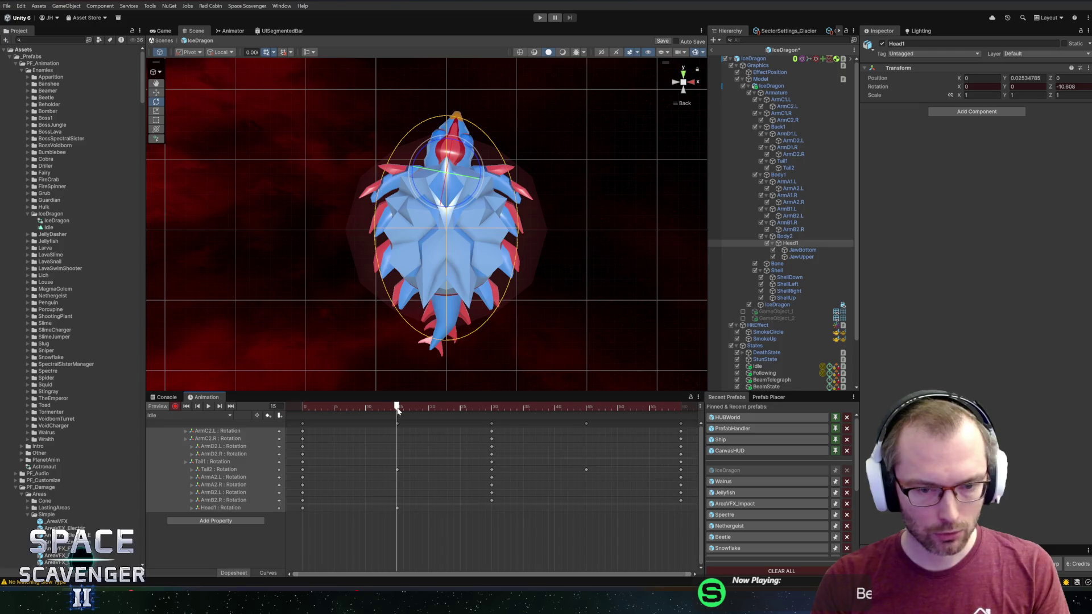
pyautogui.moveTo(398, 410); pyautogui.dragTo(588, 415)
pyautogui.moveTo(477, 173); pyautogui.dragTo(482, 142)
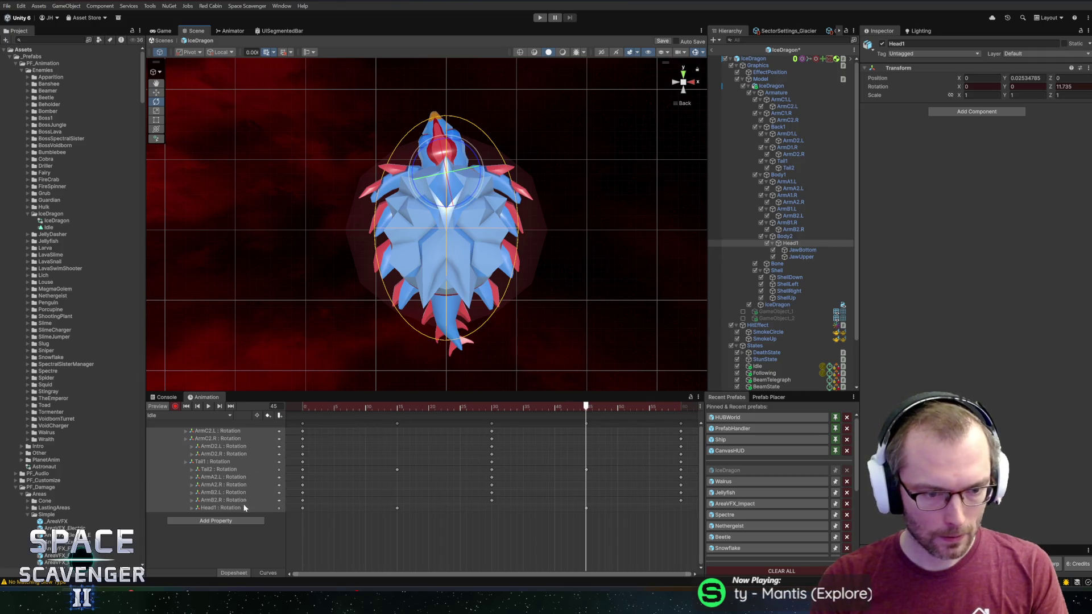
# Copy Head1's frame-0 key and paste it at frame 60
pyautogui.click(303, 509)
pyautogui.hotkey('ctrl', 'c')
pyautogui.hotkey('shift', '.')
pyautogui.hotkey('ctrl', 'v')
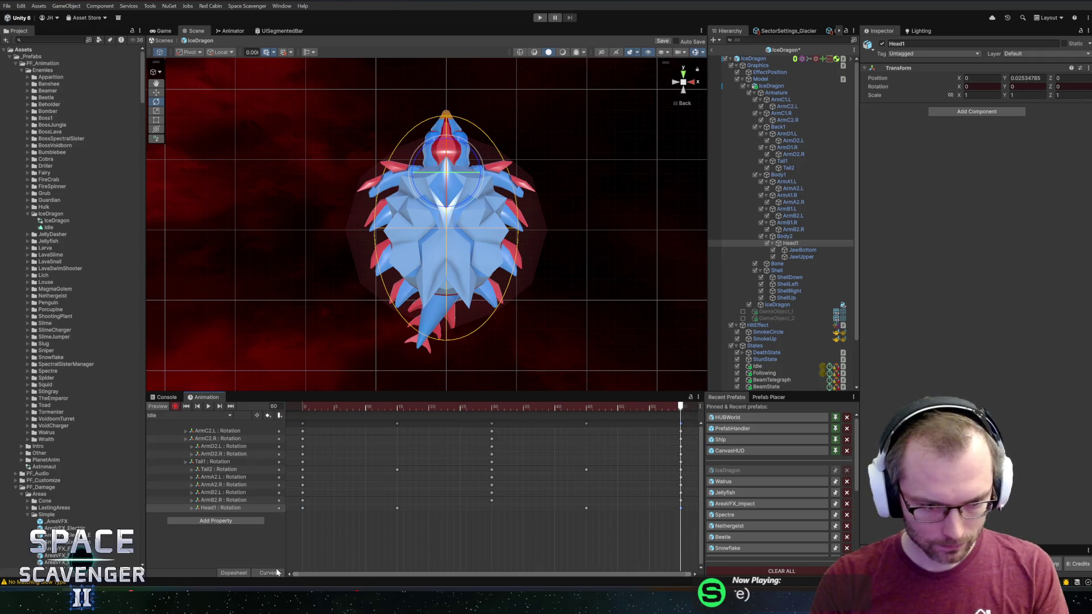
# In Curves view, steepen the Head1 rotation curve's tangents at the first and last keys
pyautogui.click(267, 573)
pyautogui.click(250, 508)
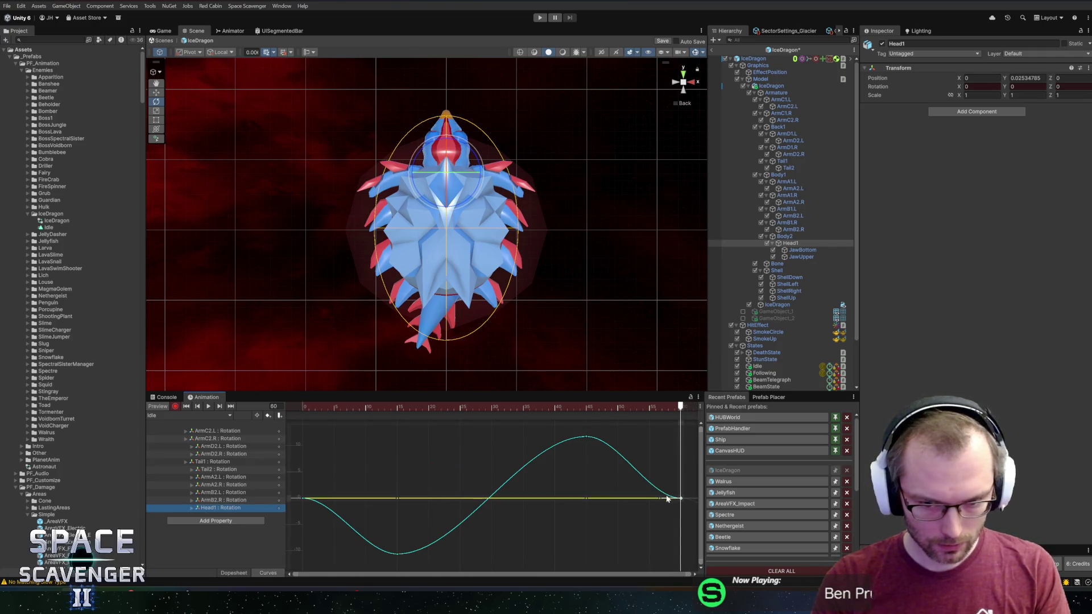
pyautogui.click(663, 498)
pyautogui.click(586, 437)
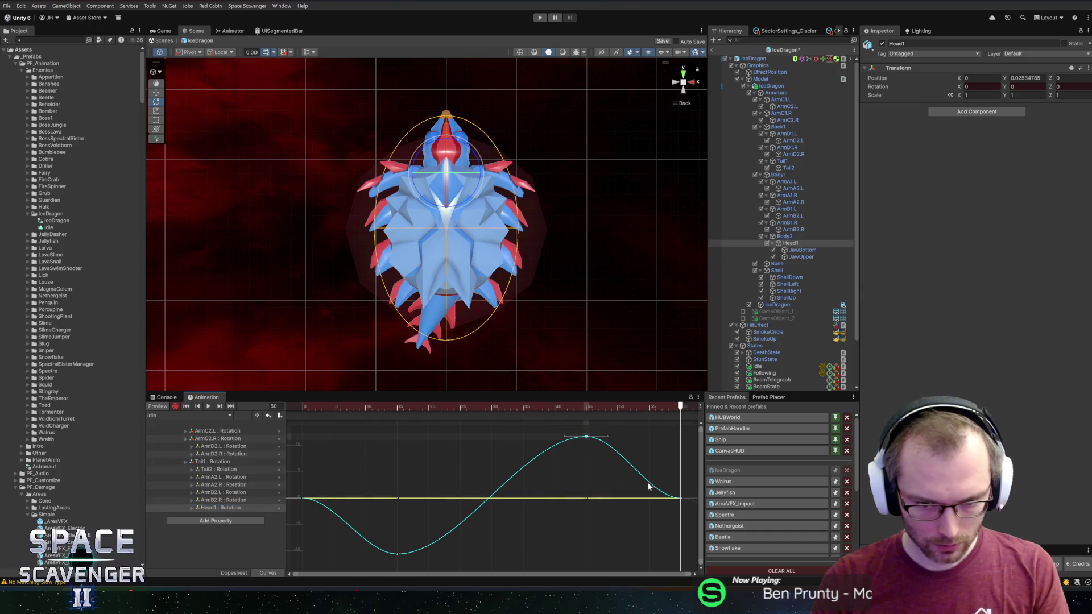
pyautogui.click(675, 500)
pyautogui.moveTo(661, 500); pyautogui.dragTo(630, 484)
pyautogui.moveTo(327, 500); pyautogui.dragTo(318, 517)
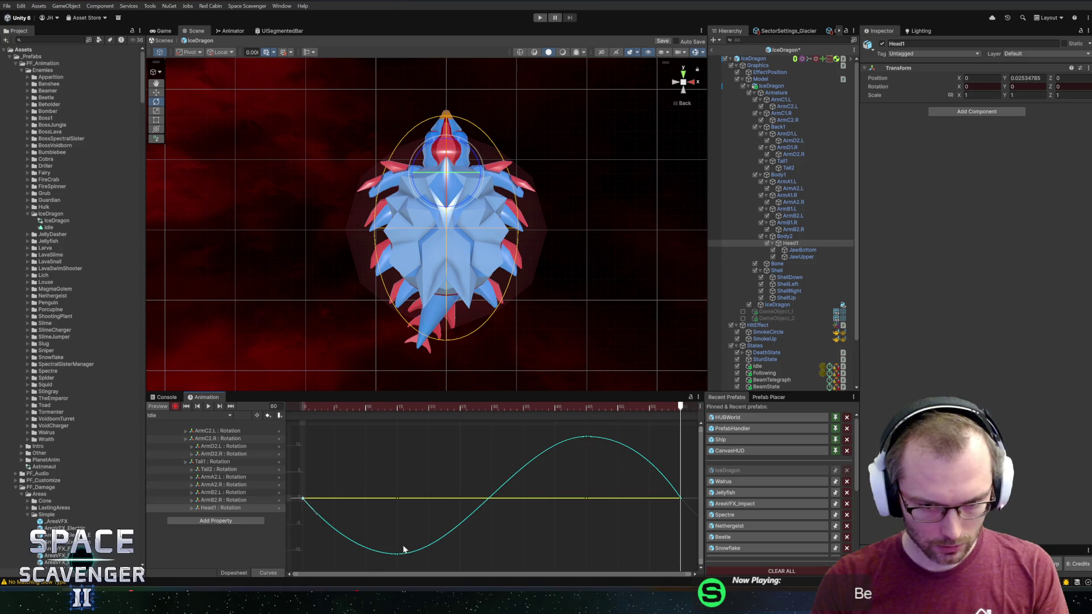
# Set Head1's peak key to exactly 12 and its trough key to -12
pyautogui.rightClick(583, 440)
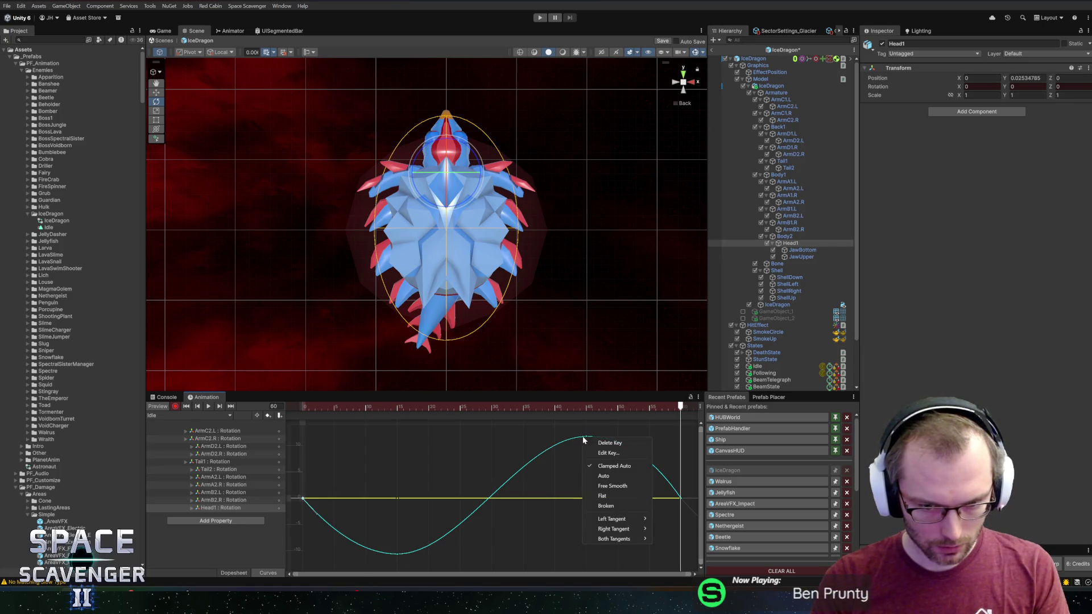
pyautogui.click(596, 454)
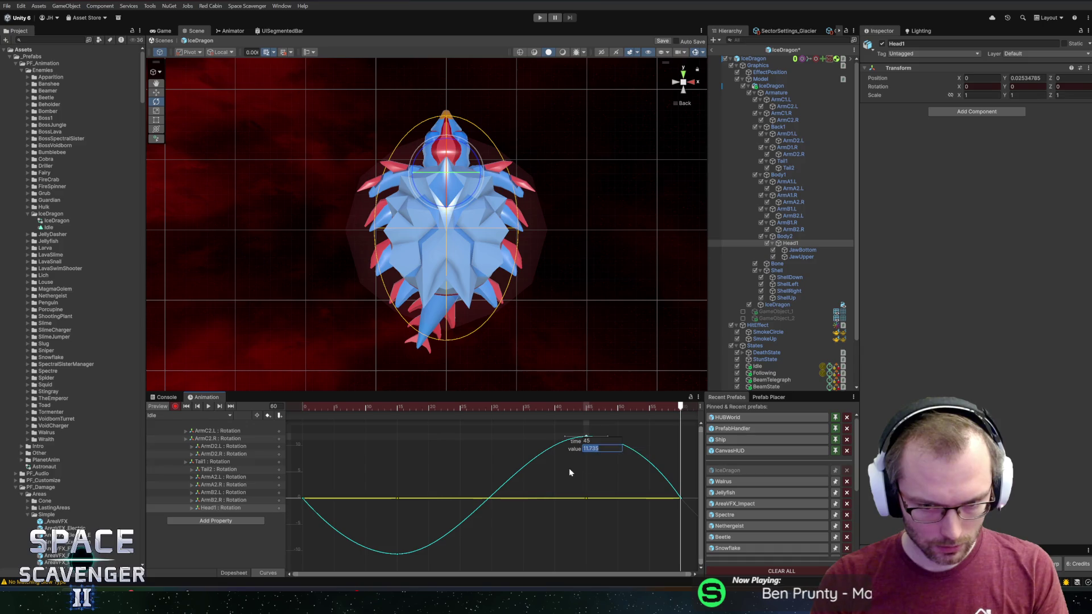
pyautogui.press('Return')
pyautogui.rightClick(397, 553)
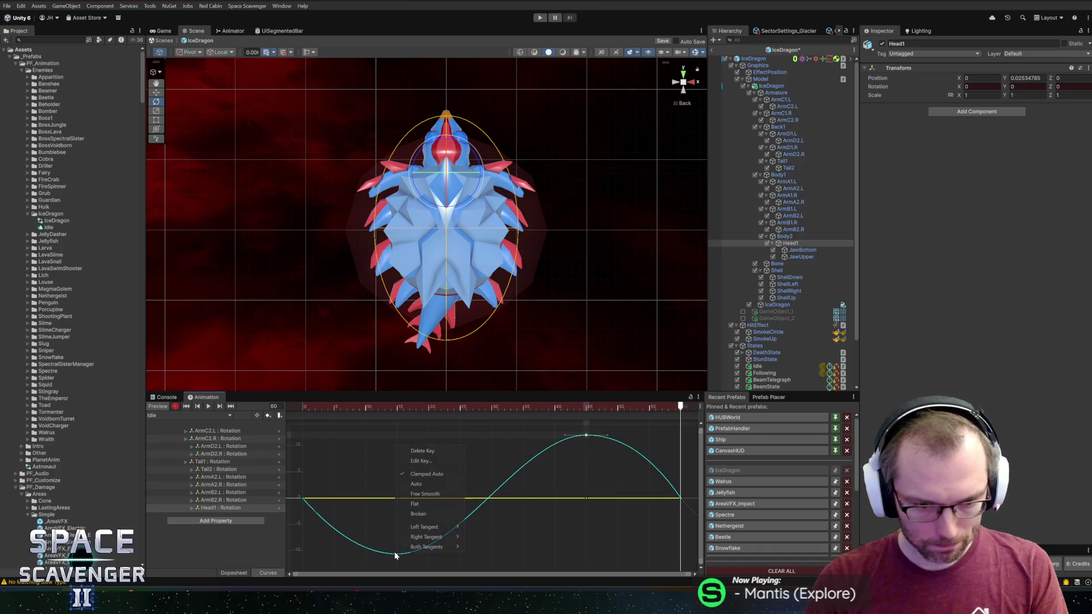
pyautogui.click(426, 462)
pyautogui.write('-12')
pyautogui.press('Return')
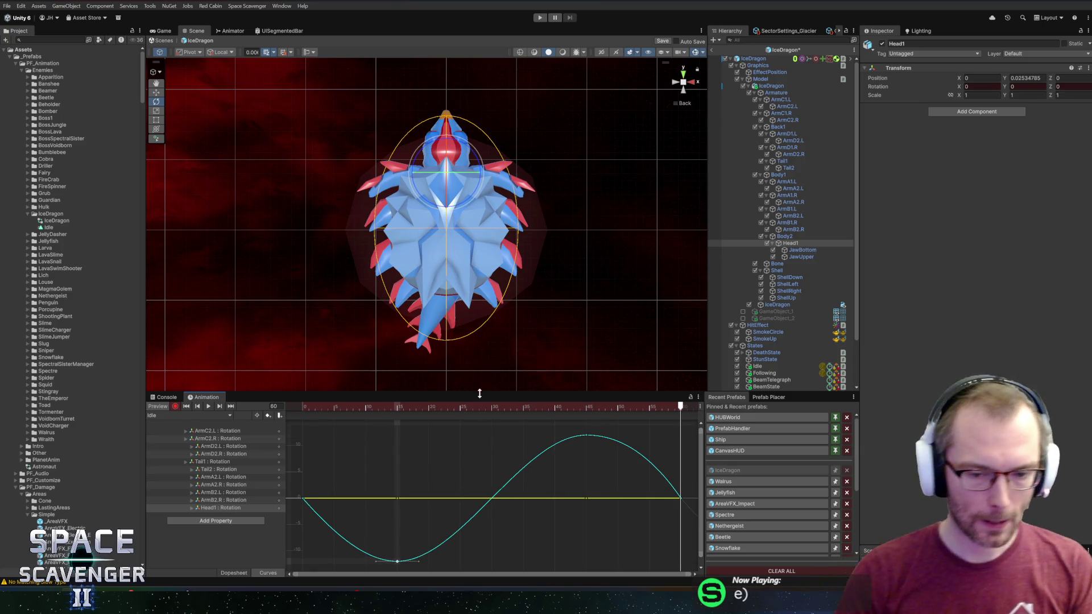
# Save the IceDragon prefab, preview the sway, and return to Dopesheet at frame 15
pyautogui.hotkey('ctrl', 's')
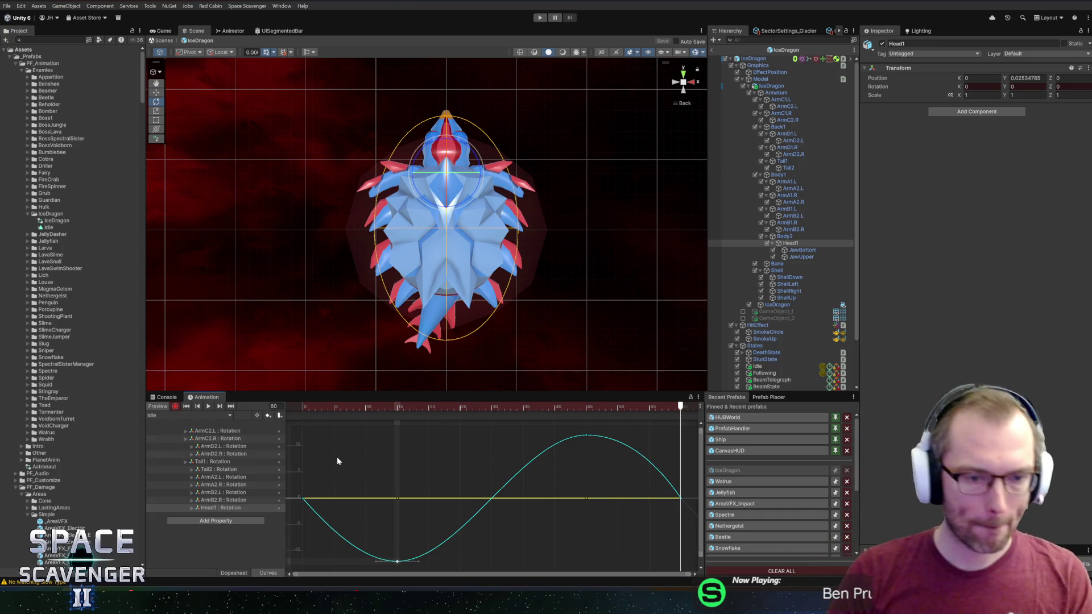
pyautogui.press('space')
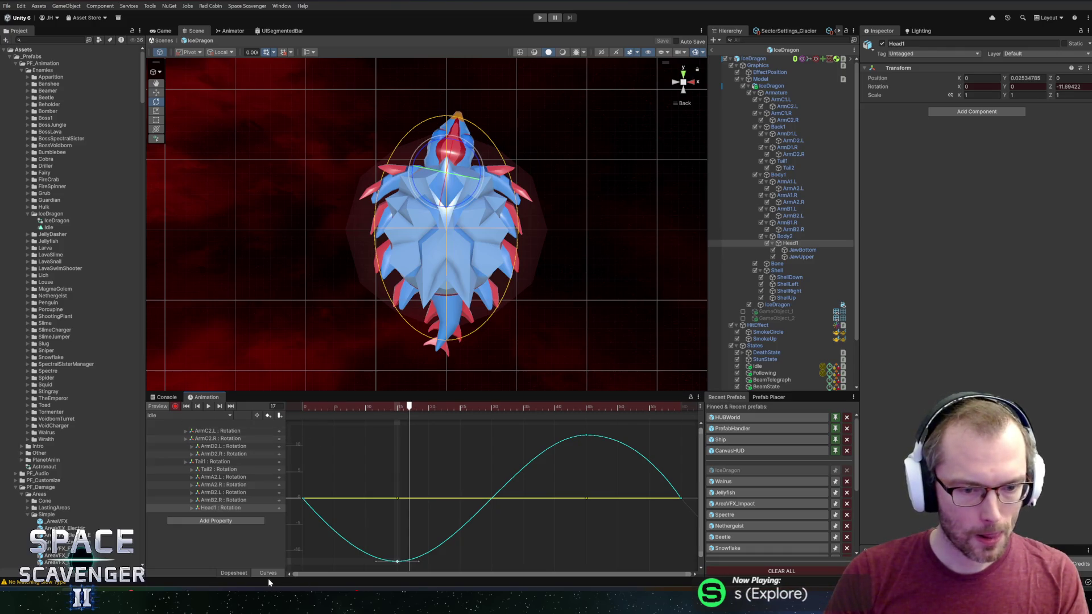
pyautogui.click(234, 572)
pyautogui.moveTo(409, 407); pyautogui.dragTo(396, 411)
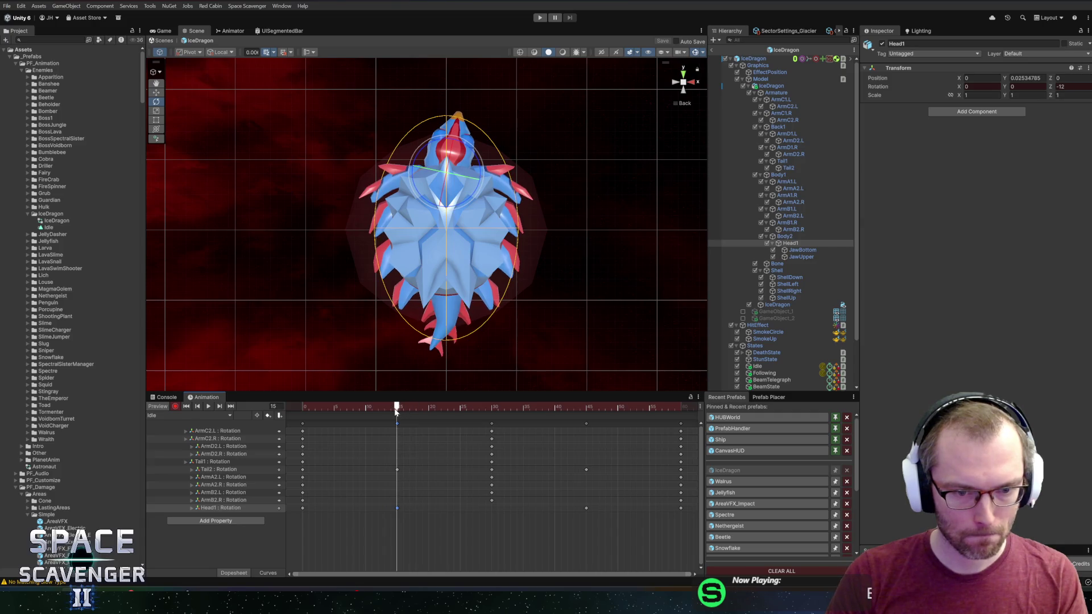
# Select Shell and key rotations at frame 15 and frame 45
pyautogui.click(789, 269)
pyautogui.moveTo(467, 233)
pyautogui.mouseDown()
pyautogui.moveTo(476, 233)
pyautogui.moveTo(452, 235)
pyautogui.mouseUp()
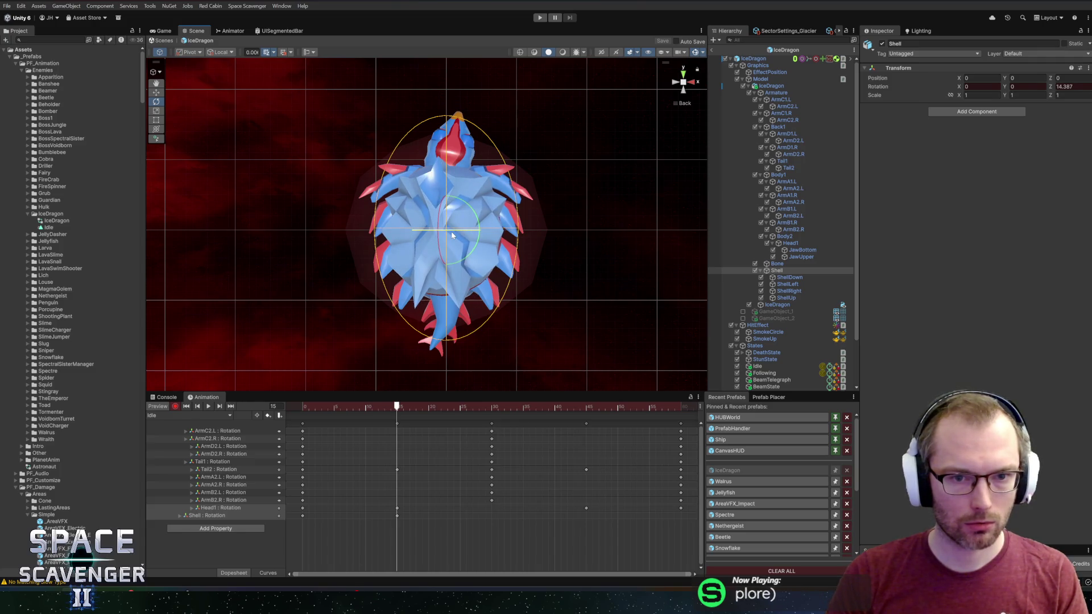
pyautogui.press('.')
pyautogui.press('.')
pyautogui.moveTo(441, 230); pyautogui.dragTo(484, 236)
pyautogui.click(485, 405)
pyautogui.click(313, 405)
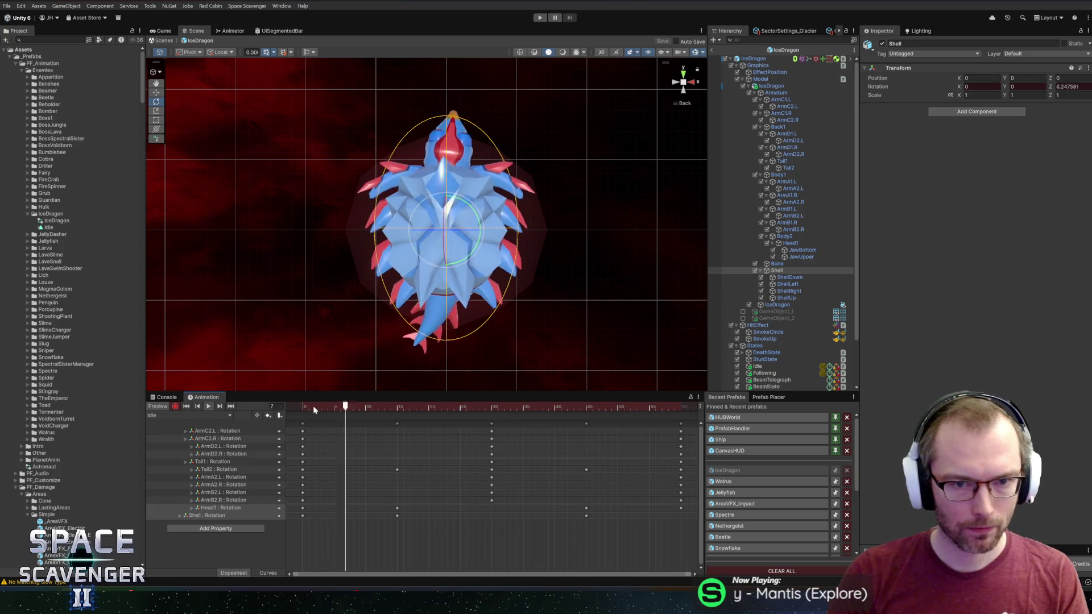
# Preview the Shell swing and delete the stray Shell key near frame 48
pyautogui.press('space')
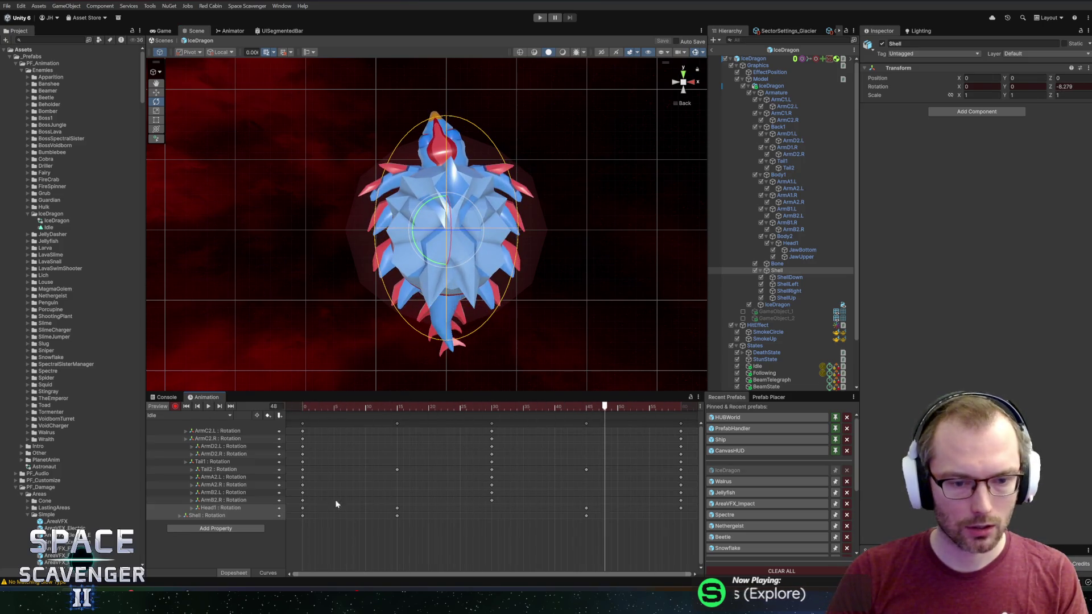
pyautogui.moveTo(421, 406); pyautogui.dragTo(681, 406)
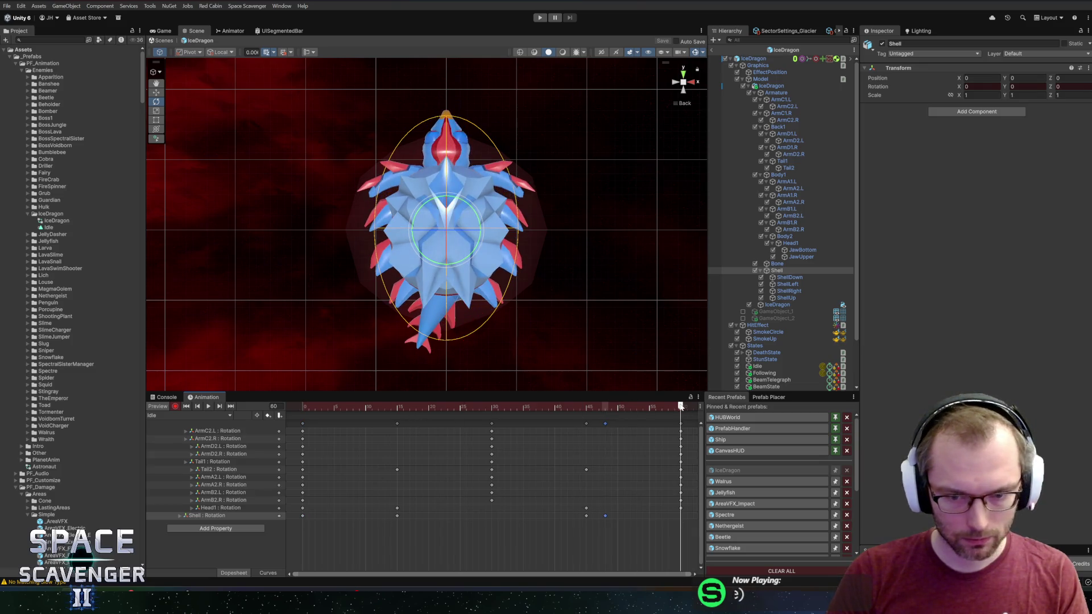
pyautogui.press('space')
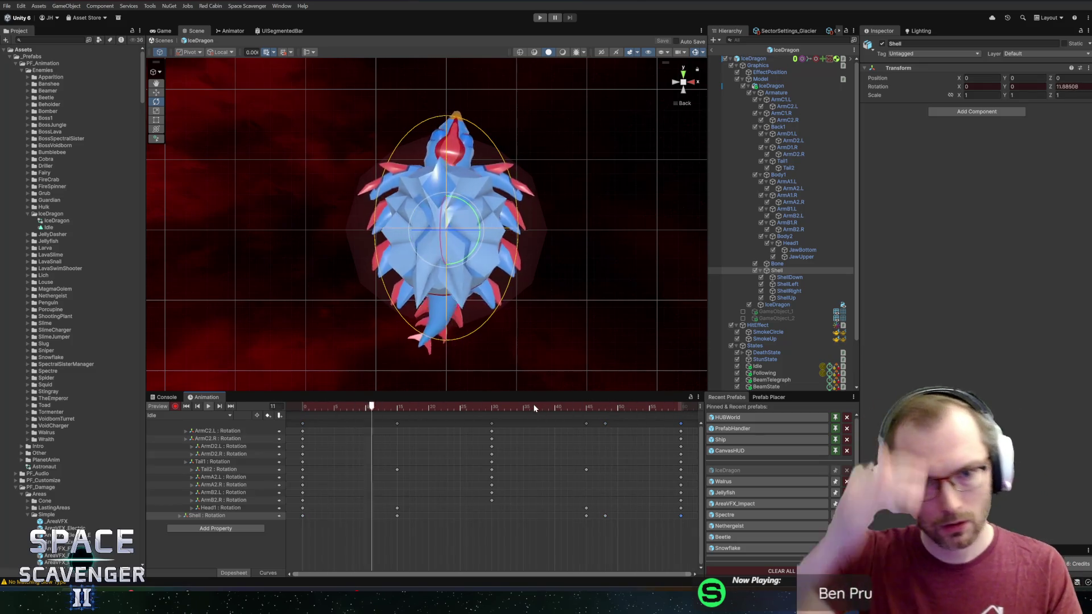
pyautogui.press('space')
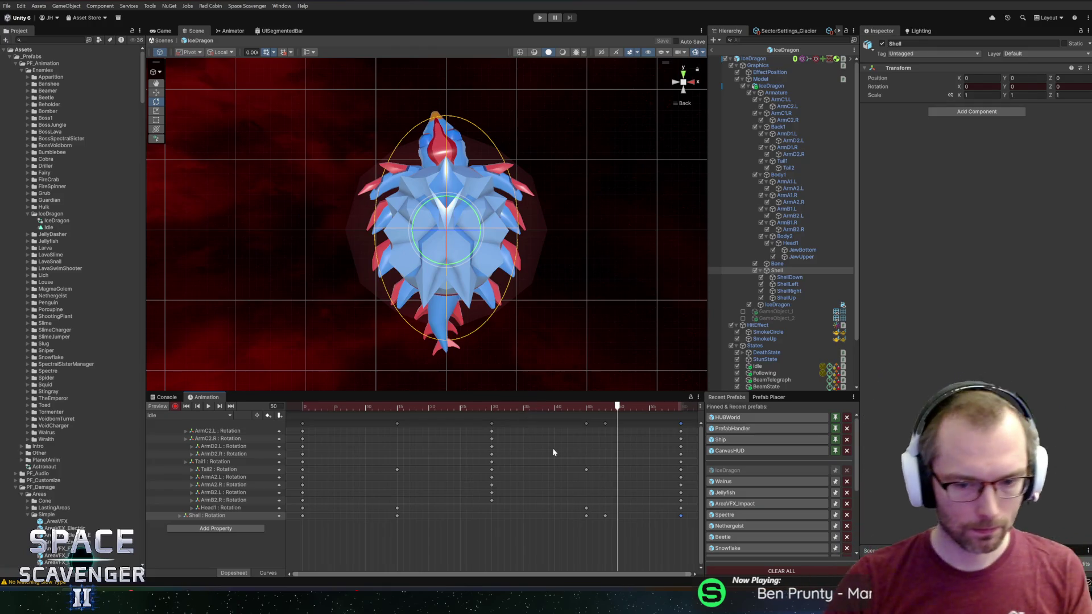
pyautogui.click(605, 516)
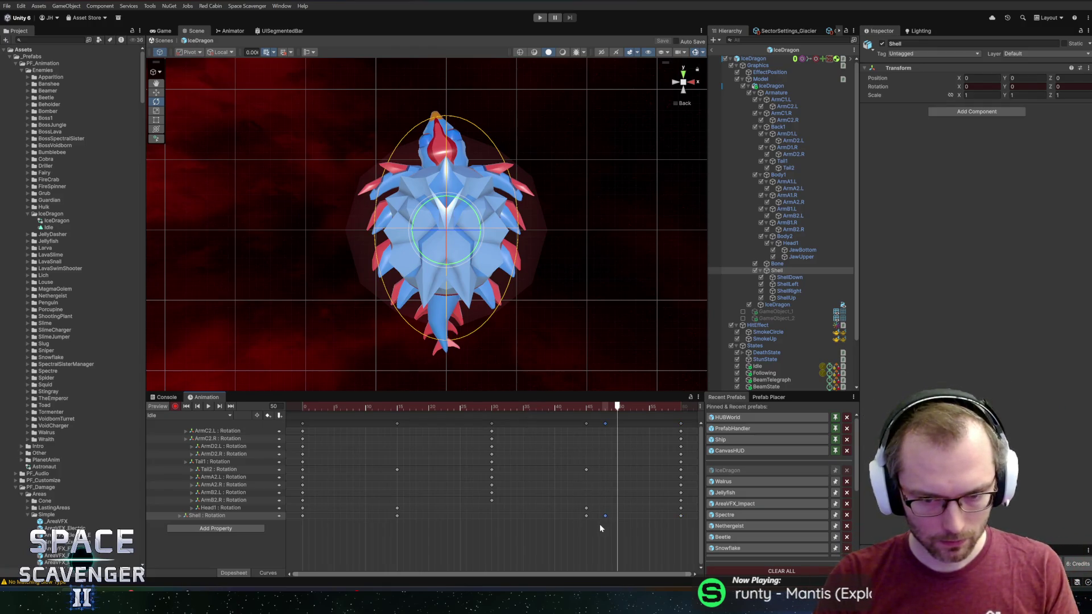
pyautogui.press('Delete')
pyautogui.moveTo(597, 407)
pyautogui.mouseDown()
pyautogui.moveTo(271, 401)
pyautogui.moveTo(399, 408)
pyautogui.mouseUp()
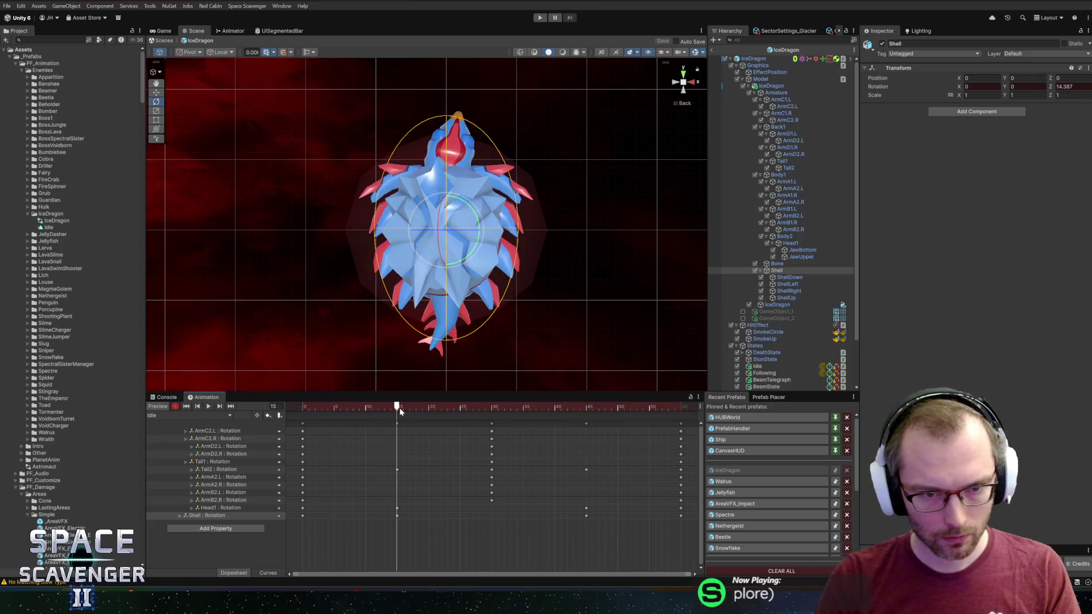
# In Curves view, set the Shell peak key to 15 and the low key to -15
pyautogui.click(267, 573)
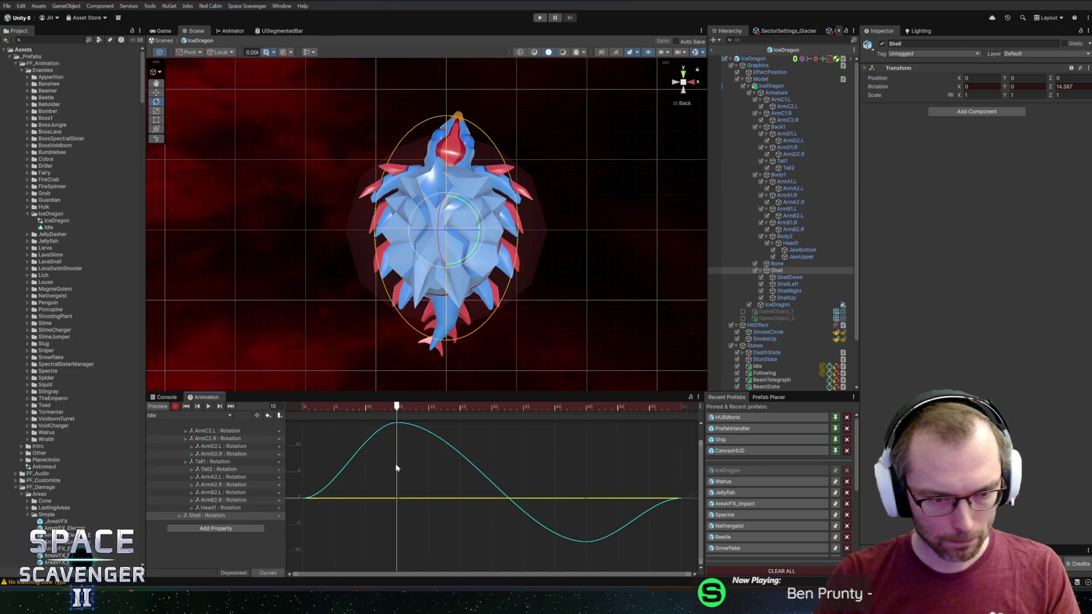
pyautogui.rightClick(396, 423)
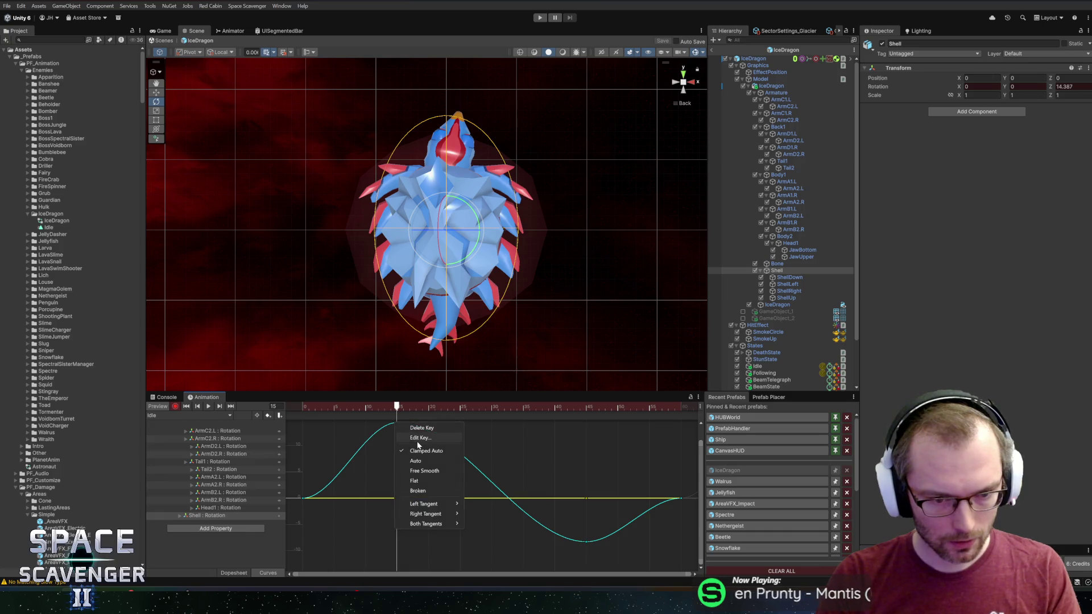
pyautogui.click(414, 438)
pyautogui.press('Return')
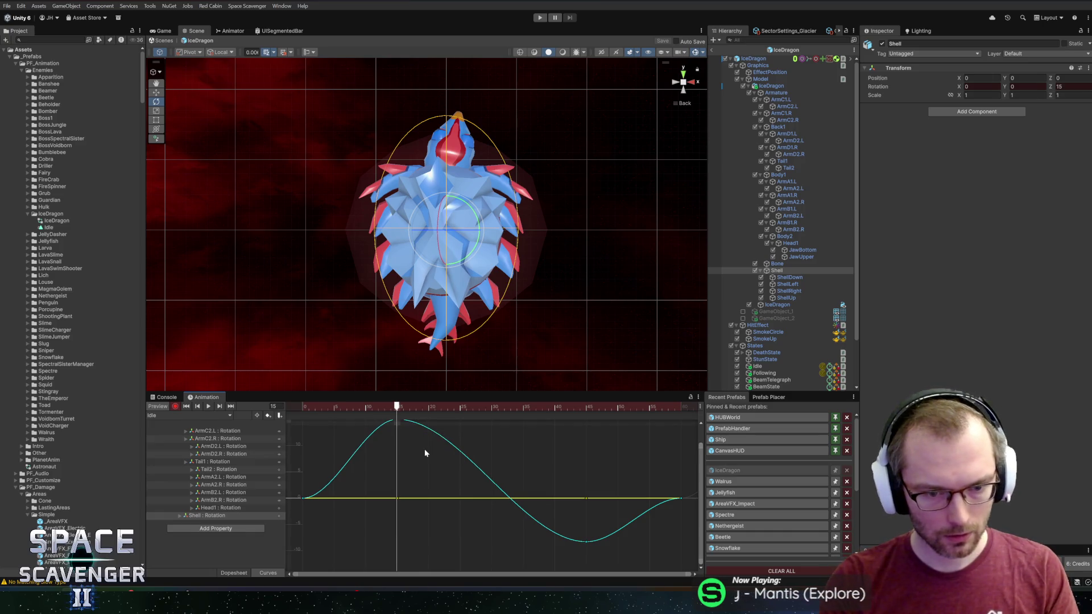
pyautogui.rightClick(588, 541)
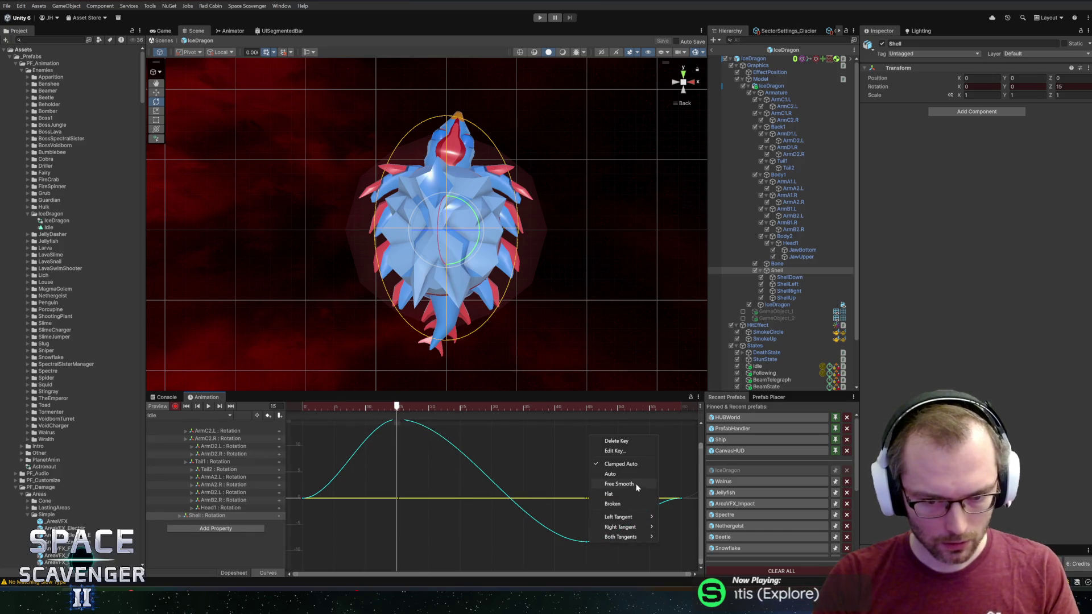
pyautogui.click(629, 450)
pyautogui.write('-15')
pyautogui.press('Return')
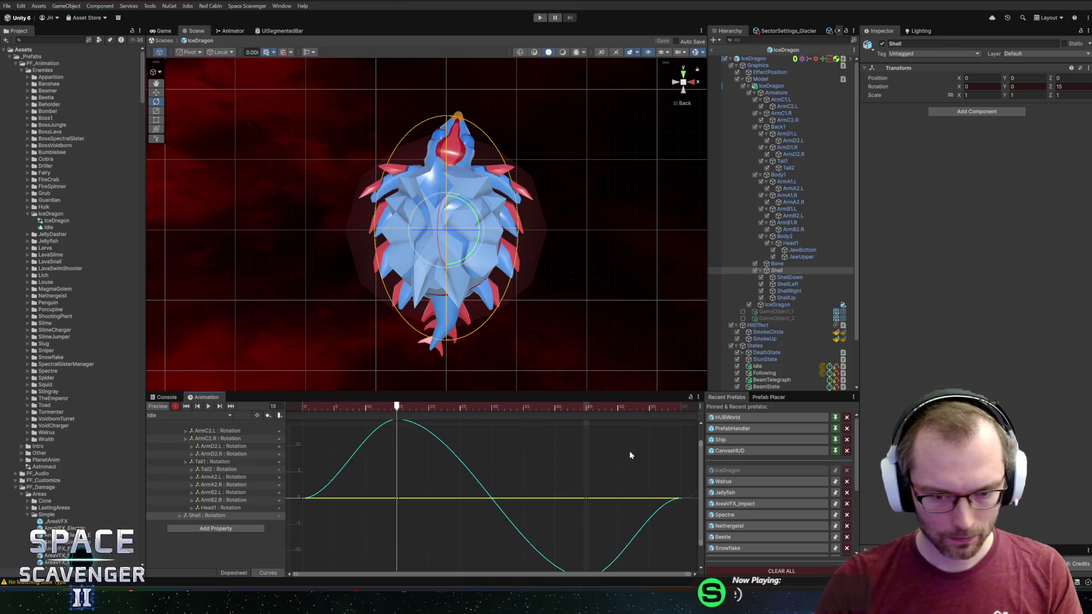
# Steepen the Shell curve leaving frame 0 and fit the whole curve in view
pyautogui.click(680, 499)
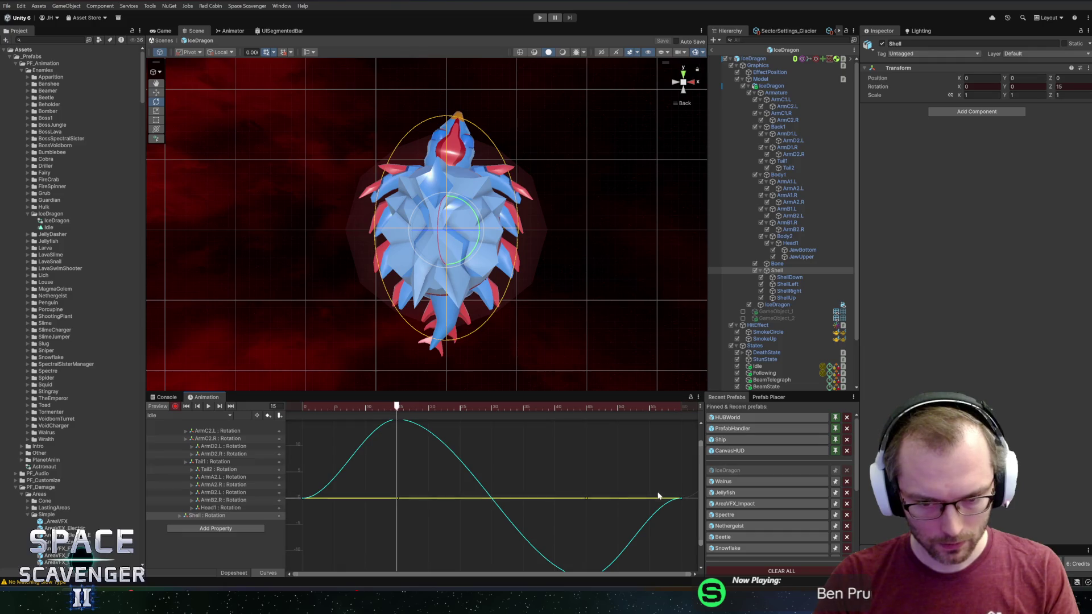
pyautogui.scroll(-1, 652, 458)
pyautogui.click(569, 531)
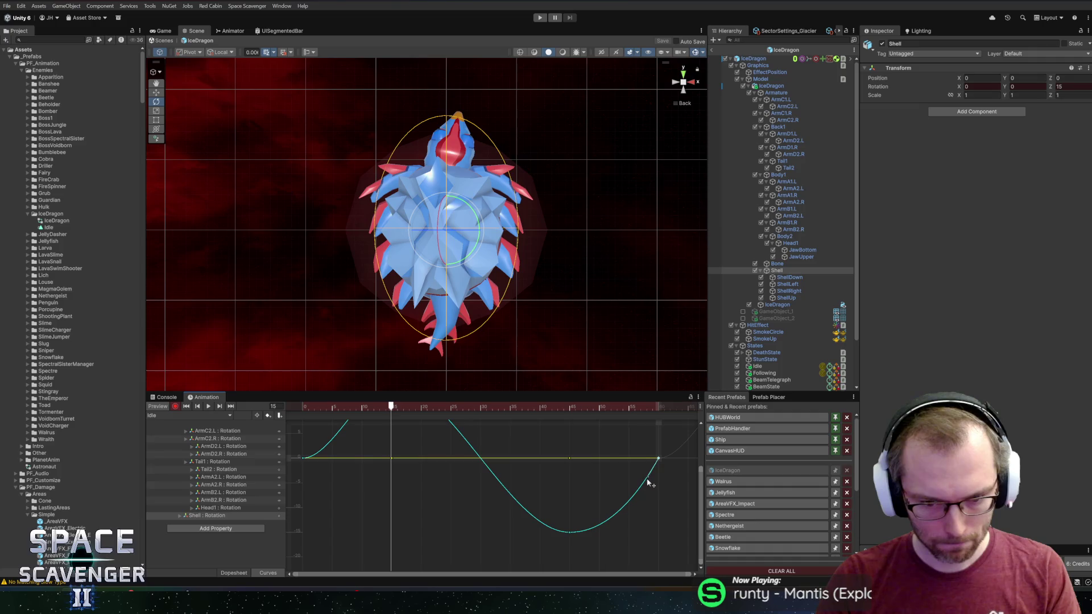
pyautogui.moveTo(356, 422); pyautogui.dragTo(418, 465)
pyautogui.click(304, 520)
pyautogui.moveTo(322, 520); pyautogui.dragTo(317, 502)
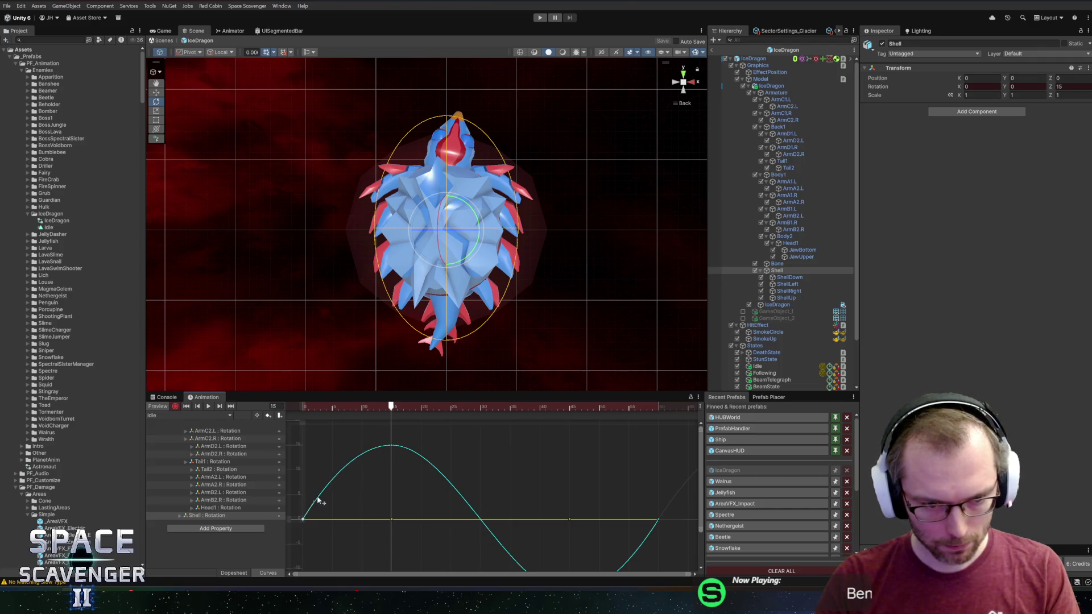
pyautogui.scroll(-2, 437, 458)
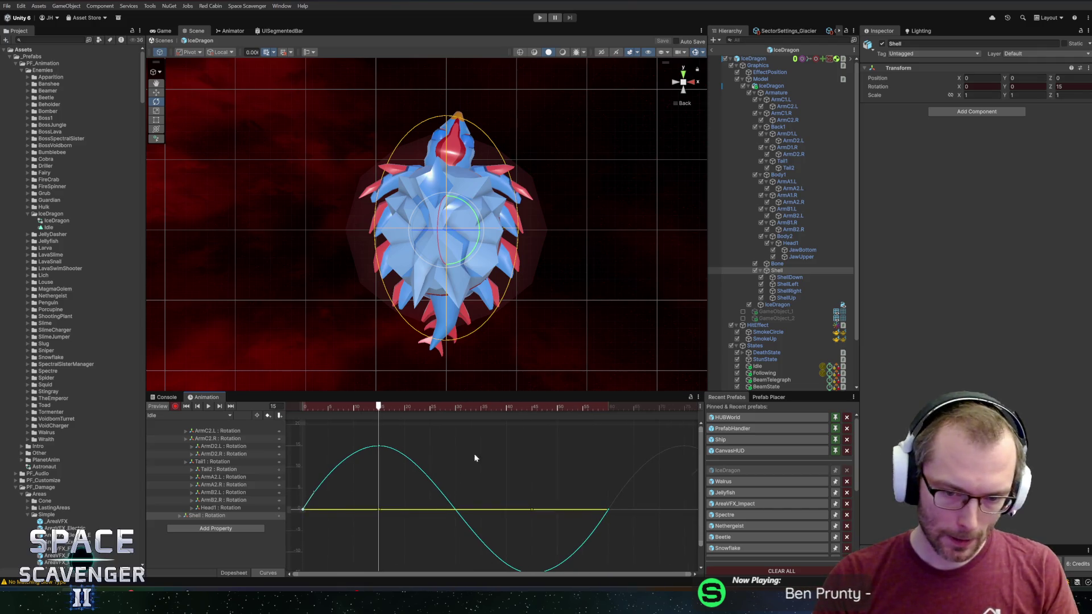
pyautogui.press('f')
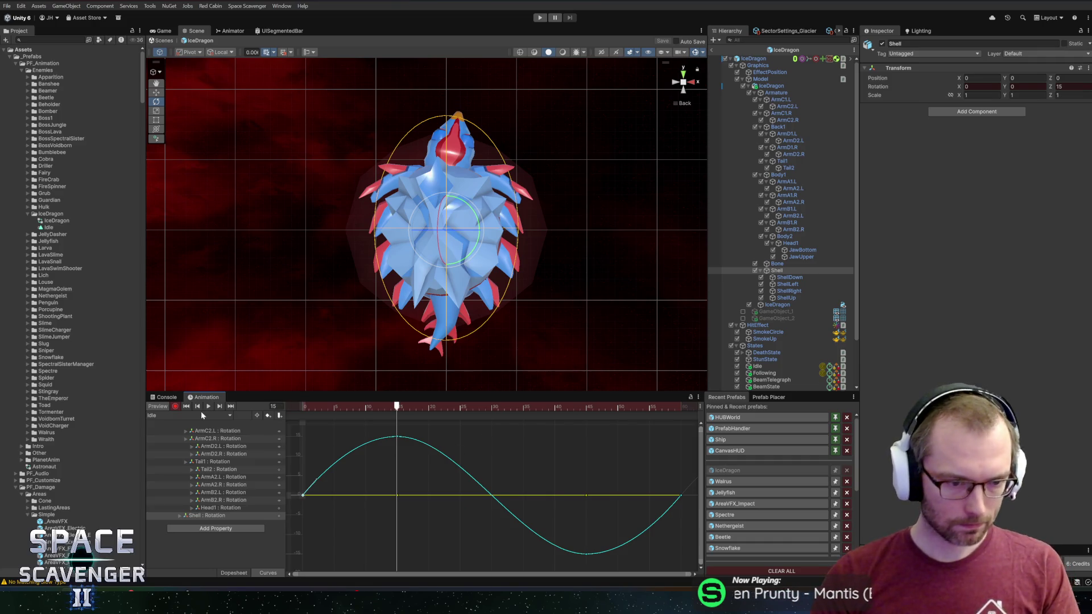
# Stop recording, play the clip, and return to the Dopesheet
pyautogui.click(208, 406)
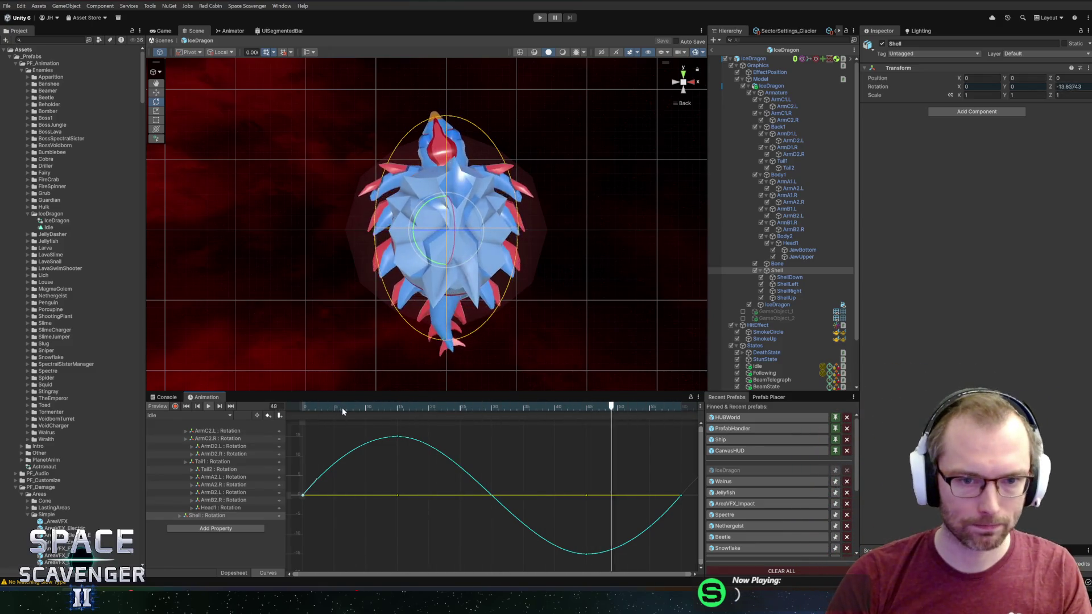
pyautogui.click(242, 573)
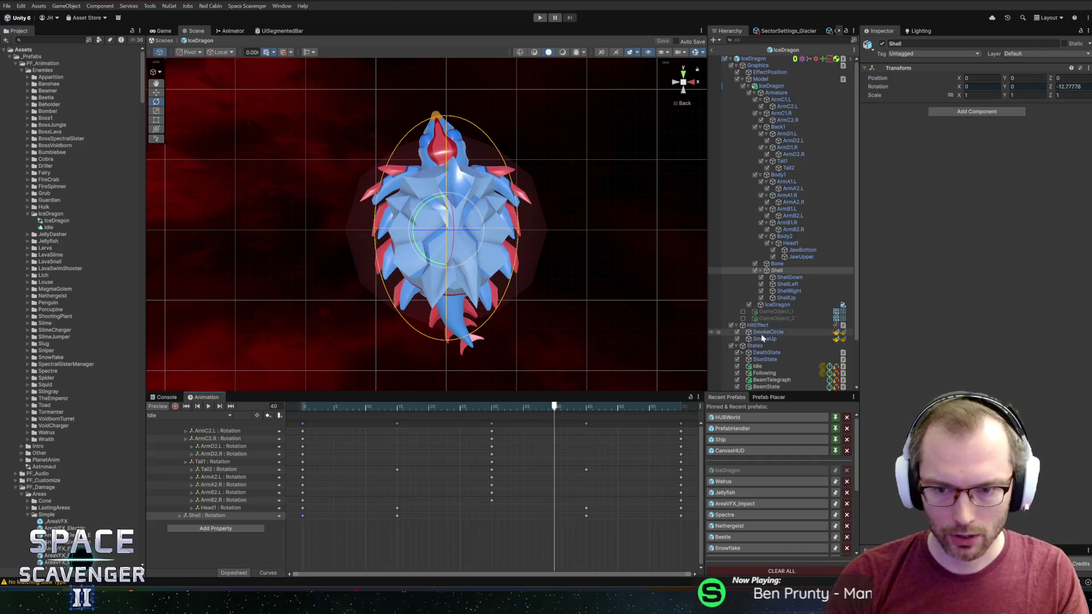
pyautogui.scroll(-3, 774, 347)
# Enable Set Animation on the Idle state object, then enter Play mode with the Game view maximized
pyautogui.click(762, 312)
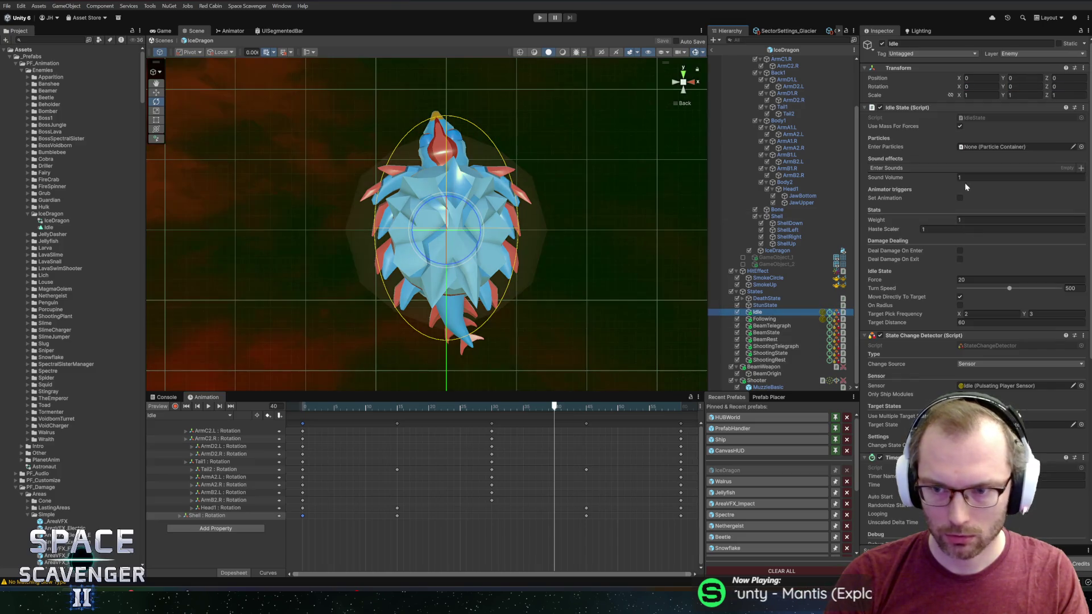
pyautogui.click(959, 198)
pyautogui.click(978, 206)
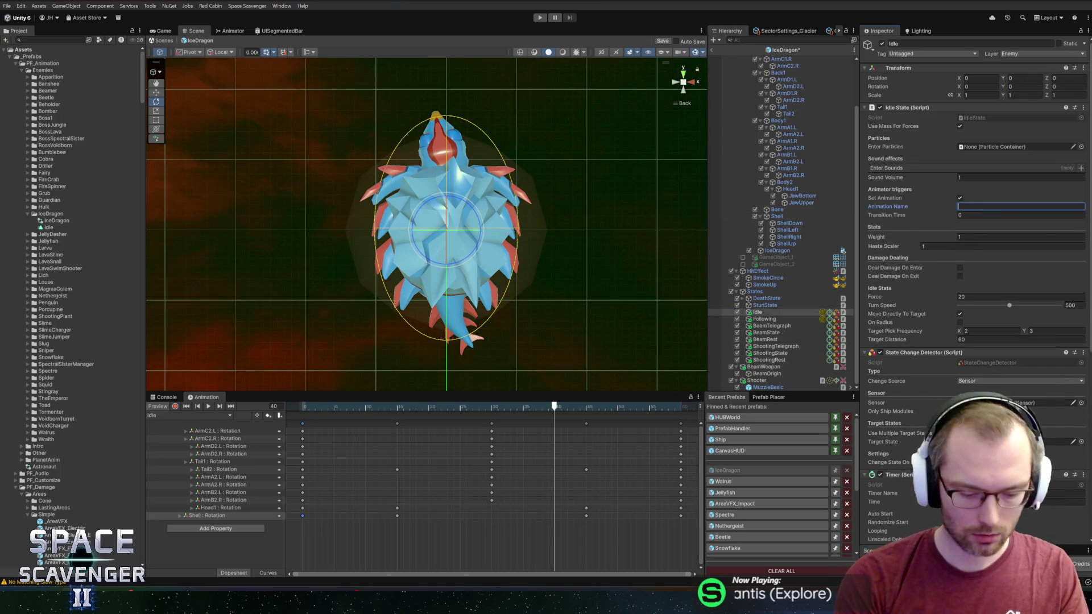
pyautogui.write('Idle')
pyautogui.click(540, 18)
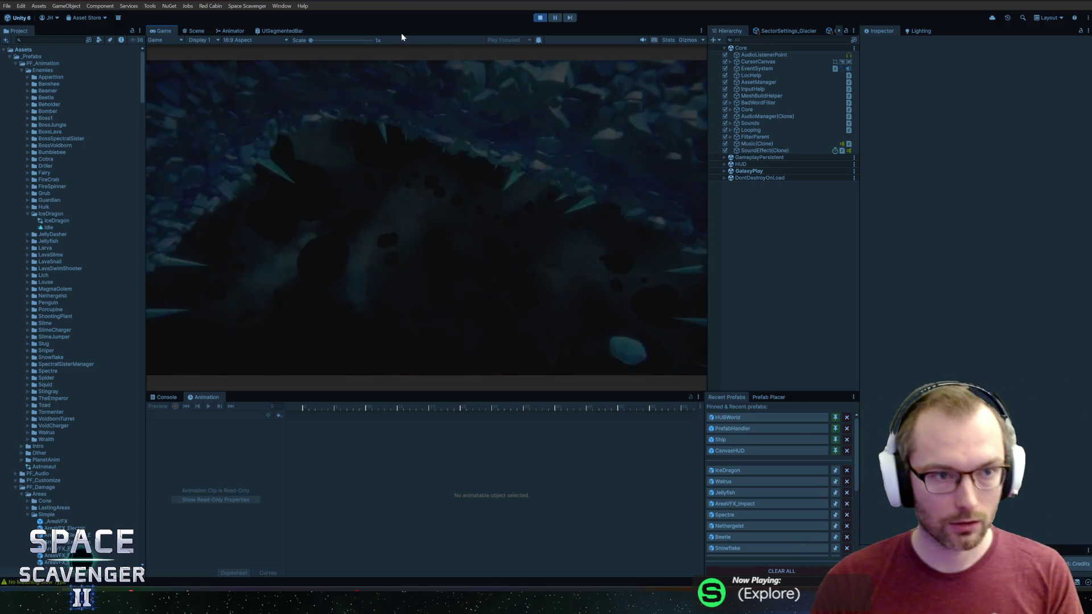
pyautogui.hotkey('shift', 'space')
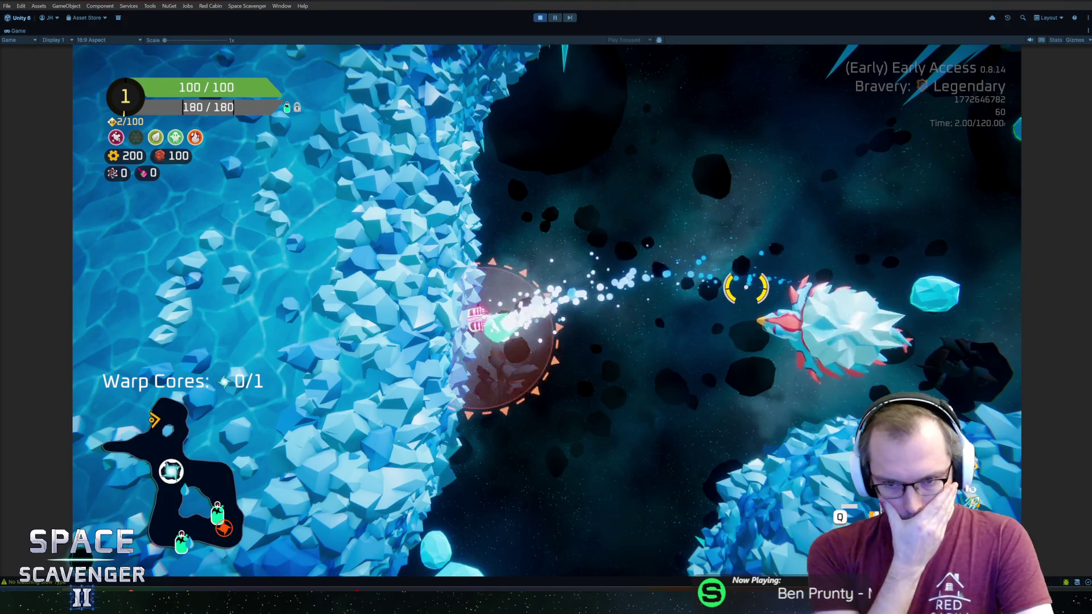
# Stop Play mode with Ctrl+P after watching the Ice Dragon's frost beam attack
pyautogui.hotkey('ctrl', 'p')
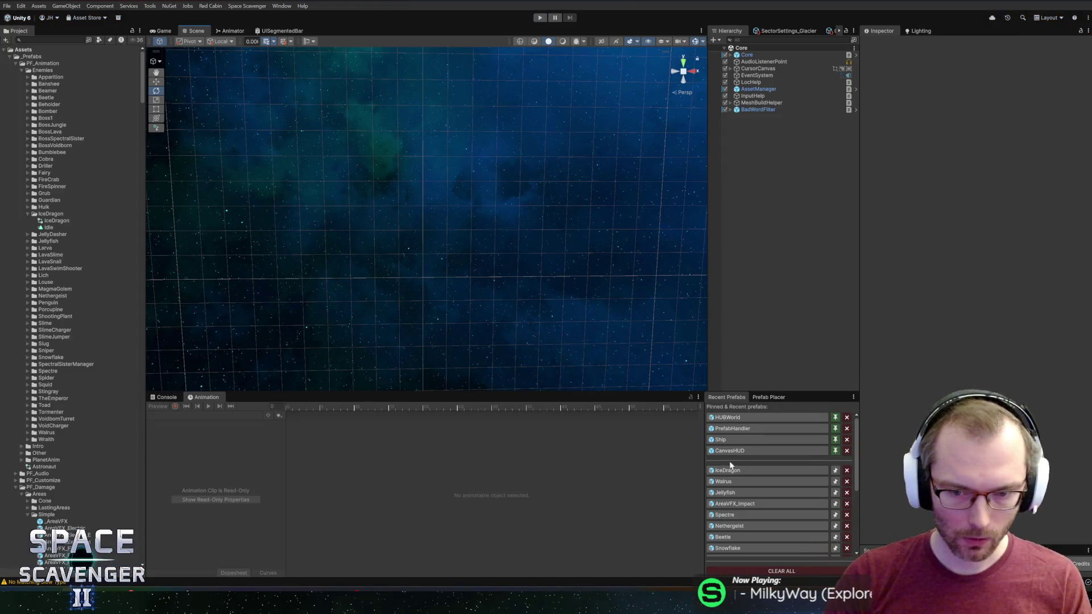
# Reopen the IceDragon prefab and open its animator controller's state graph
pyautogui.click(728, 470)
pyautogui.click(41, 222)
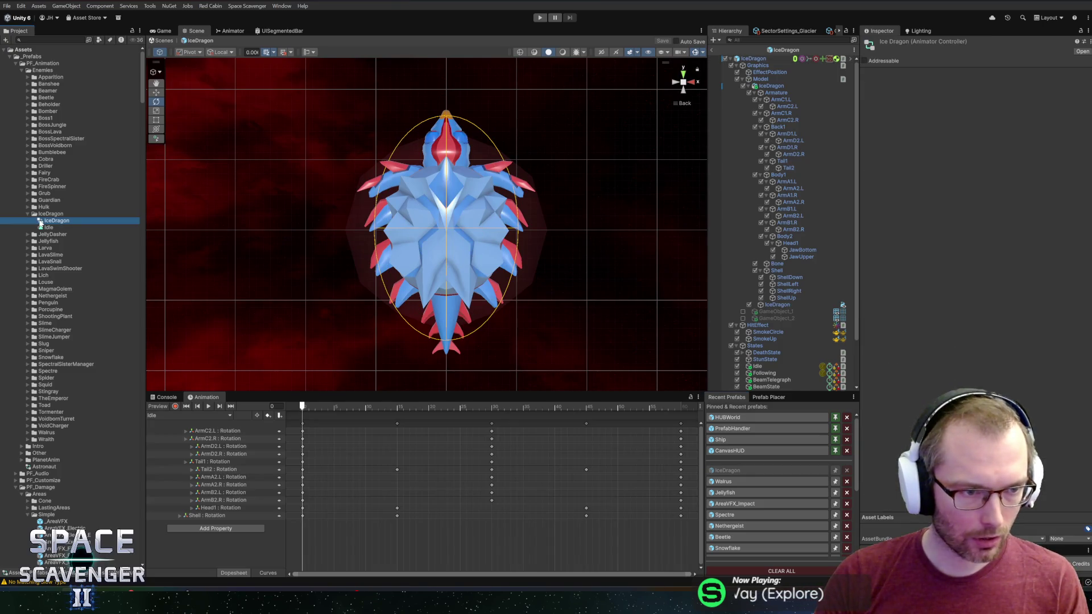
pyautogui.click(46, 228)
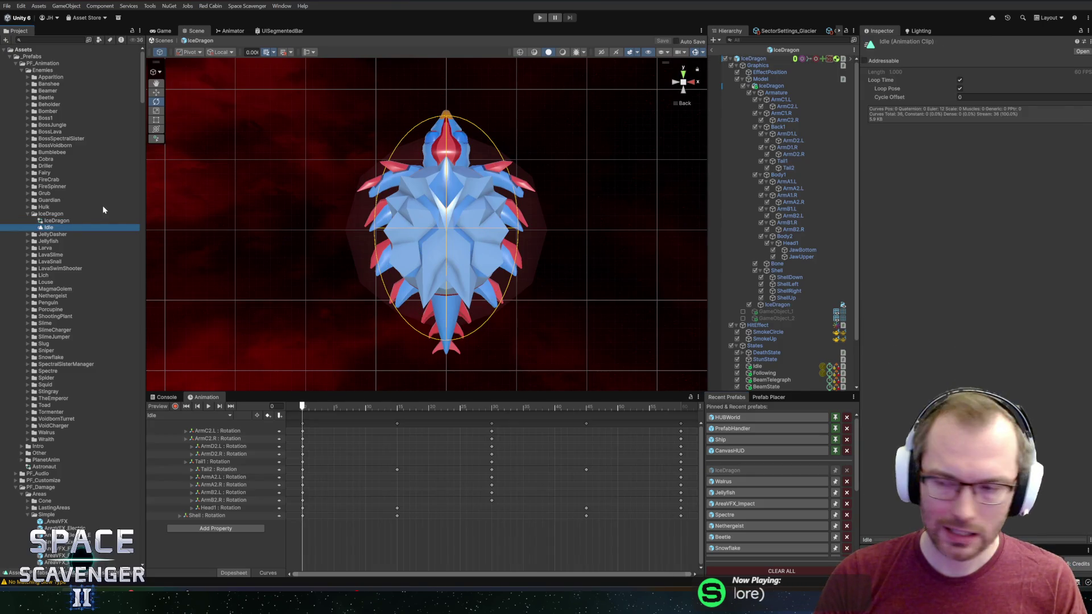
pyautogui.doubleClick(57, 221)
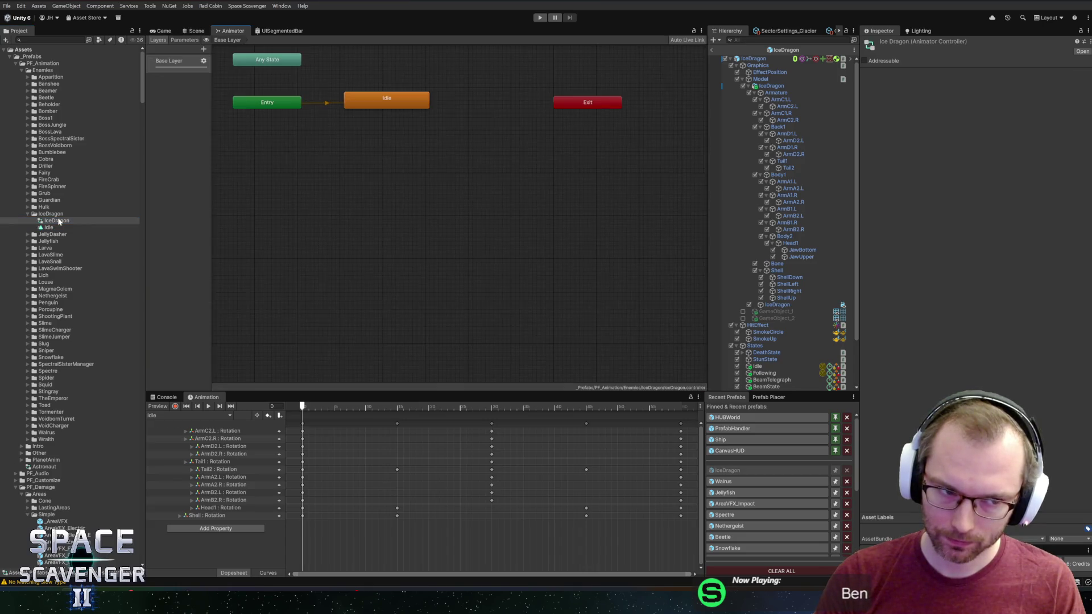
pyautogui.rightClick(360, 151)
pyautogui.moveTo(370, 156)
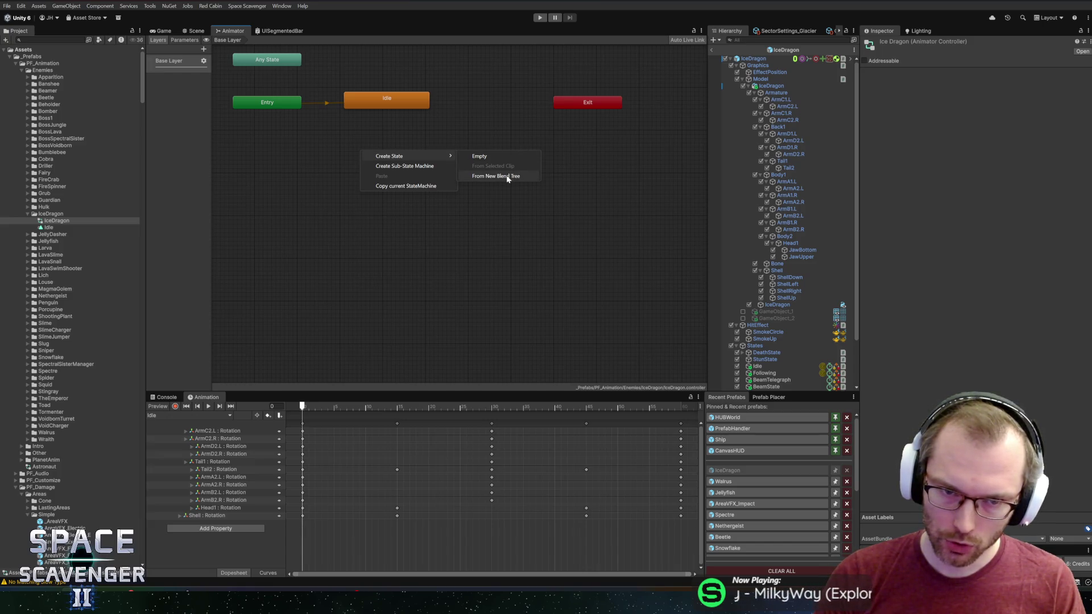
pyautogui.click(303, 197)
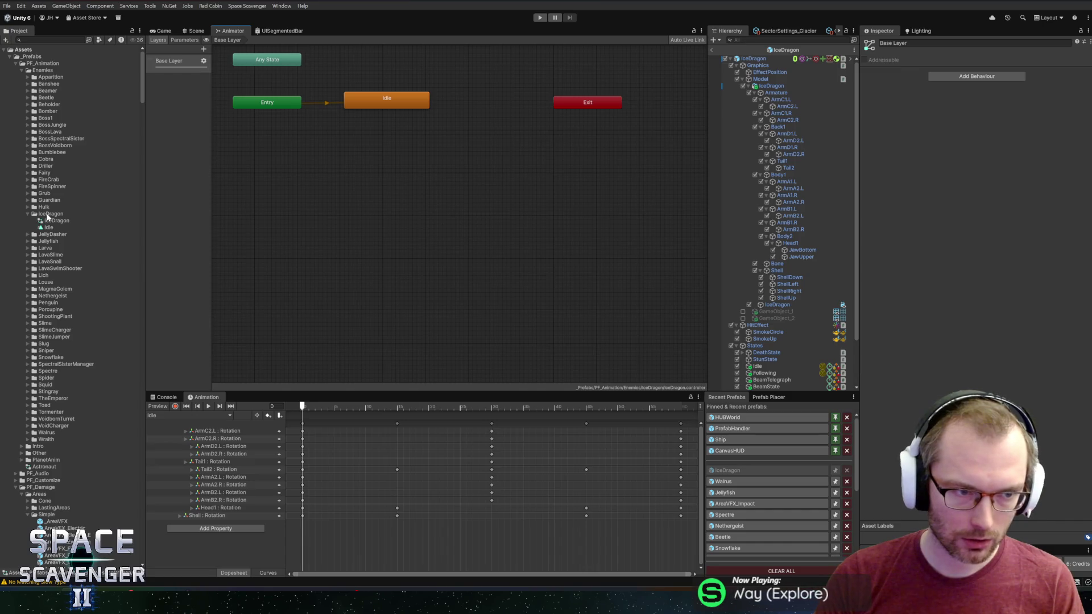
# Expand and collapse the Cobra folder, then expand the Beamer animation folder
pyautogui.click(28, 159)
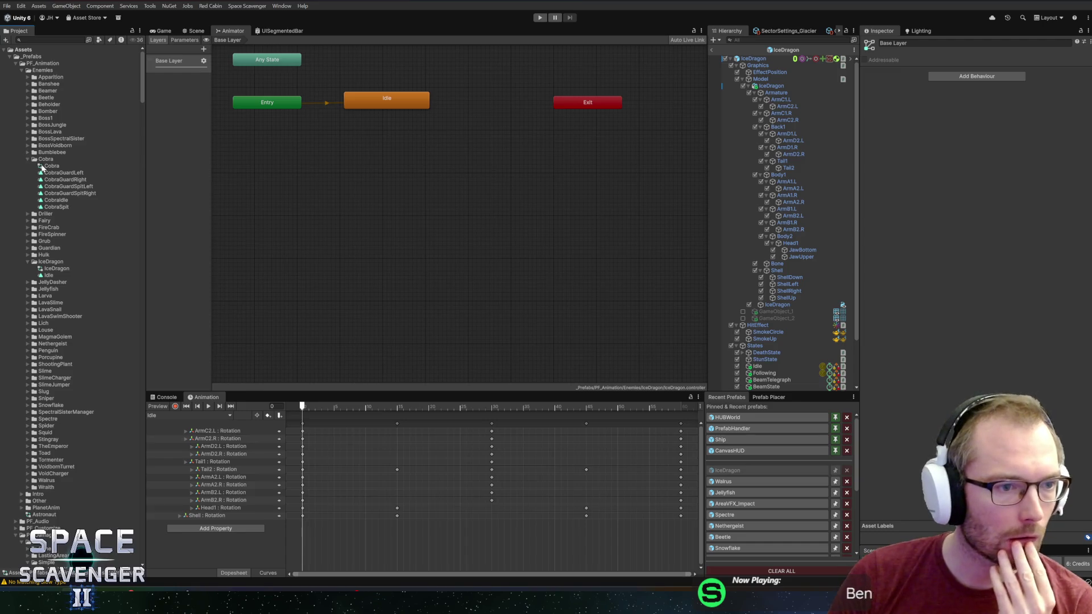
pyautogui.click(25, 156)
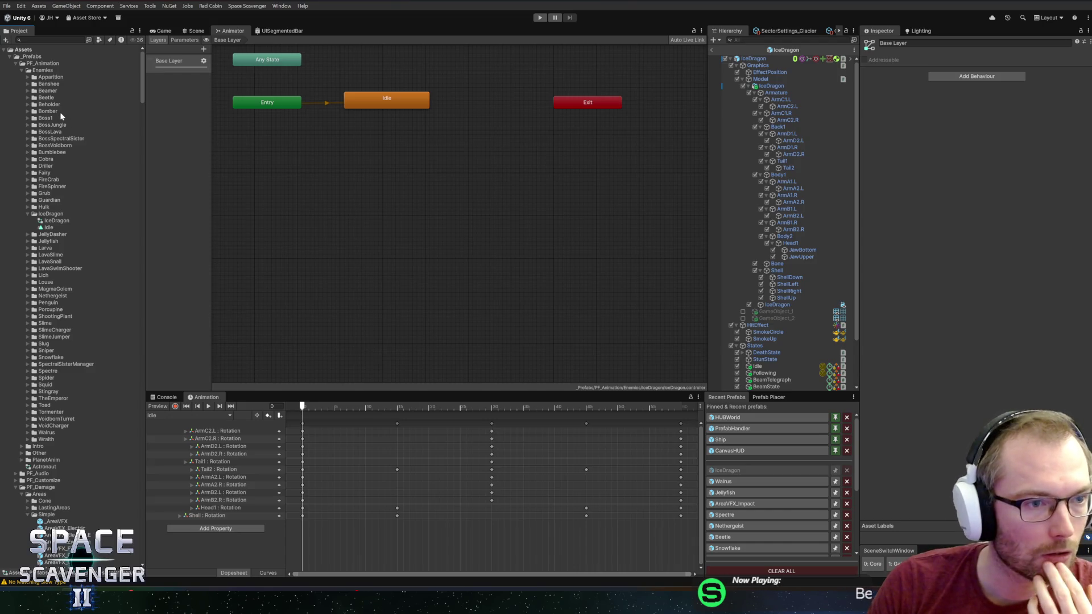
pyautogui.click(28, 91)
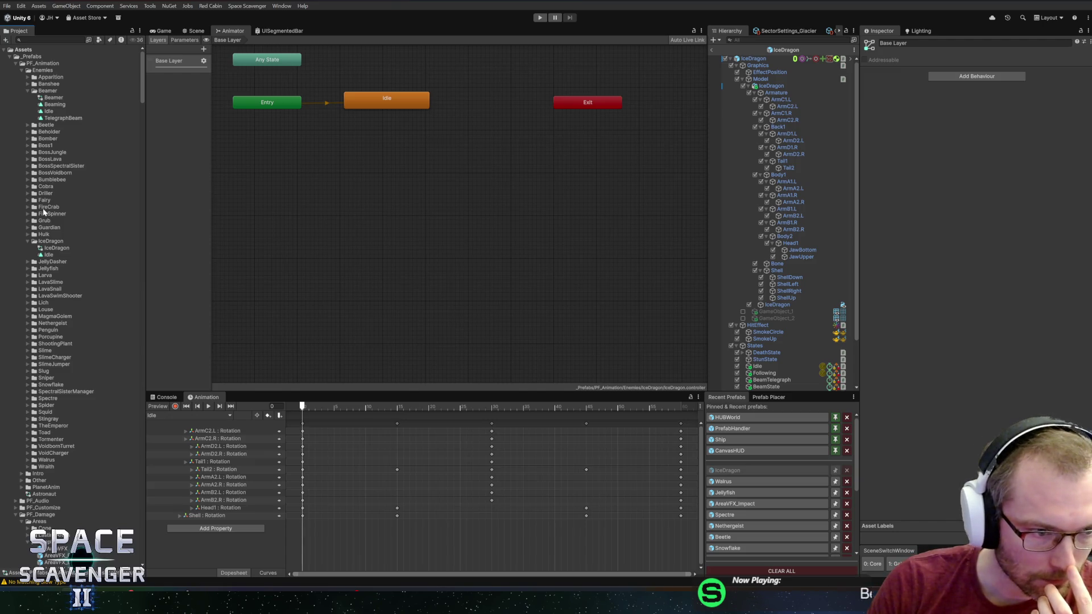
# Expand the Lich folder and open the Lich animator controller's state graph
pyautogui.click(30, 306)
pyautogui.click(28, 308)
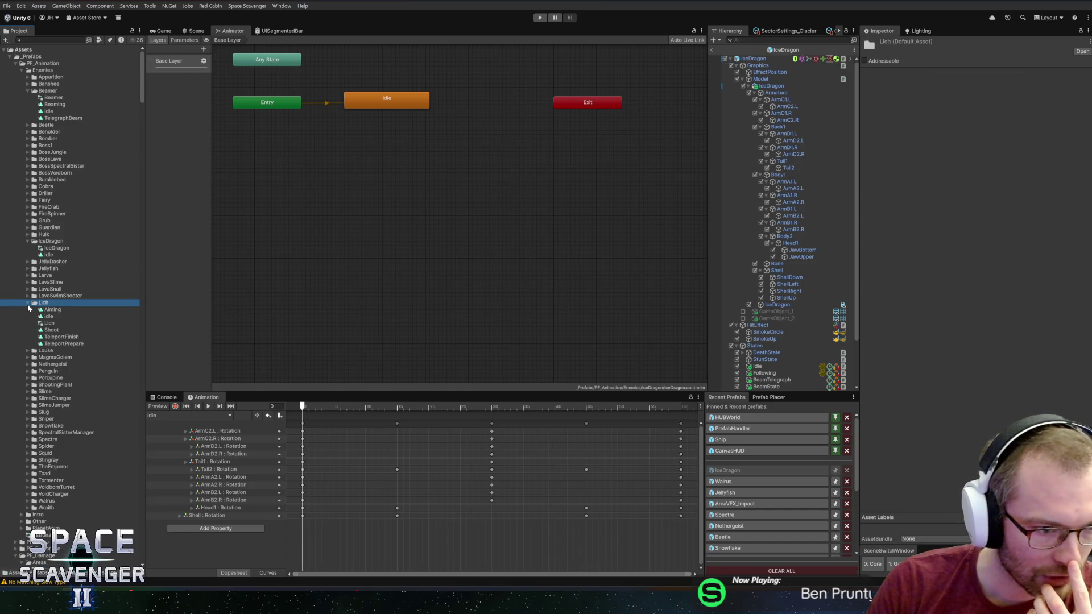
pyautogui.click(44, 323)
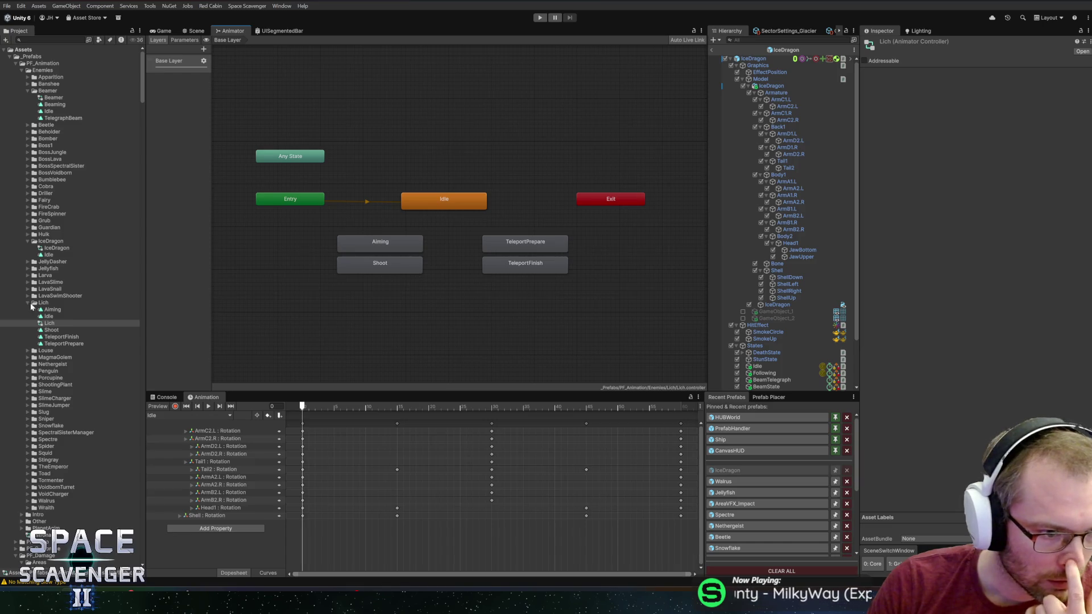
# Inspect the Lich Shoot, TeleportFinish, Idle and Aiming clips, then box-select the Teleport states
pyautogui.click(48, 329)
pyautogui.click(50, 337)
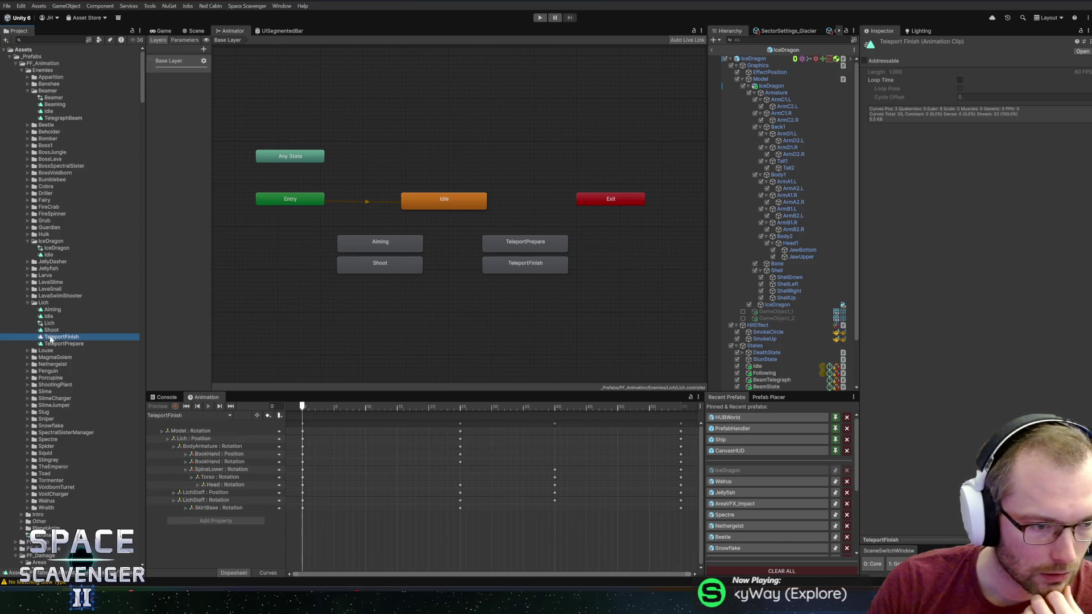
pyautogui.click(44, 331)
pyautogui.click(46, 323)
pyautogui.click(46, 317)
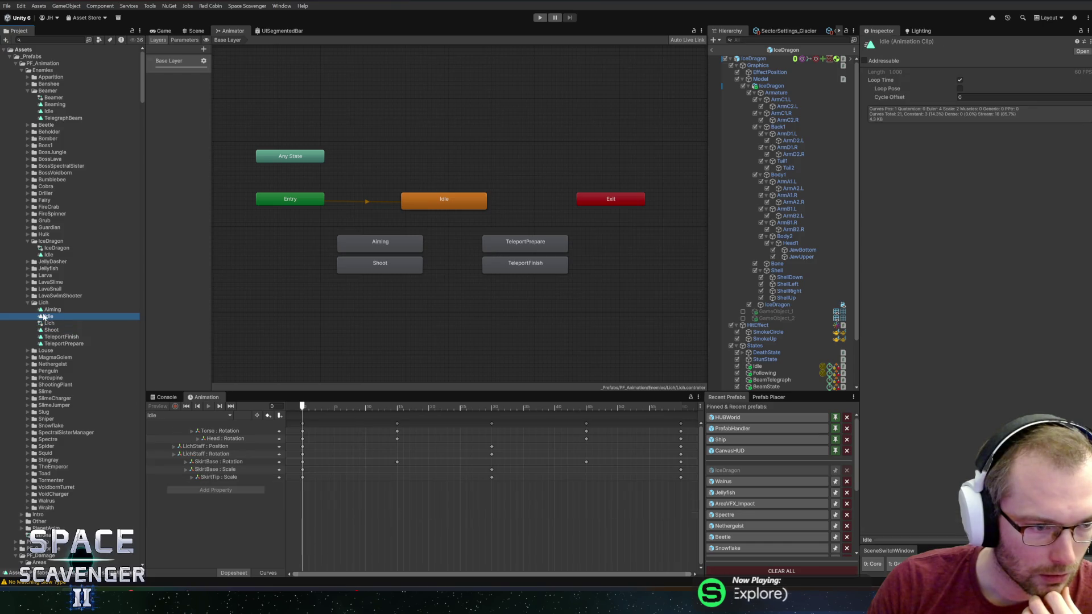
pyautogui.click(48, 310)
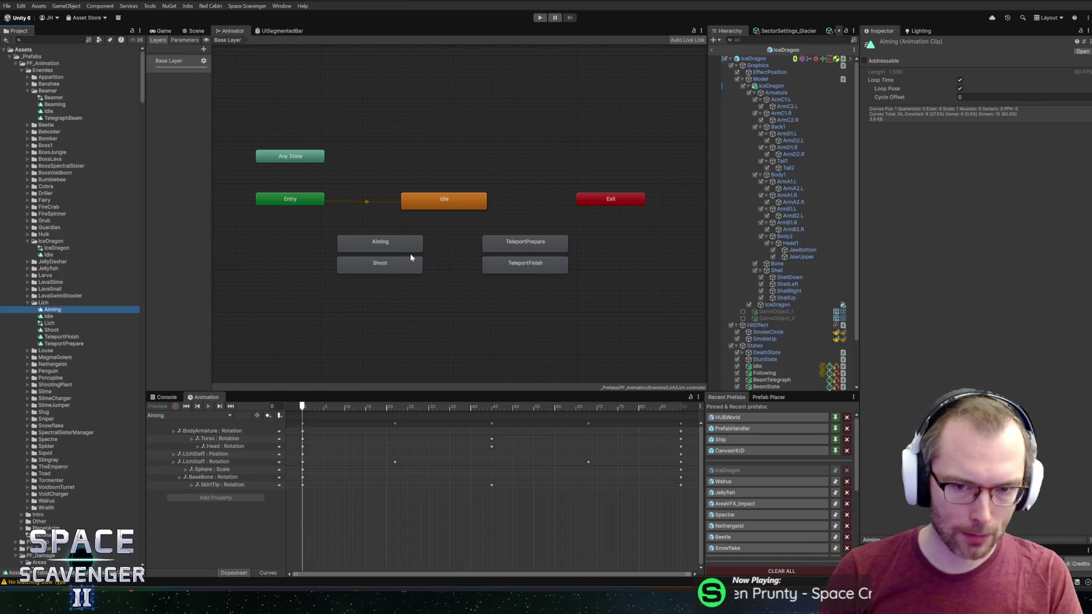
pyautogui.moveTo(465, 298); pyautogui.dragTo(541, 235)
# Box-select the TeleportPrepare and TeleportFinish states, then inspect the Shoot state's settings
pyautogui.moveTo(438, 303)
pyautogui.mouseDown()
pyautogui.moveTo(549, 240)
pyautogui.moveTo(625, 230)
pyautogui.moveTo(481, 275)
pyautogui.mouseUp()
pyautogui.moveTo(449, 223); pyautogui.dragTo(662, 328)
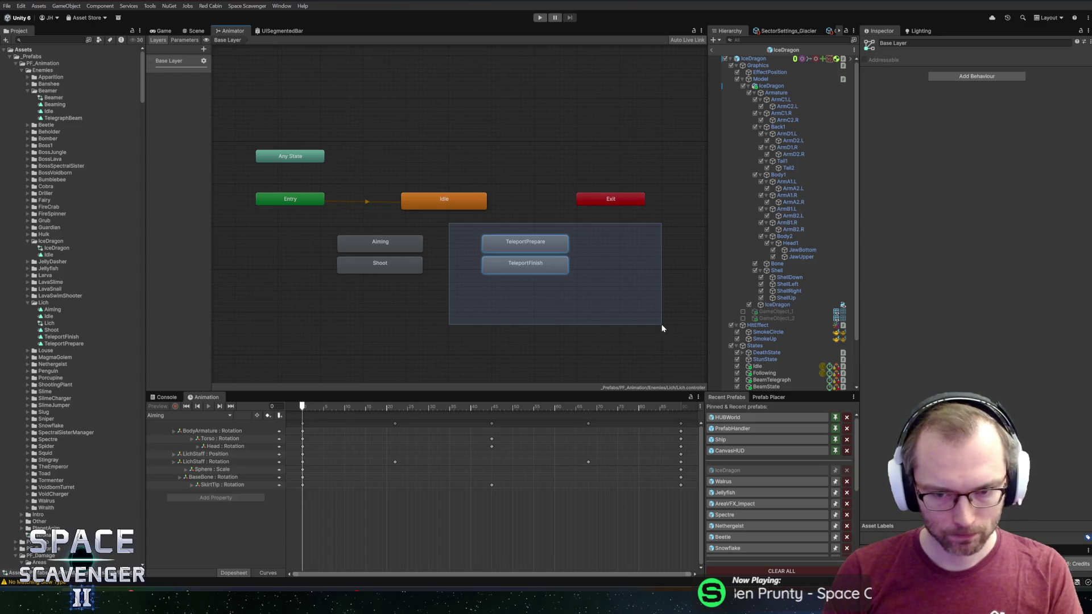
pyautogui.moveTo(662, 328); pyautogui.dragTo(662, 328)
pyautogui.moveTo(617, 296)
pyautogui.mouseDown()
pyautogui.moveTo(461, 223)
pyautogui.moveTo(525, 288)
pyautogui.moveTo(619, 294)
pyautogui.mouseUp()
pyautogui.click(462, 228)
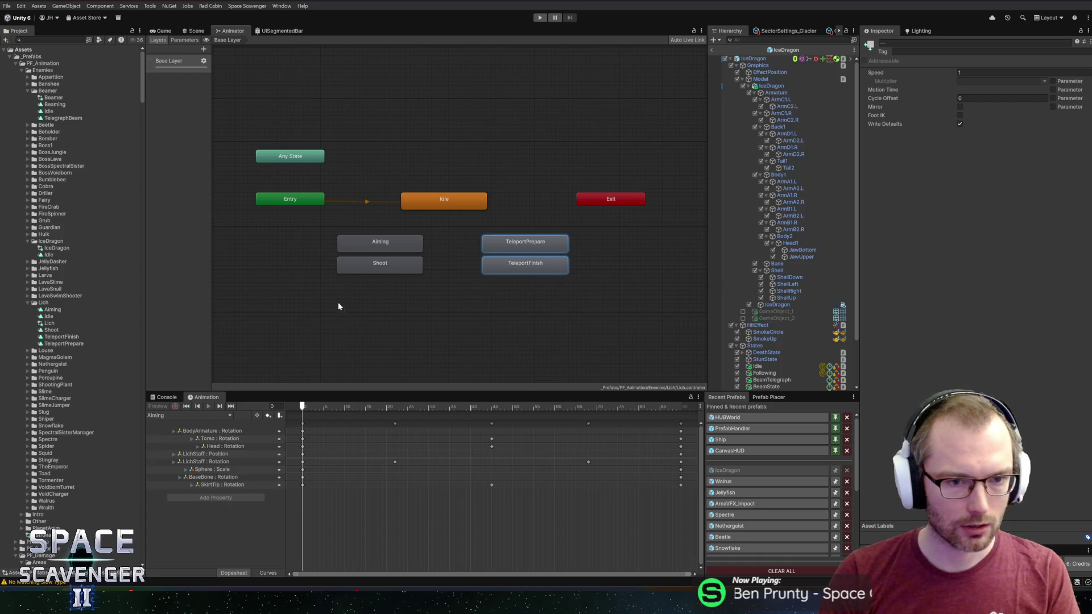
pyautogui.click(394, 261)
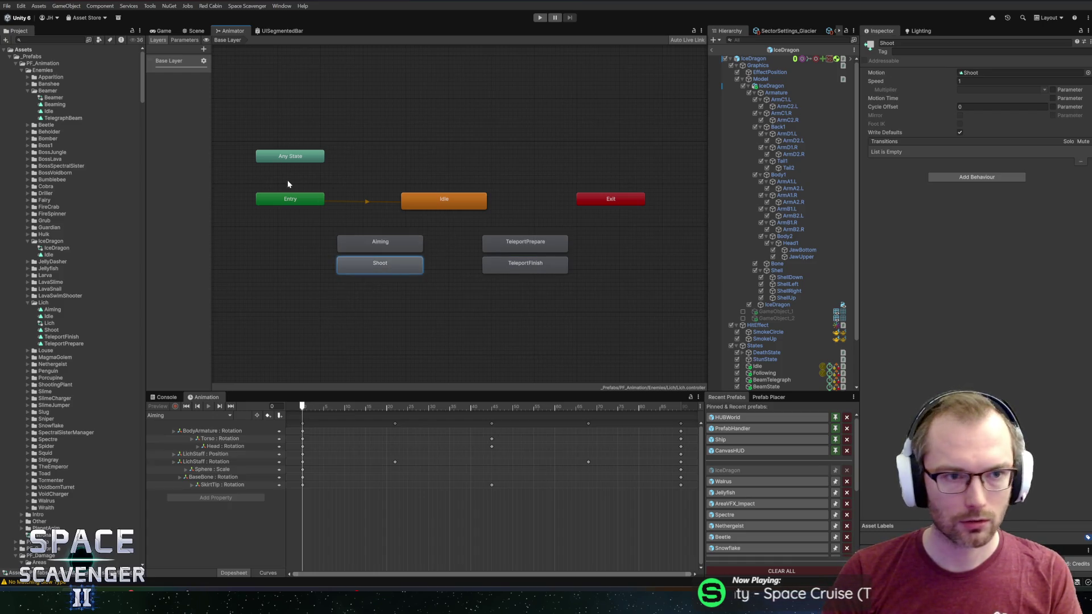
# Widen the layers panel, glance at the Scene and Parameters lists, and collapse the Lich folder
pyautogui.moveTo(209, 89); pyautogui.dragTo(249, 95)
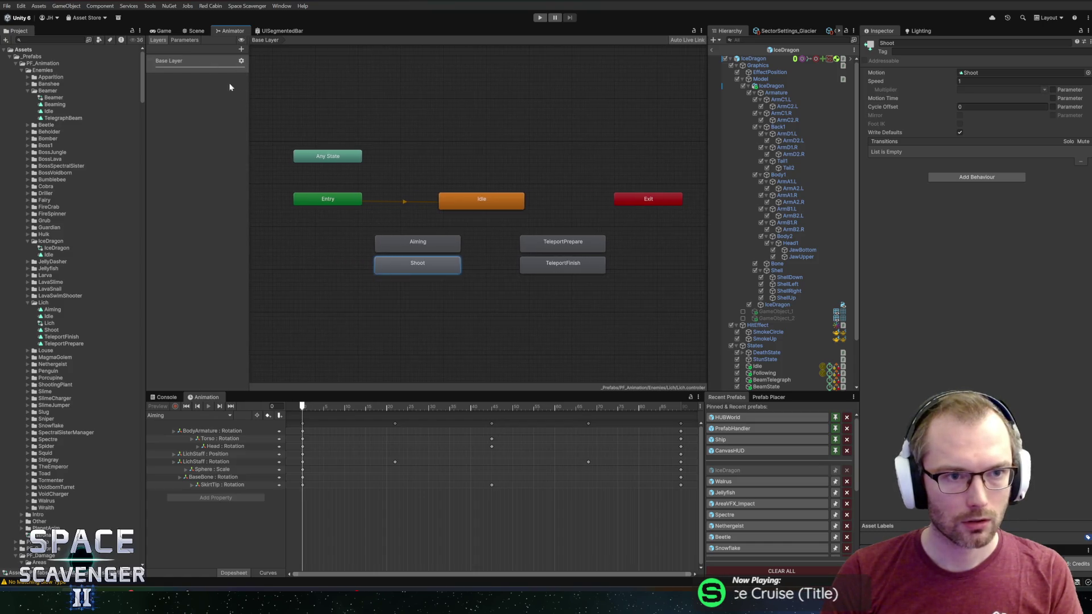
pyautogui.click(195, 31)
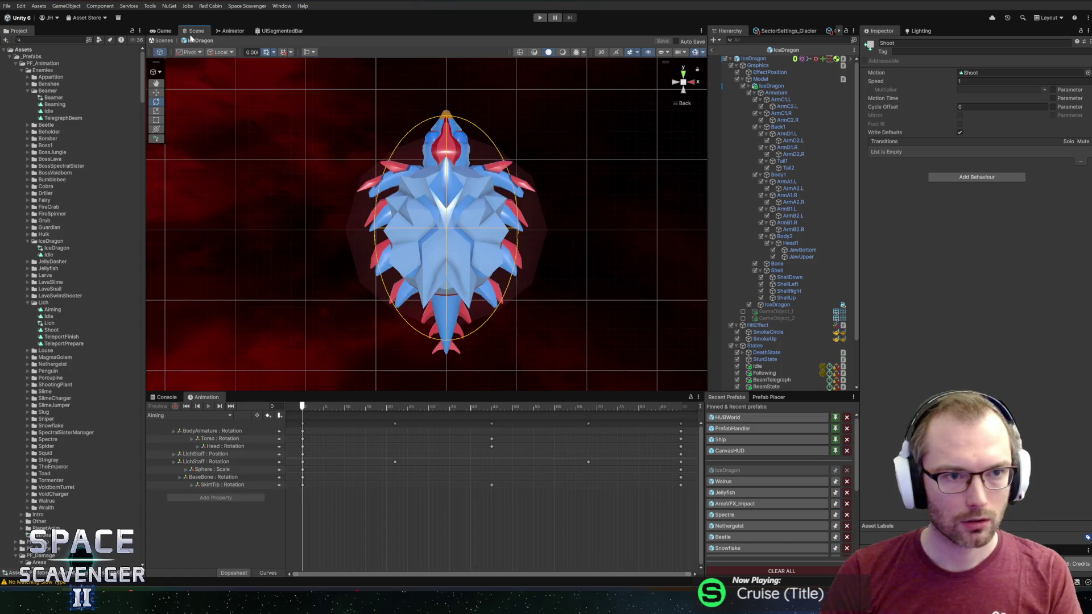
pyautogui.click(221, 32)
pyautogui.click(190, 40)
pyautogui.click(159, 40)
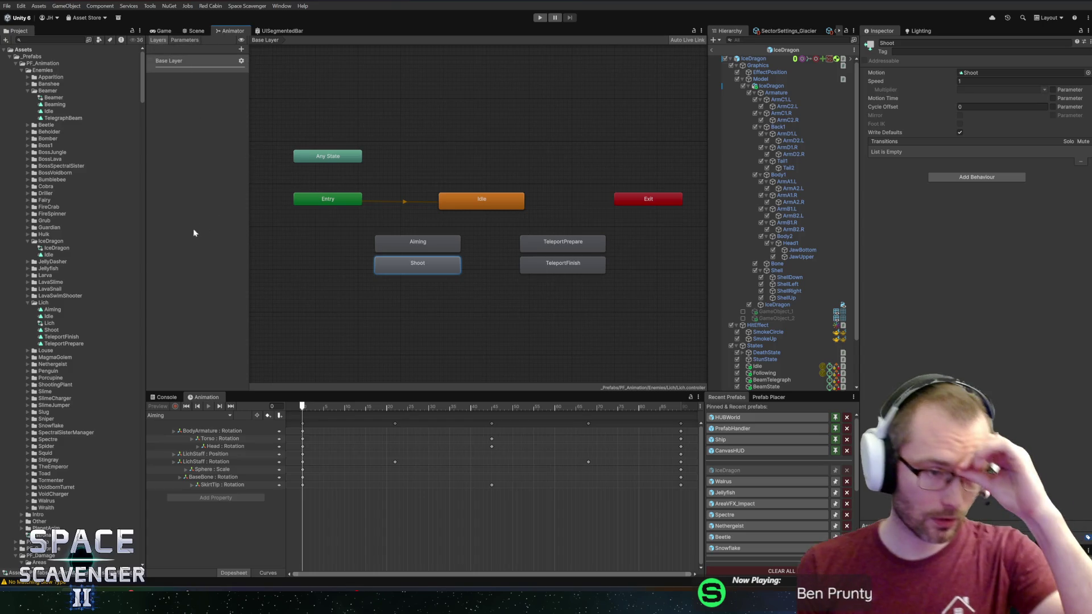
pyautogui.rightClick(390, 309)
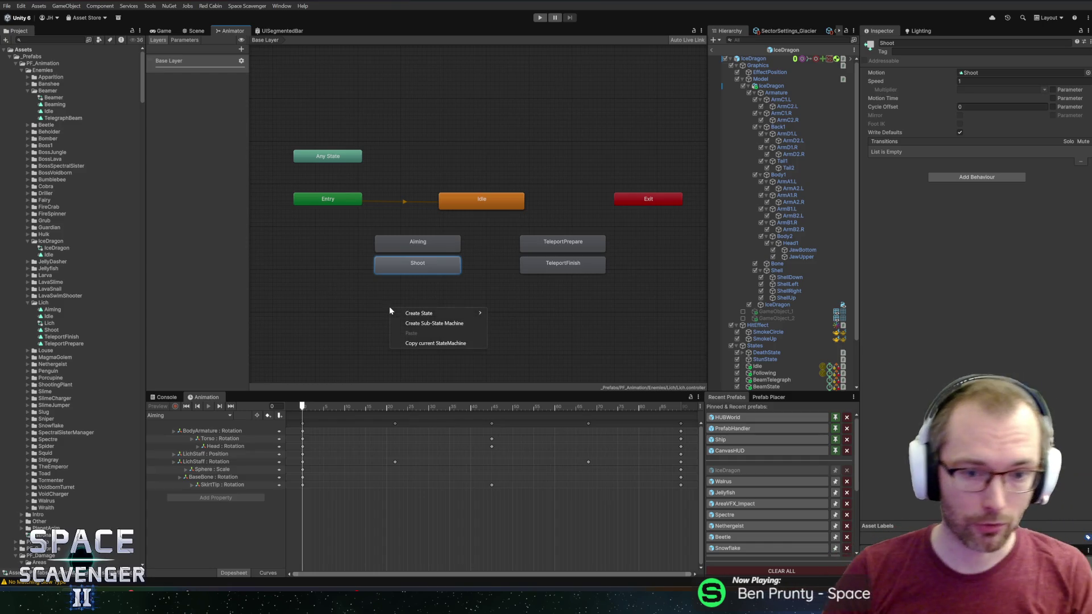
pyautogui.moveTo(451, 316)
pyautogui.click(331, 302)
pyautogui.click(335, 305)
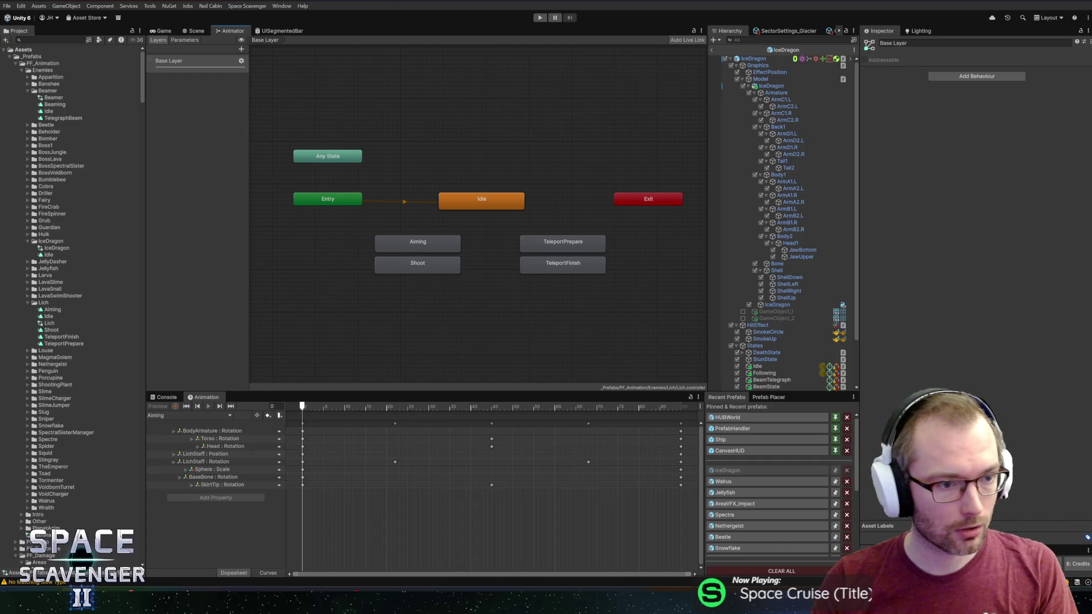
pyautogui.doubleClick(41, 303)
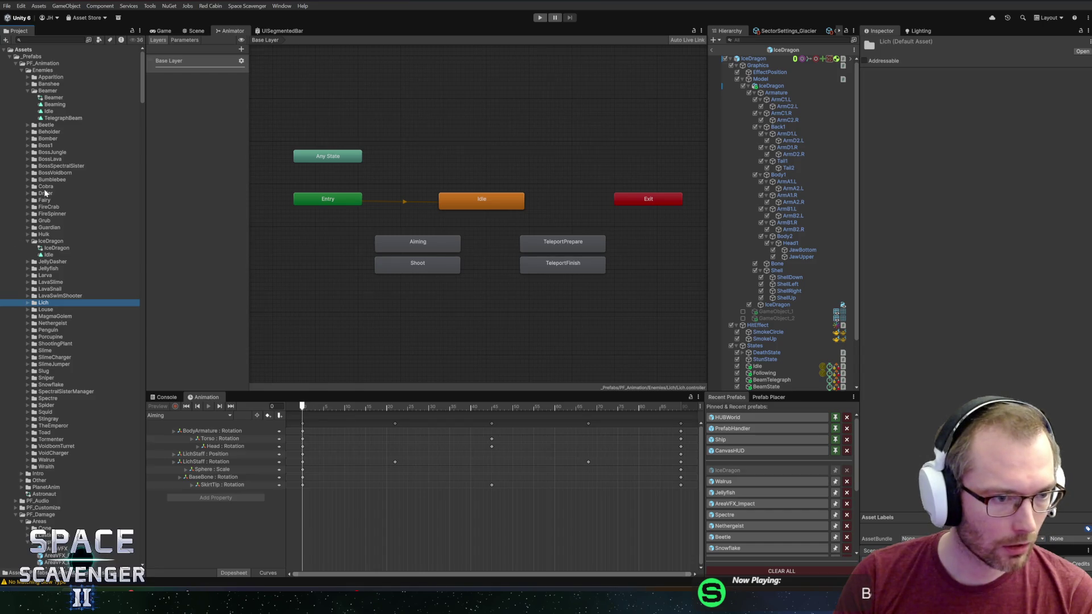
# Open the Guardian animator controller and inspect its GuardianTelegraphRockets and GuardianShock states
pyautogui.doubleClick(41, 228)
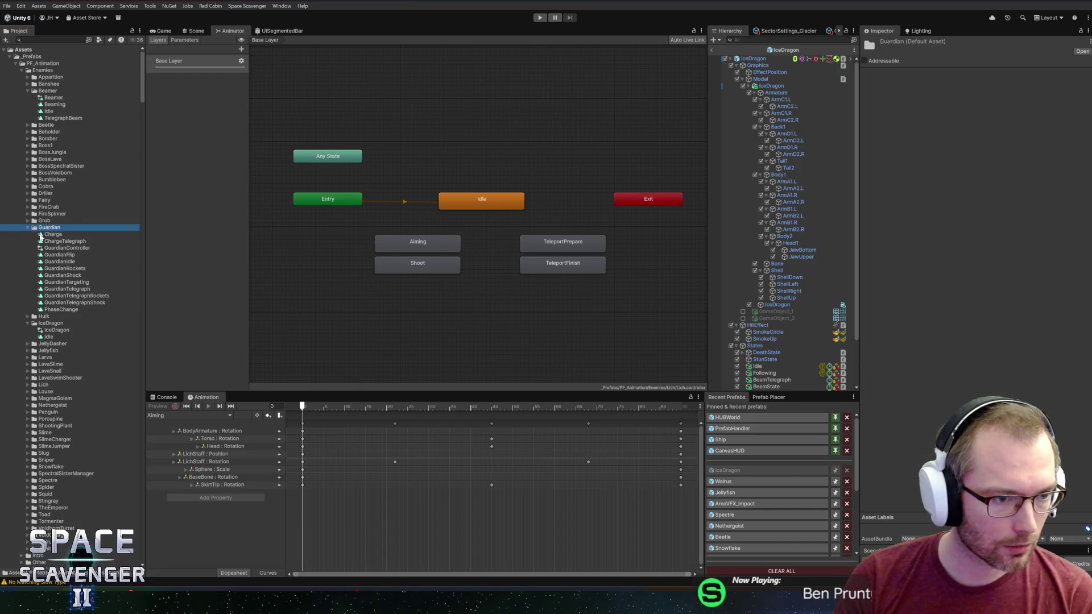
pyautogui.click(47, 248)
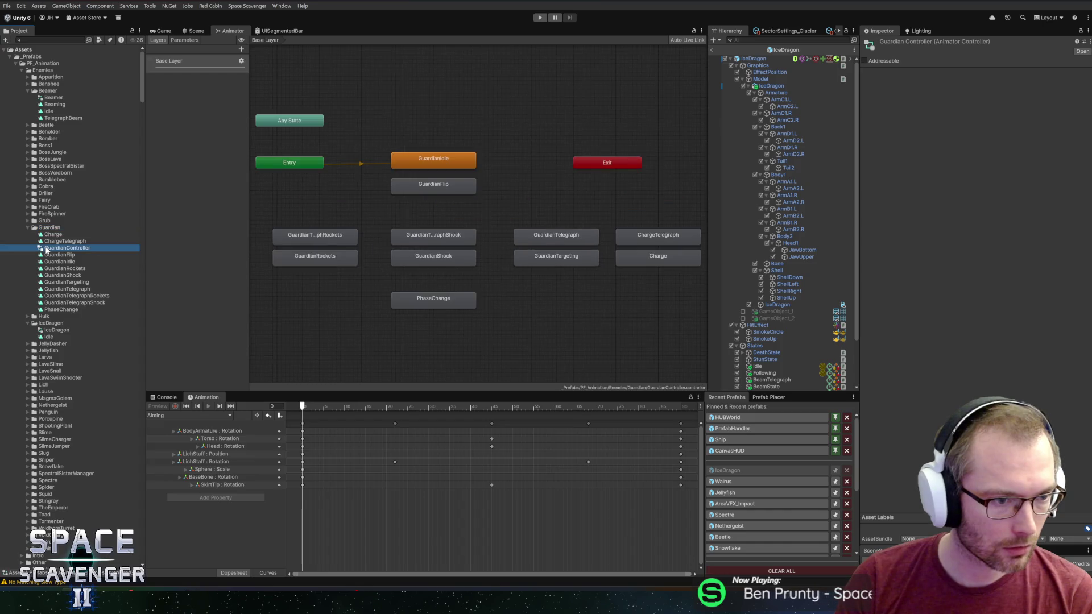
pyautogui.click(335, 256)
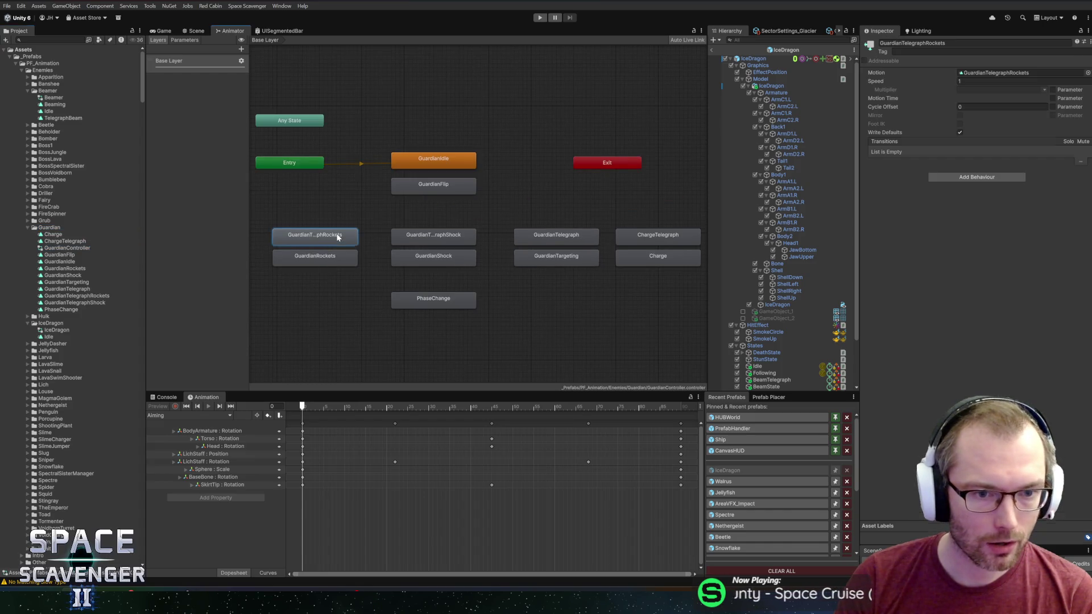
pyautogui.click(444, 256)
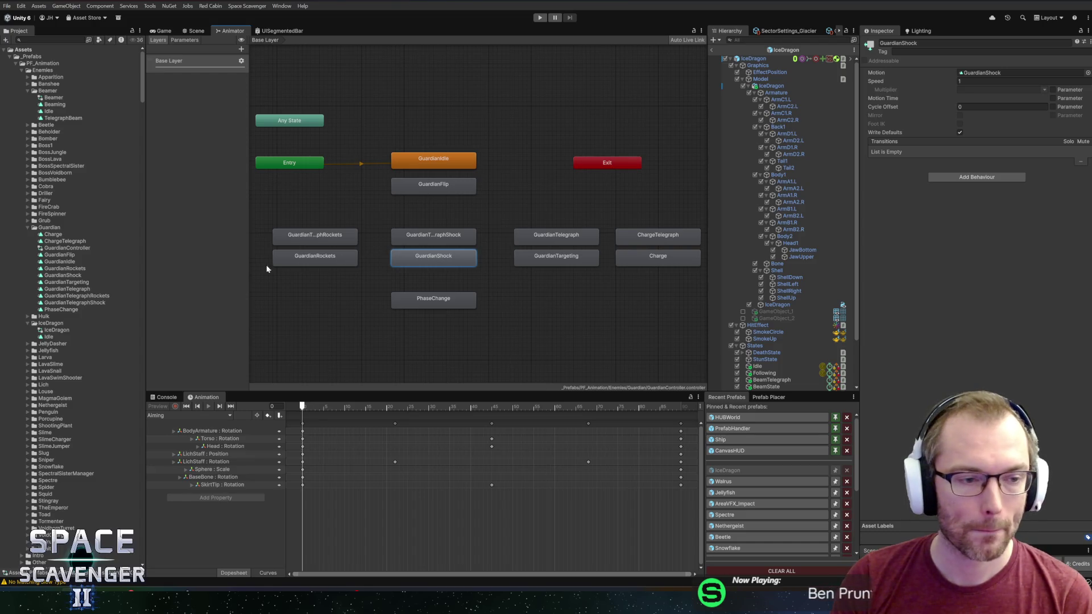
# Collapse the Guardian and IceDragon folders and expand Sniper to browse its clips
pyautogui.doubleClick(46, 228)
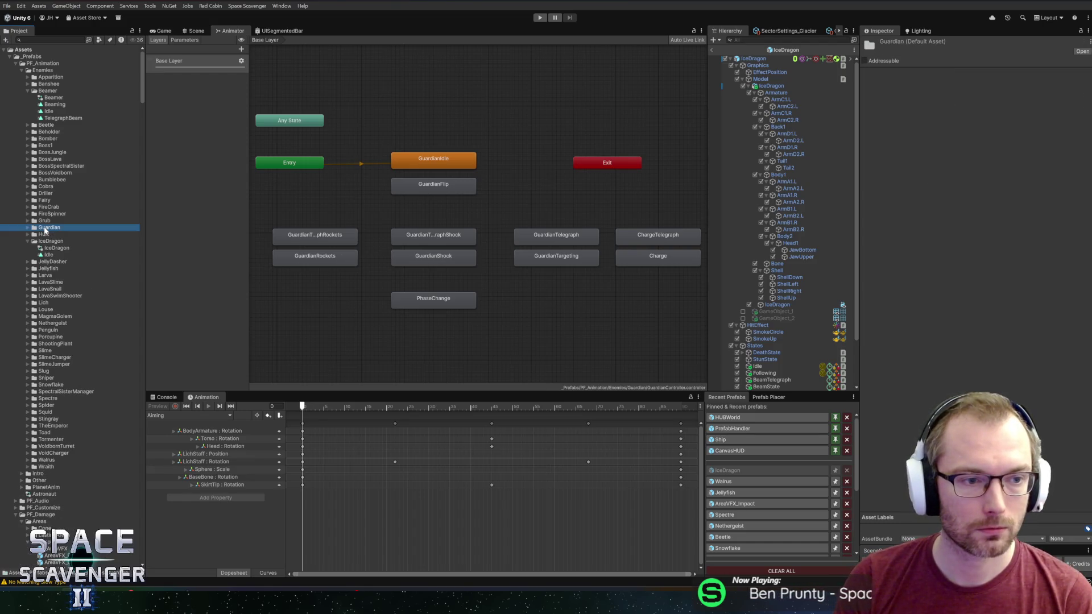
pyautogui.doubleClick(44, 242)
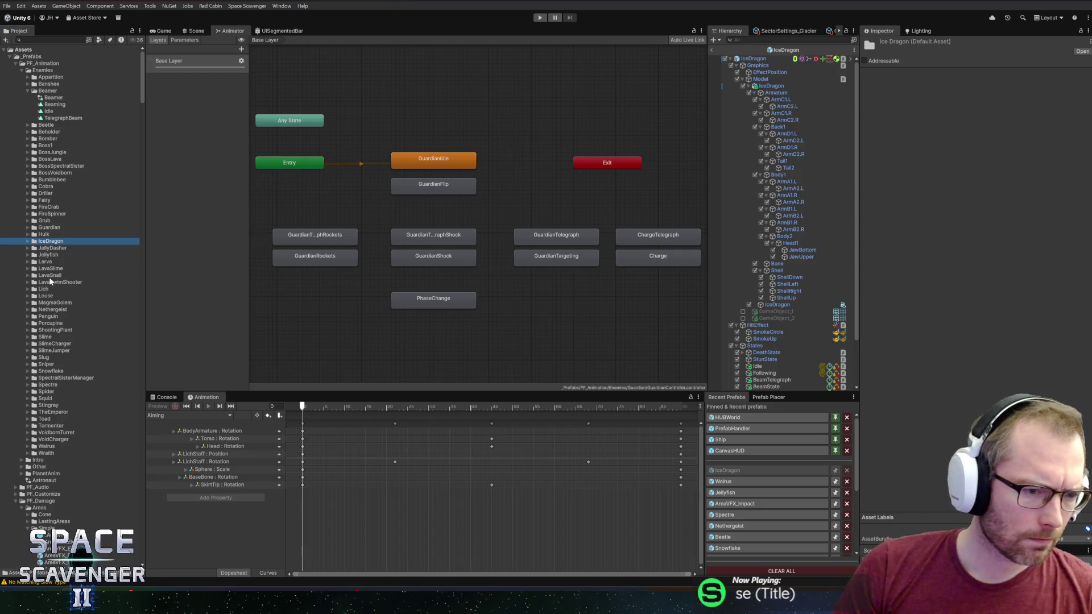
pyautogui.click(38, 364)
pyautogui.press('Right')
pyautogui.press('Down')
pyautogui.press('Down')
pyautogui.press('Down')
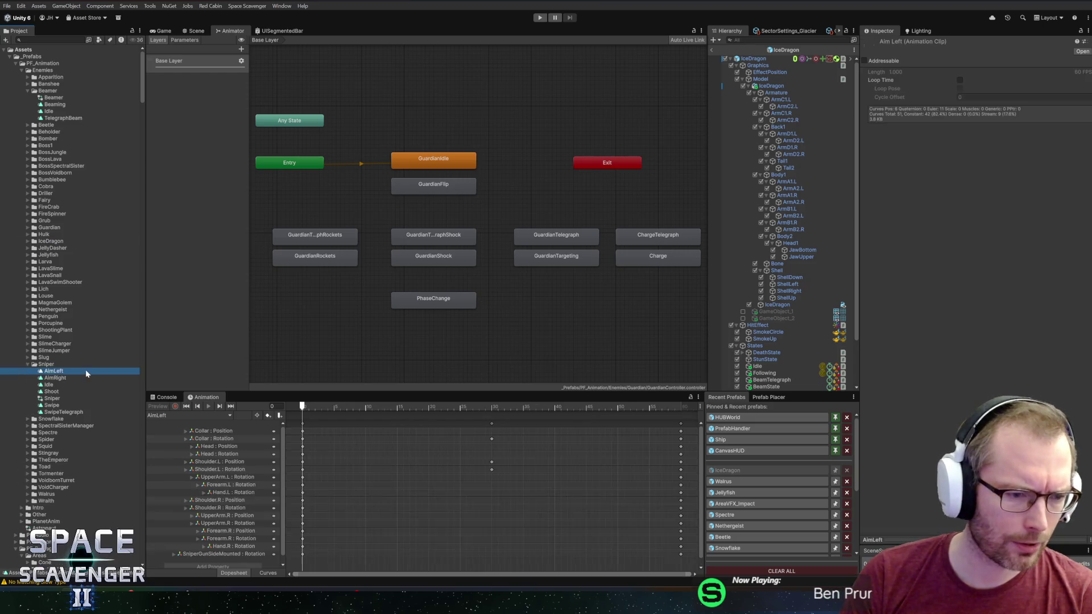
# Inspect the Sniper controller's AimLeft and AimBlending states and its AimDirection parameter
pyautogui.press('Down')
pyautogui.press('Down')
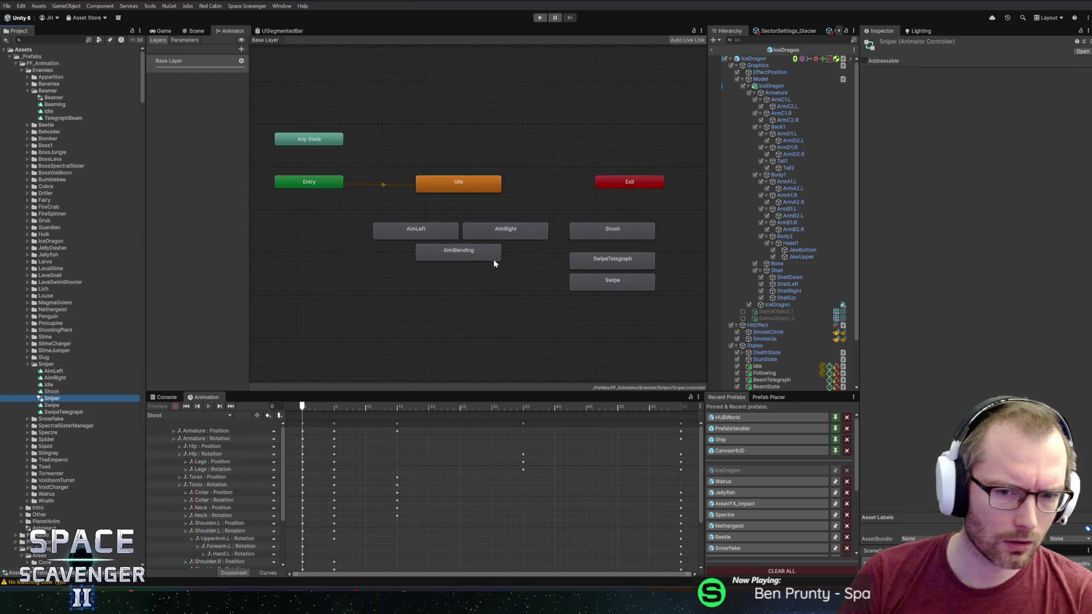
pyautogui.click(439, 235)
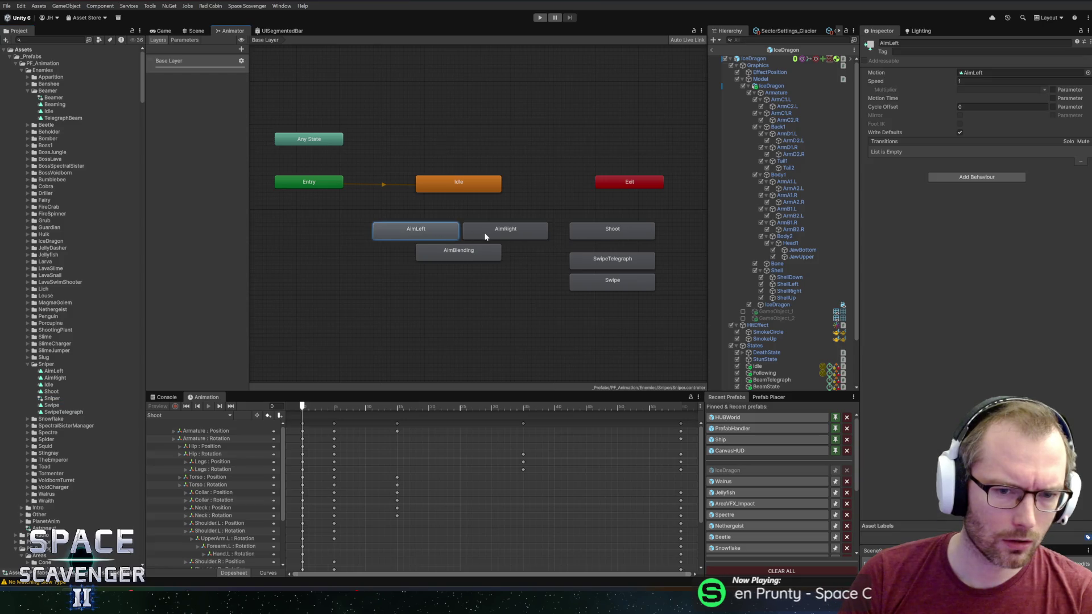
pyautogui.click(457, 259)
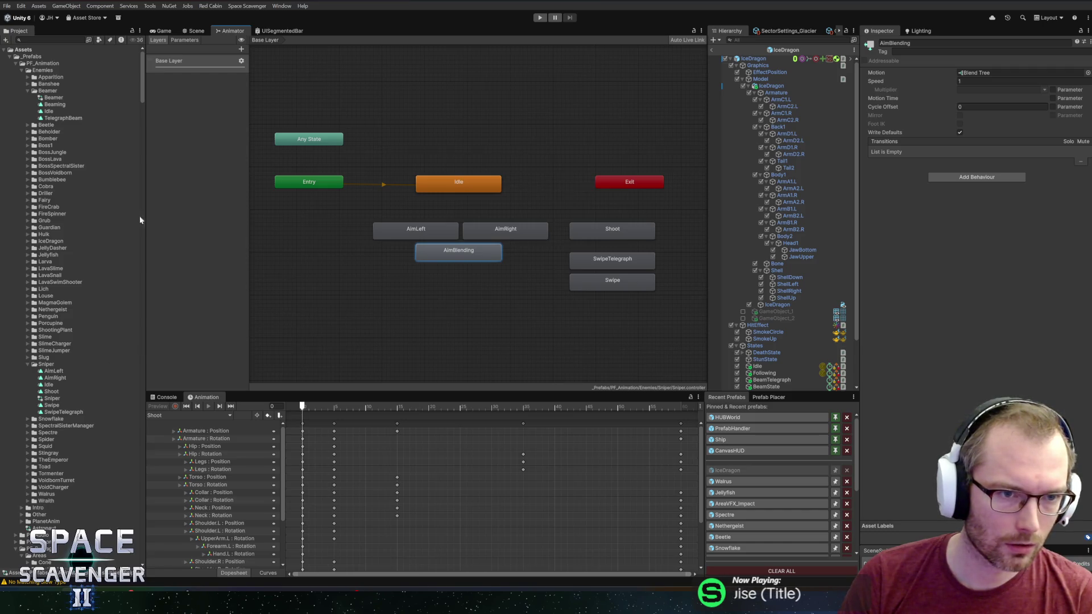
pyautogui.click(178, 40)
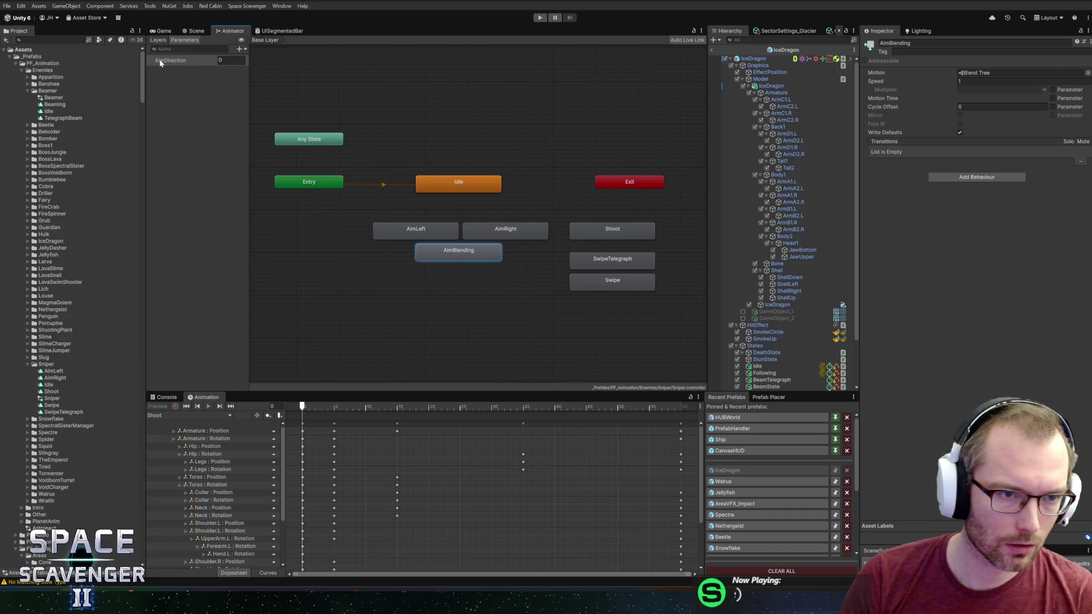
pyautogui.doubleClick(161, 63)
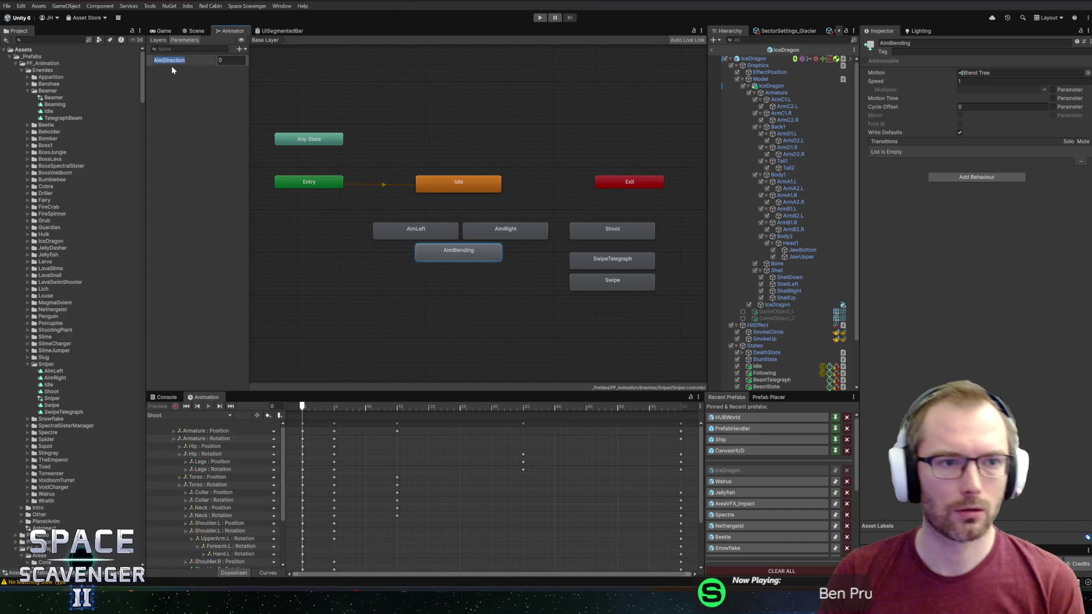
pyautogui.click(340, 334)
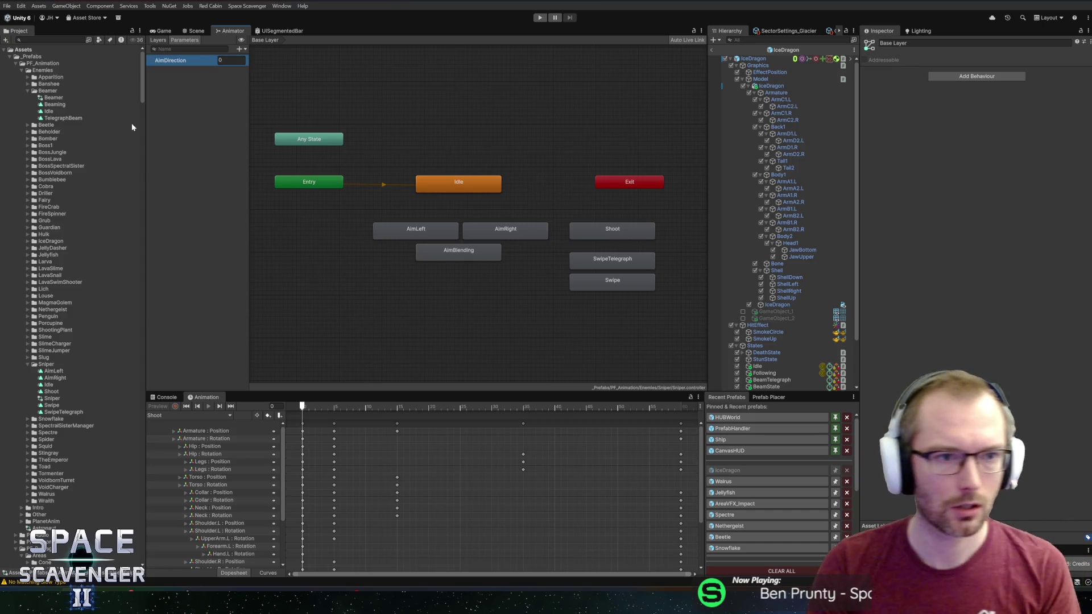
pyautogui.click(449, 253)
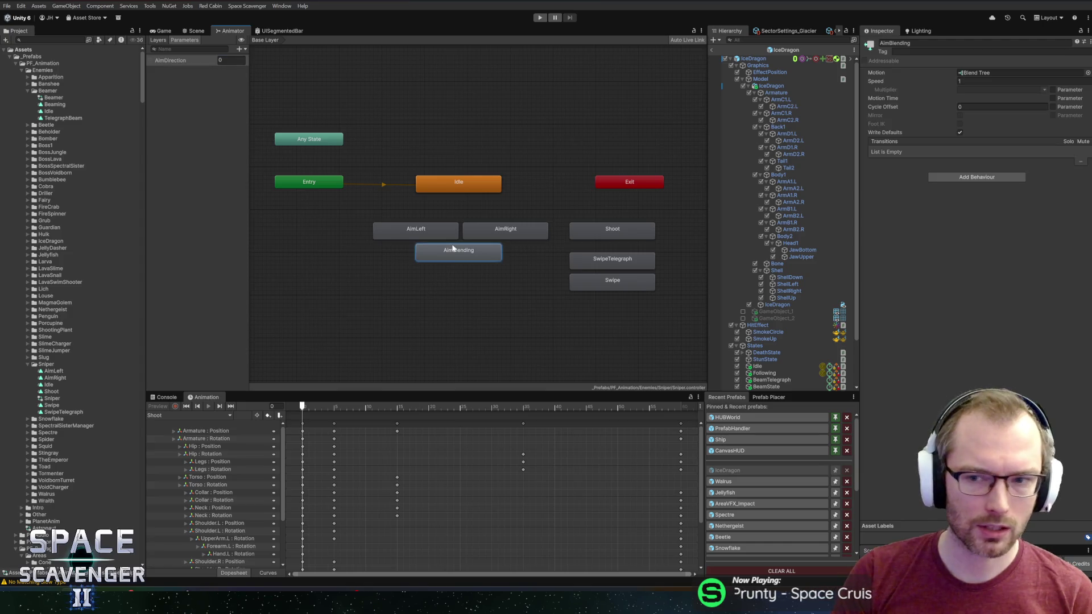
# Locate where the AimBlending blend tree motion is stored in the Sniper controller asset
pyautogui.click(975, 74)
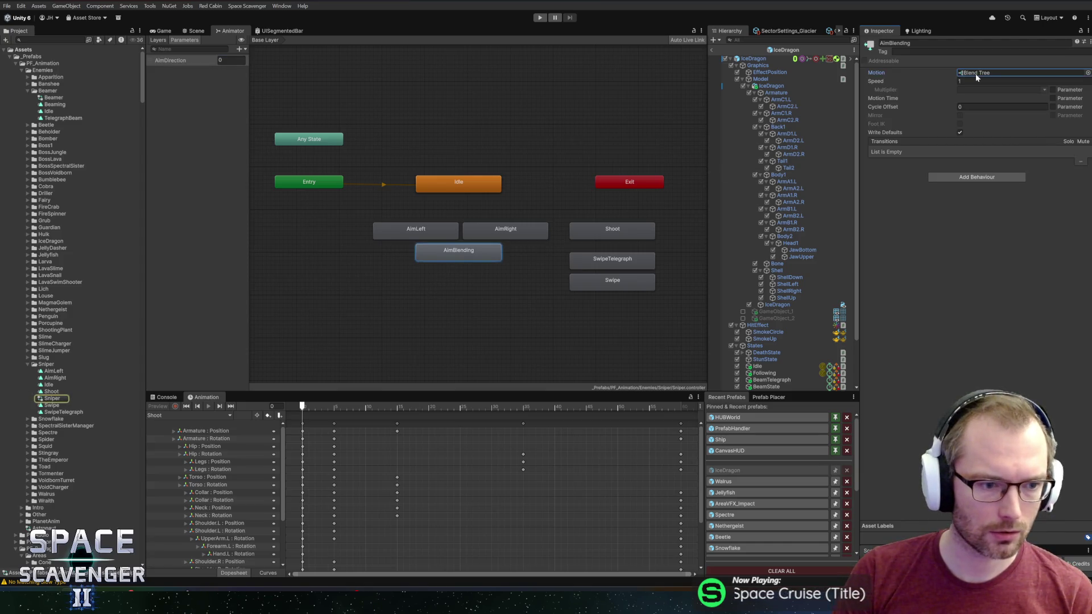
pyautogui.click(98, 398)
pyautogui.click(67, 392)
pyautogui.click(62, 398)
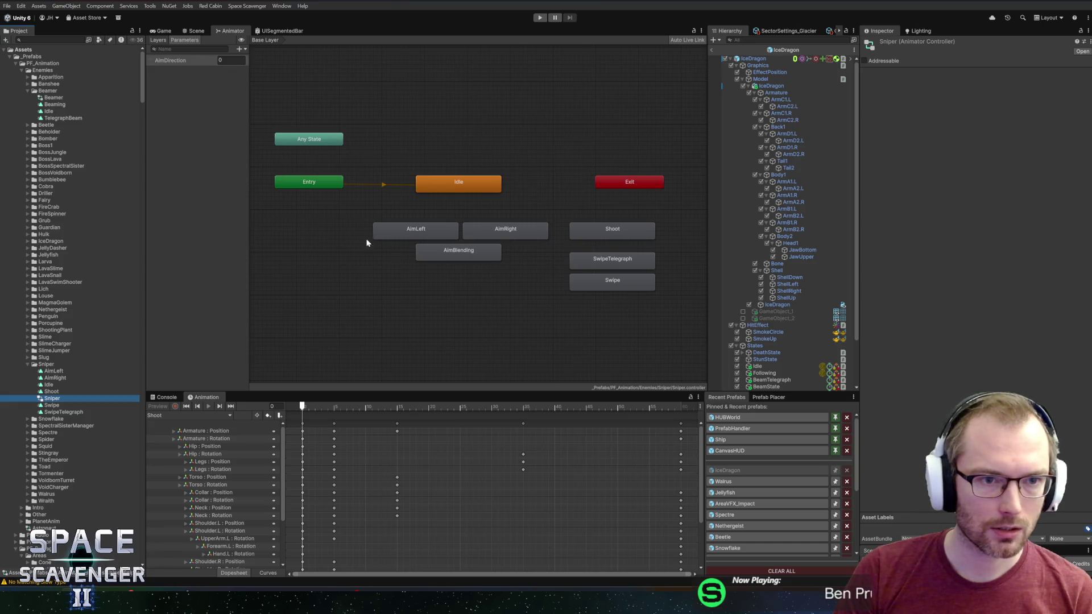
pyautogui.click(325, 261)
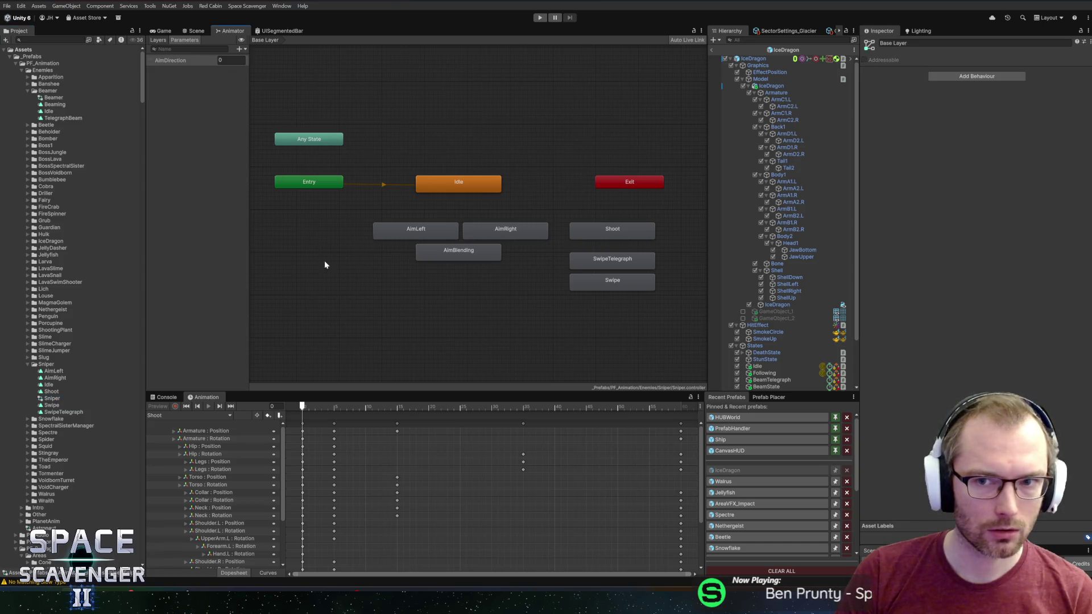
# Glance at the IceDragon model in the Scene, then collapse Sniper and select the IceDragon controller
pyautogui.click(195, 31)
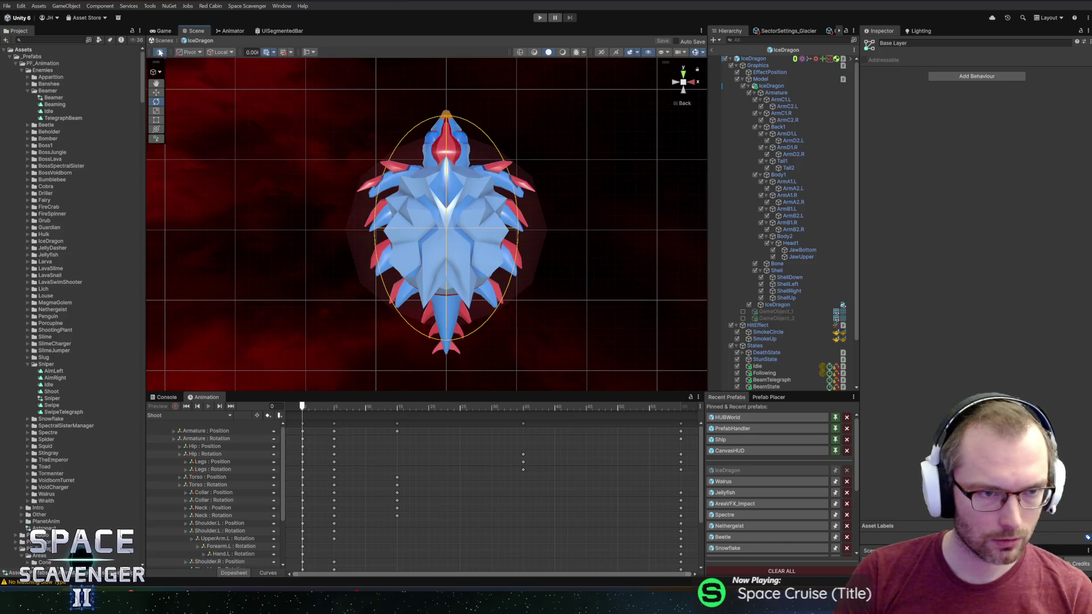
pyautogui.click(233, 31)
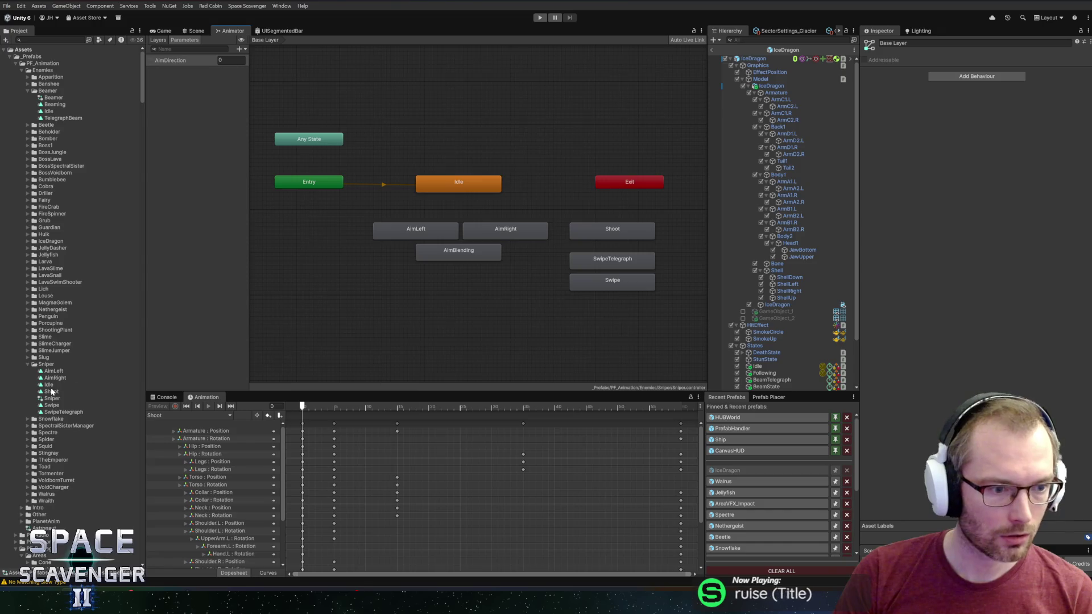
pyautogui.scroll(-3, 48, 432)
pyautogui.scroll(3, 61, 277)
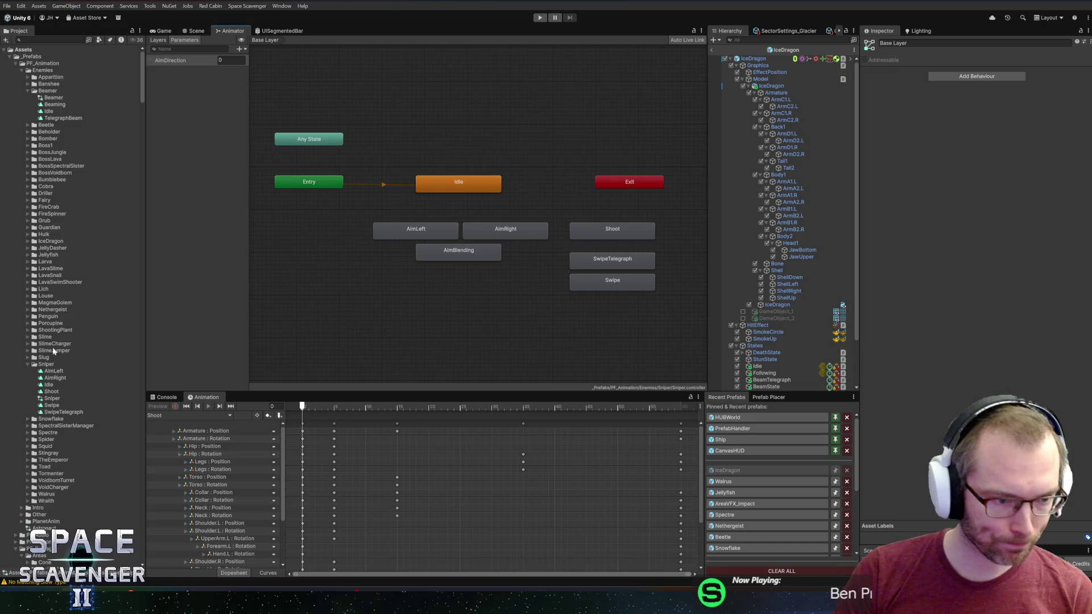
pyautogui.doubleClick(47, 365)
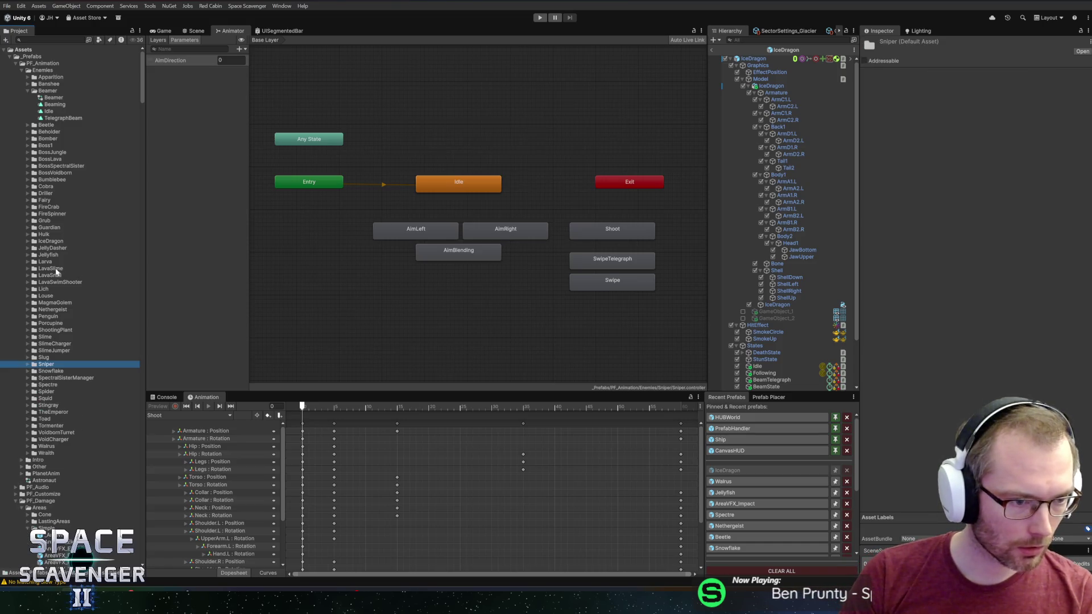
pyautogui.doubleClick(50, 242)
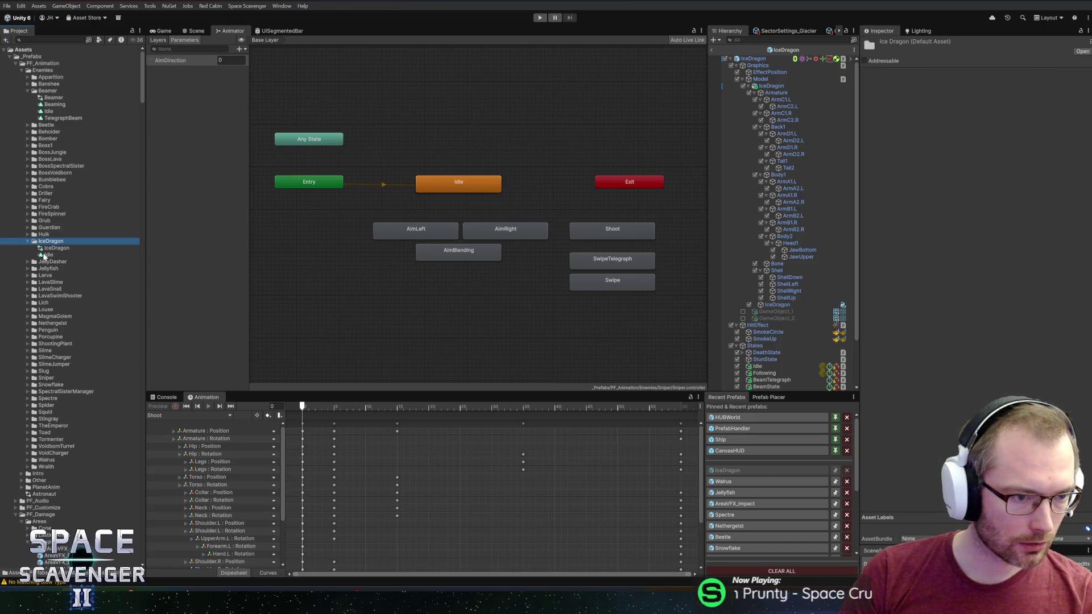
pyautogui.click(55, 247)
# Create an AimLeft animation clip in the IceDragon folder and duplicate it as AimRight
pyautogui.rightClick(46, 249)
pyautogui.moveTo(91, 255)
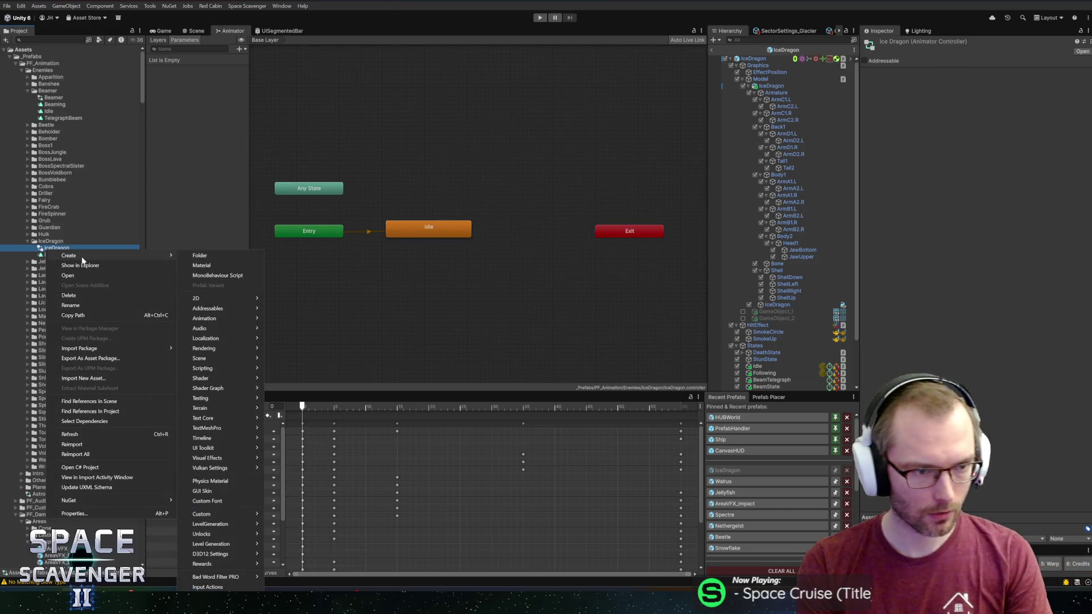
pyautogui.moveTo(215, 319)
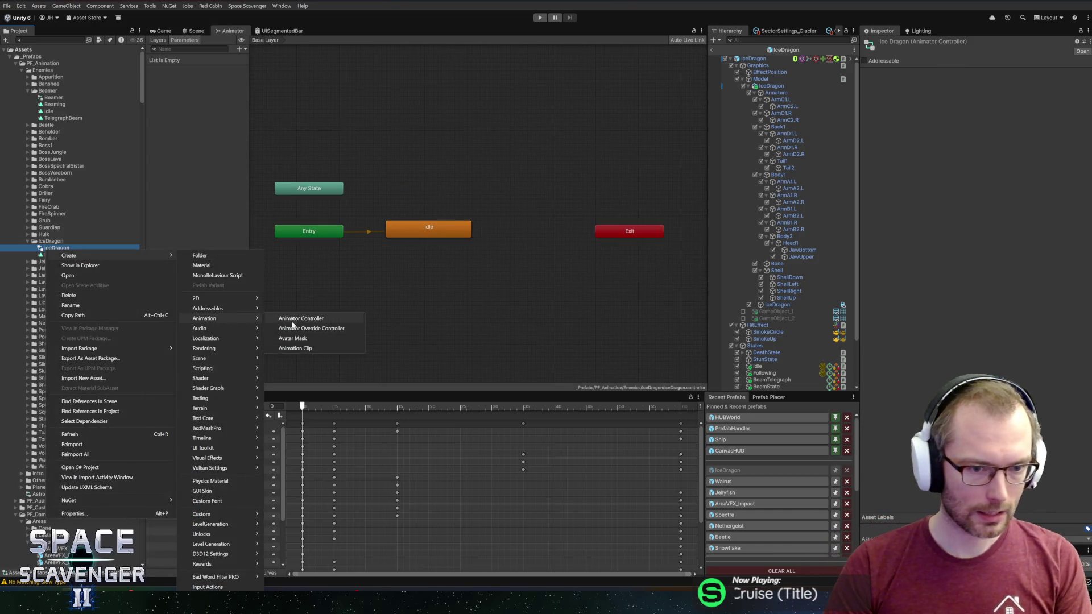
pyautogui.click(299, 347)
pyautogui.write('AimLeft')
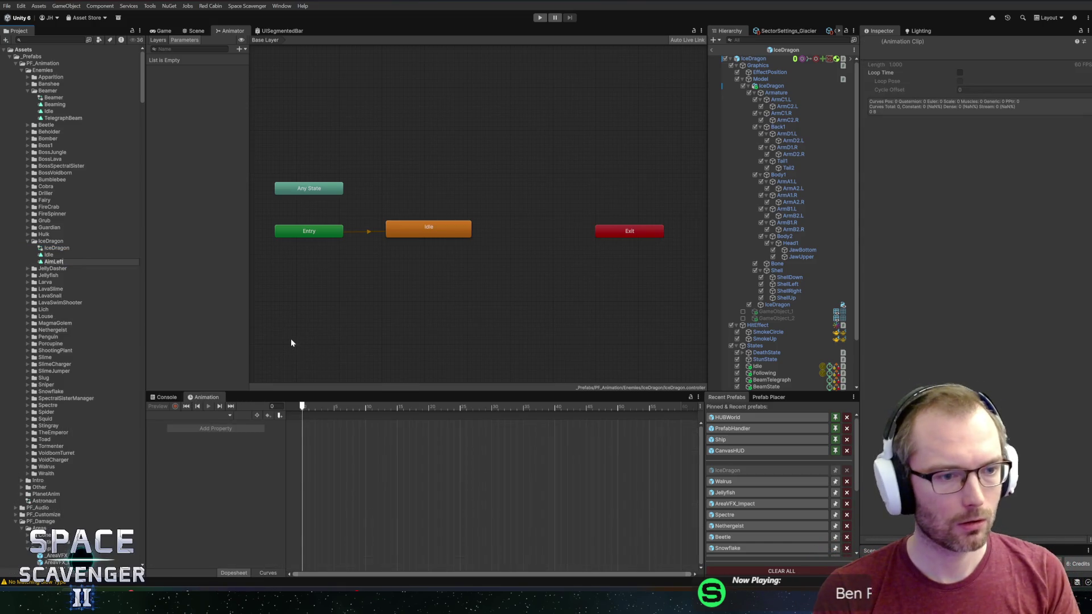
pyautogui.press('Return')
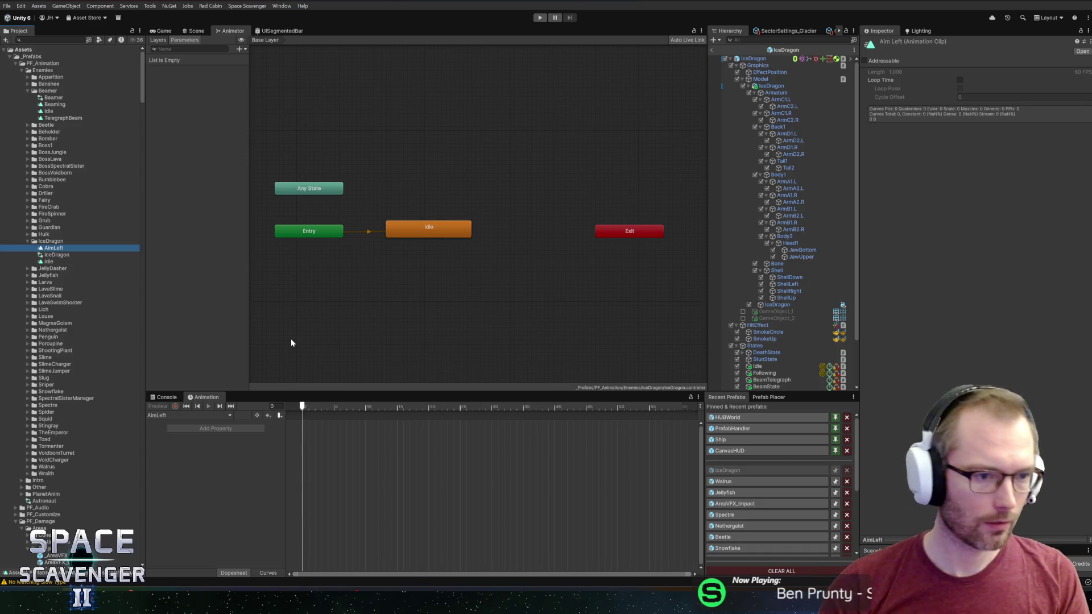
pyautogui.hotkey('ctrl', 'd')
pyautogui.press('F2')
pyautogui.write('AimRight')
pyautogui.press('Return')
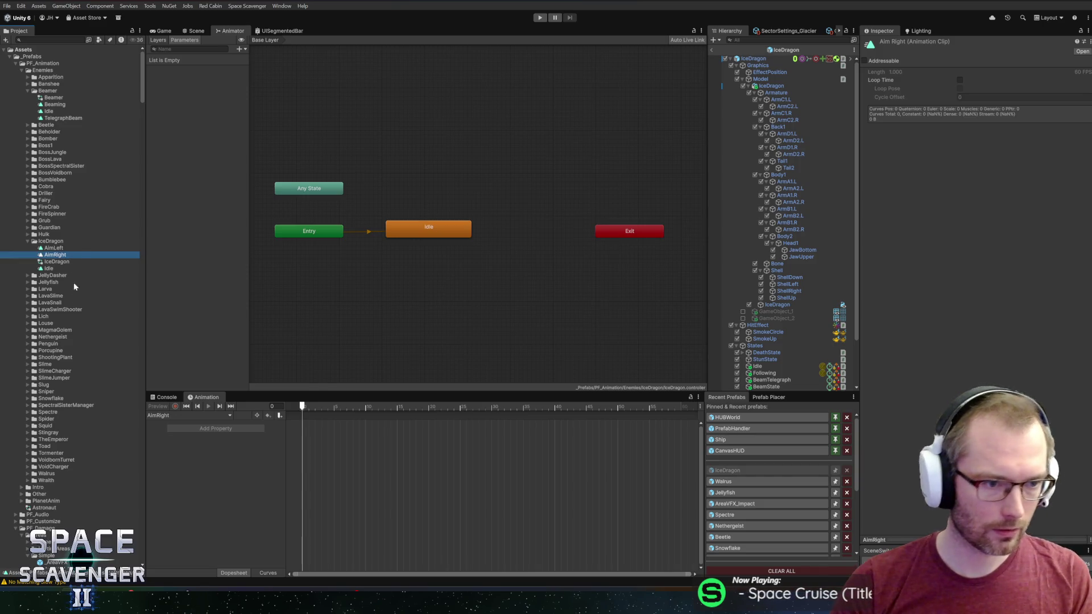
# Add AimLeft and AimRight as side-by-side states in the IceDragon animator graph
pyautogui.moveTo(57, 249); pyautogui.dragTo(354, 253)
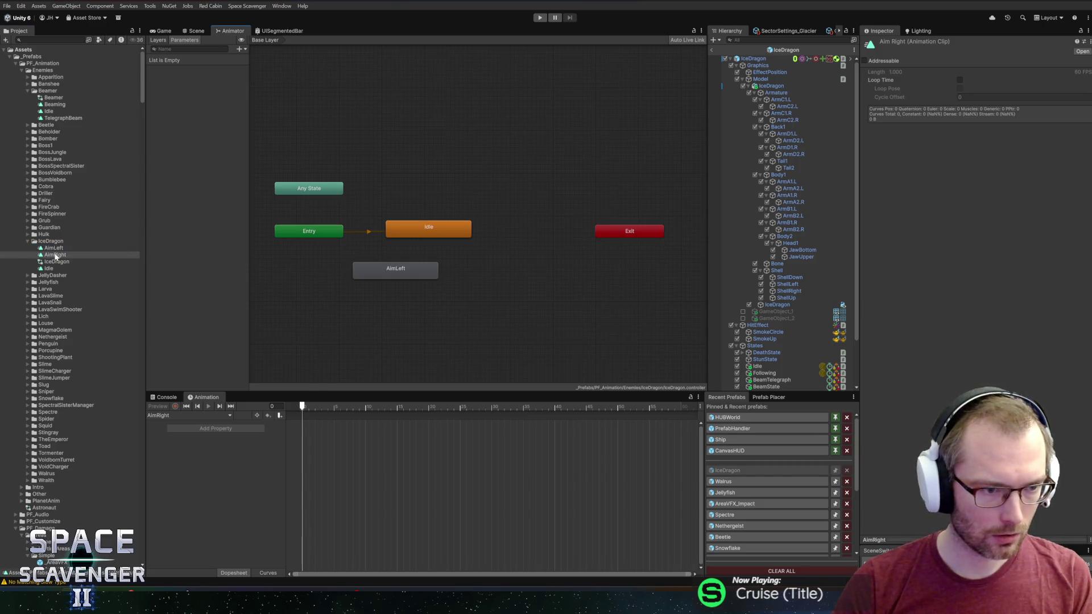
pyautogui.moveTo(50, 257)
pyautogui.mouseDown()
pyautogui.moveTo(474, 271)
pyautogui.moveTo(461, 268)
pyautogui.mouseUp()
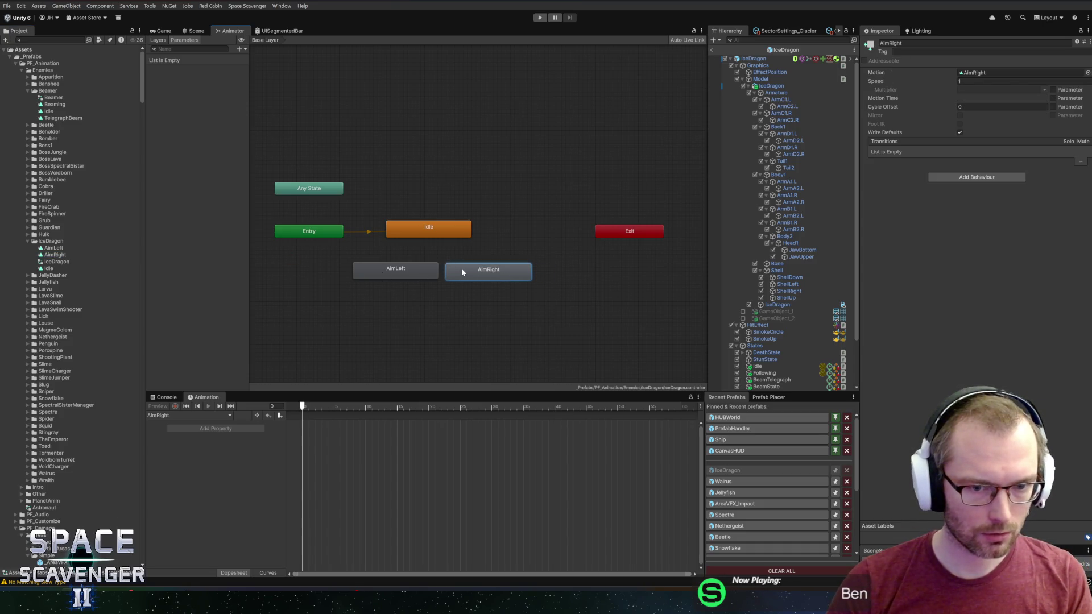
pyautogui.moveTo(408, 294); pyautogui.dragTo(464, 266)
# Create a blend tree from the aim states and rename its Blend parameter to AimDirection
pyautogui.rightClick(465, 267)
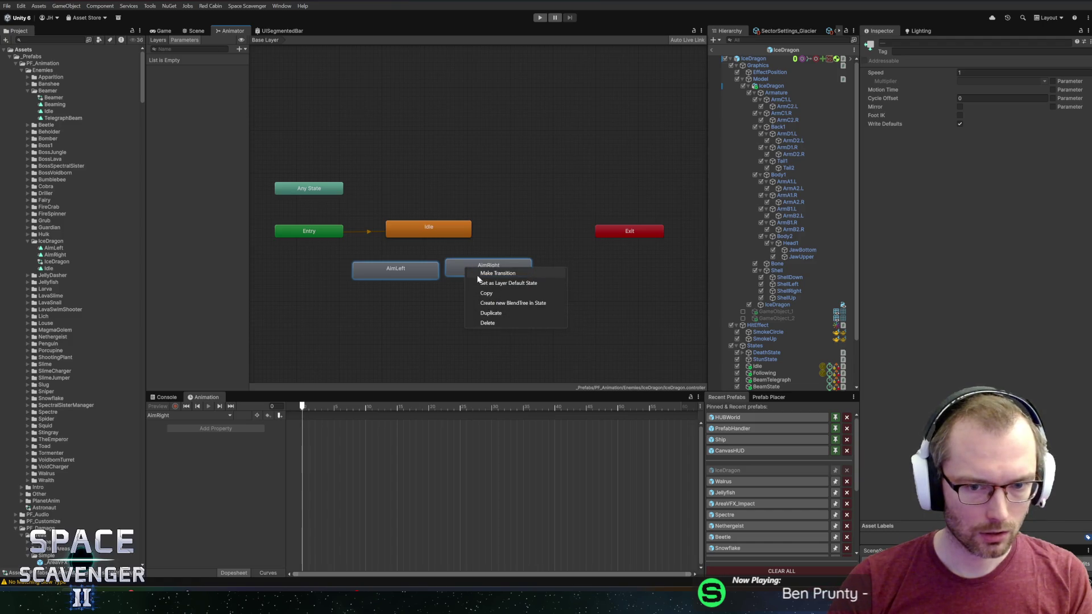
pyautogui.click(498, 303)
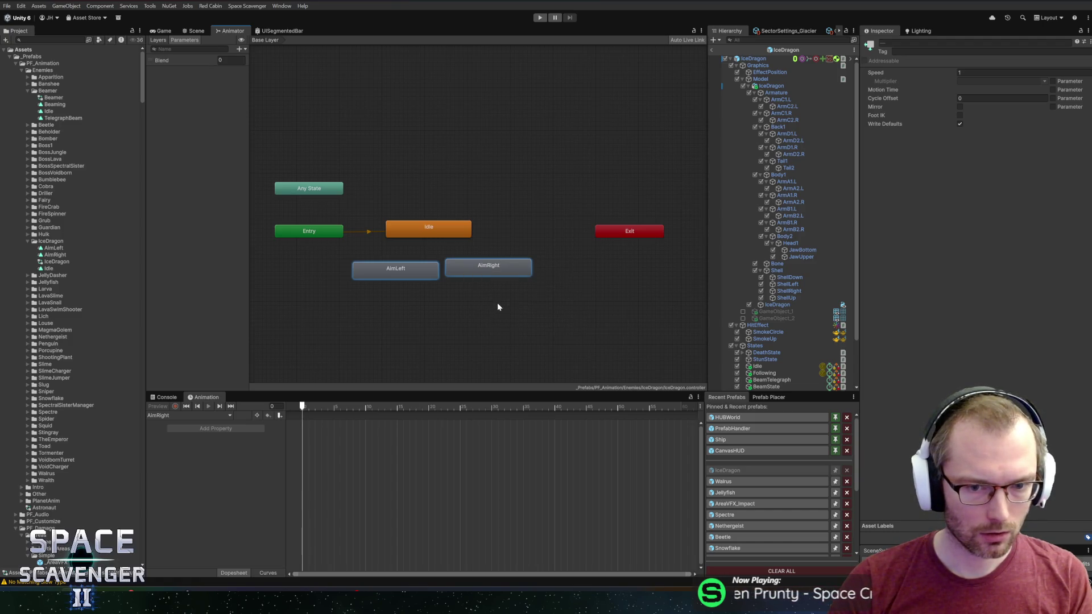
pyautogui.click(440, 316)
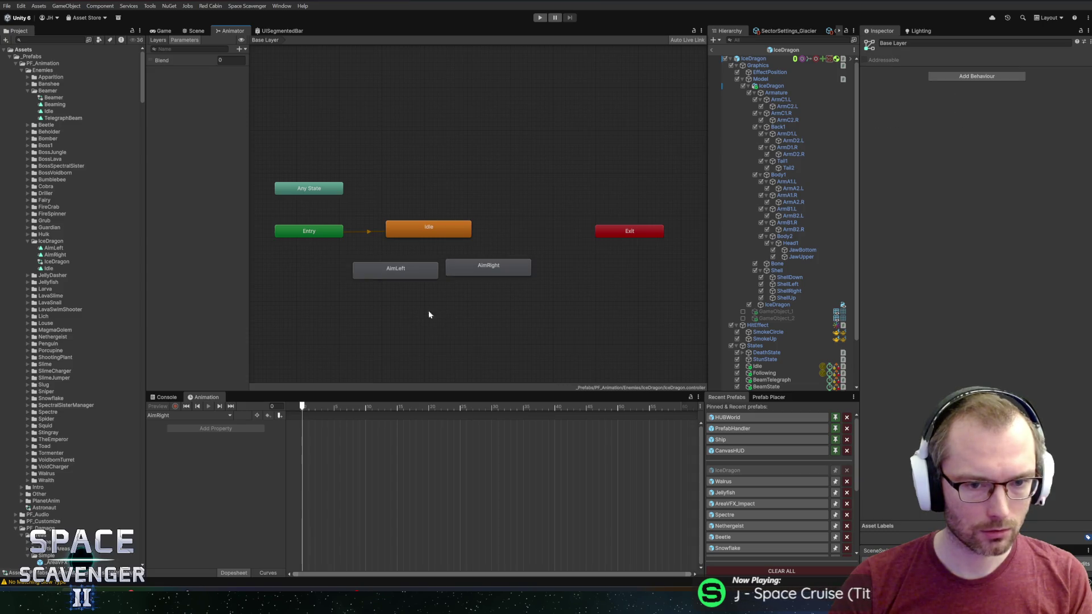
pyautogui.doubleClick(166, 61)
pyautogui.write('AimDirection')
pyautogui.press('Return')
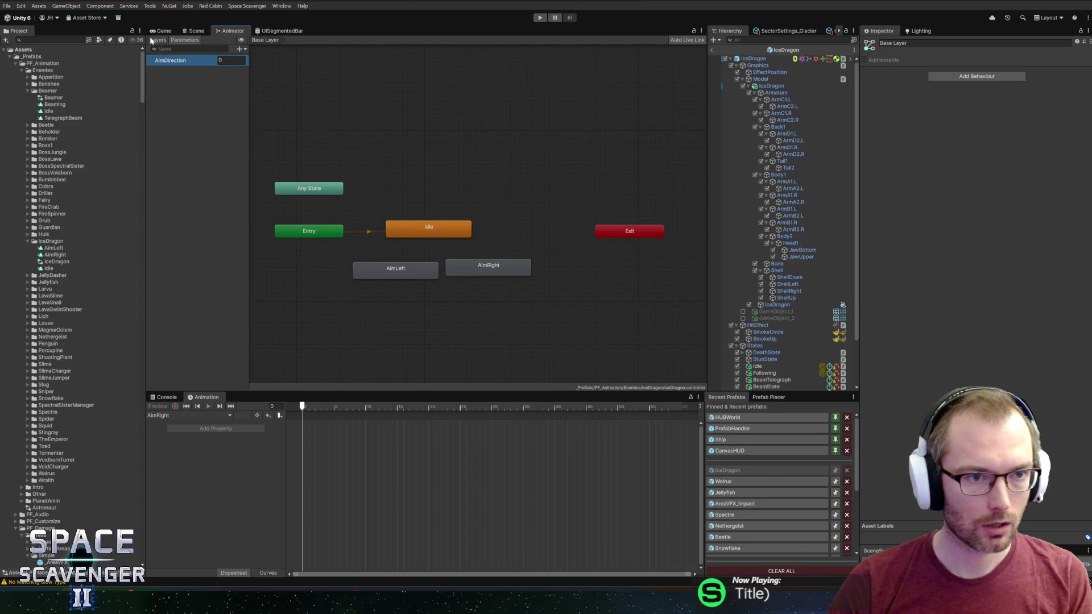
pyautogui.click(158, 39)
pyautogui.click(170, 40)
# Add a new blend tree state and name it AimBlending
pyautogui.rightClick(425, 288)
pyautogui.moveTo(447, 297)
pyautogui.click(581, 317)
pyautogui.moveTo(497, 304); pyautogui.dragTo(477, 302)
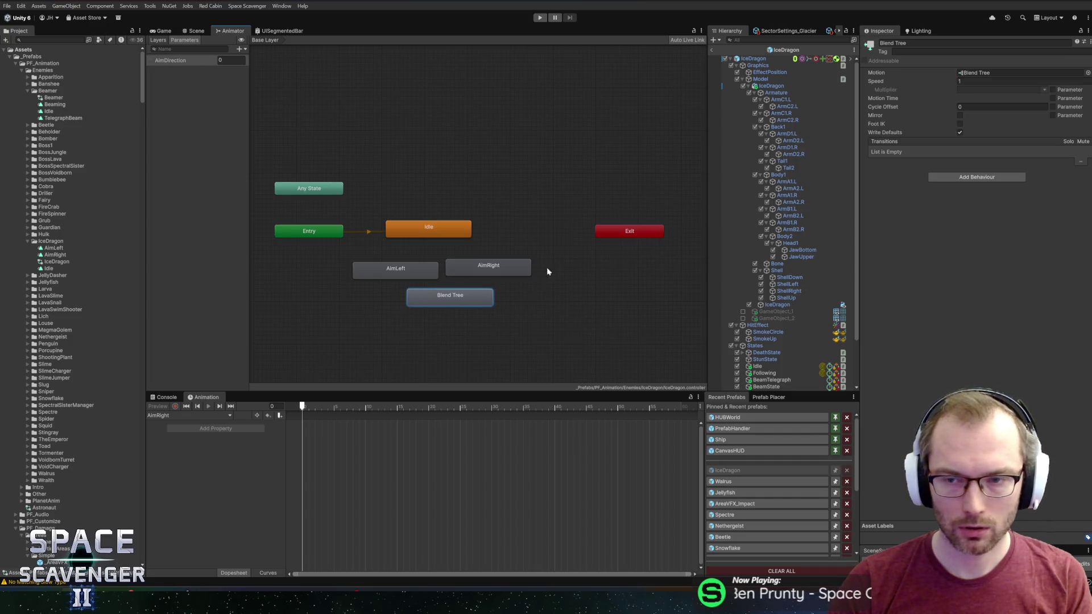
pyautogui.click(907, 43)
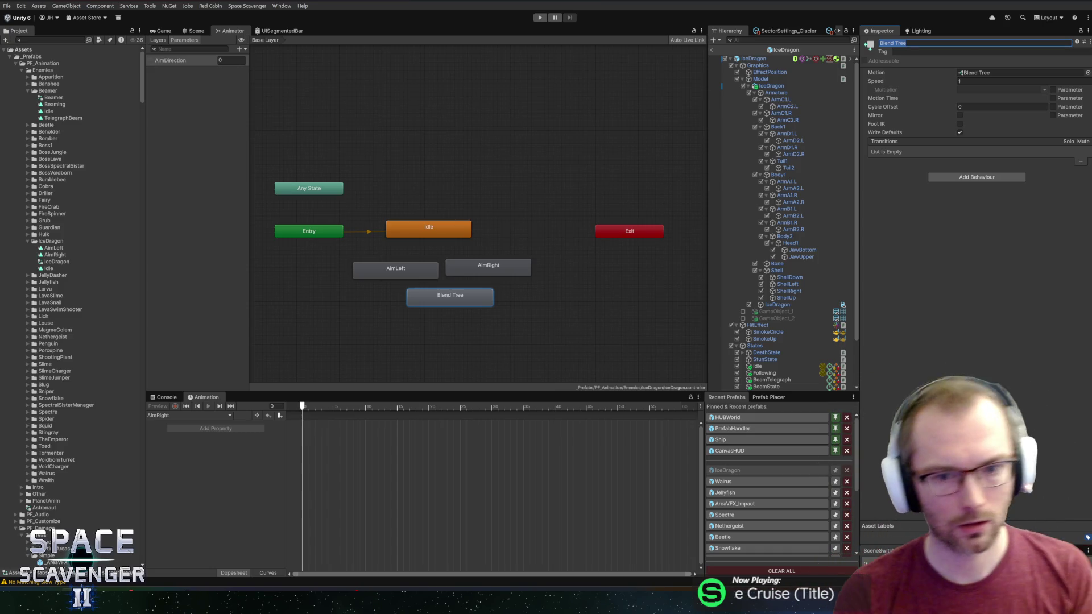
pyautogui.write('AimBle')
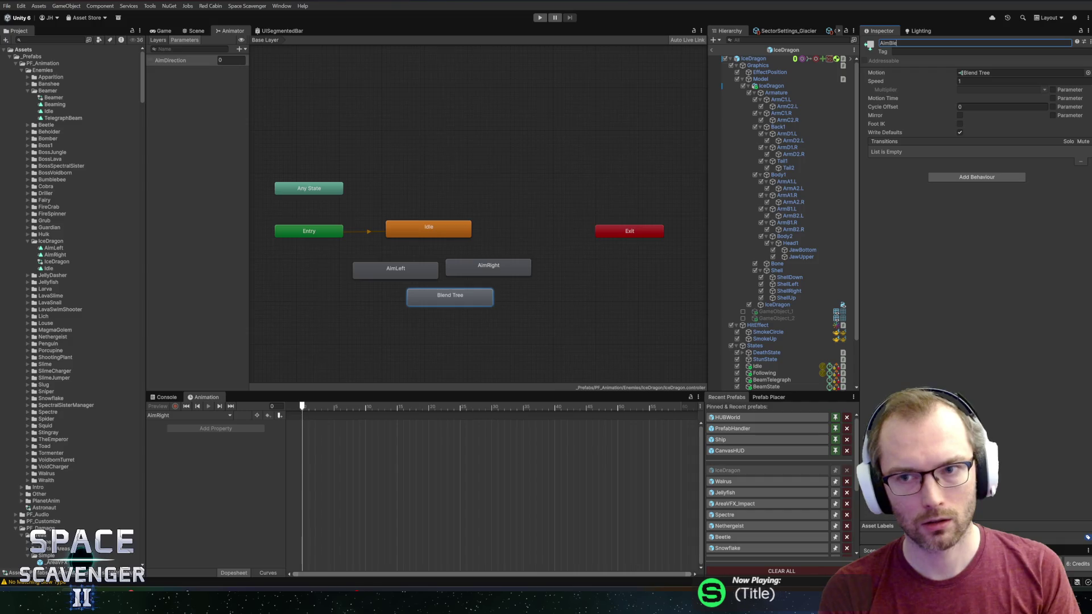
pyautogui.write('nding')
pyautogui.press('Return')
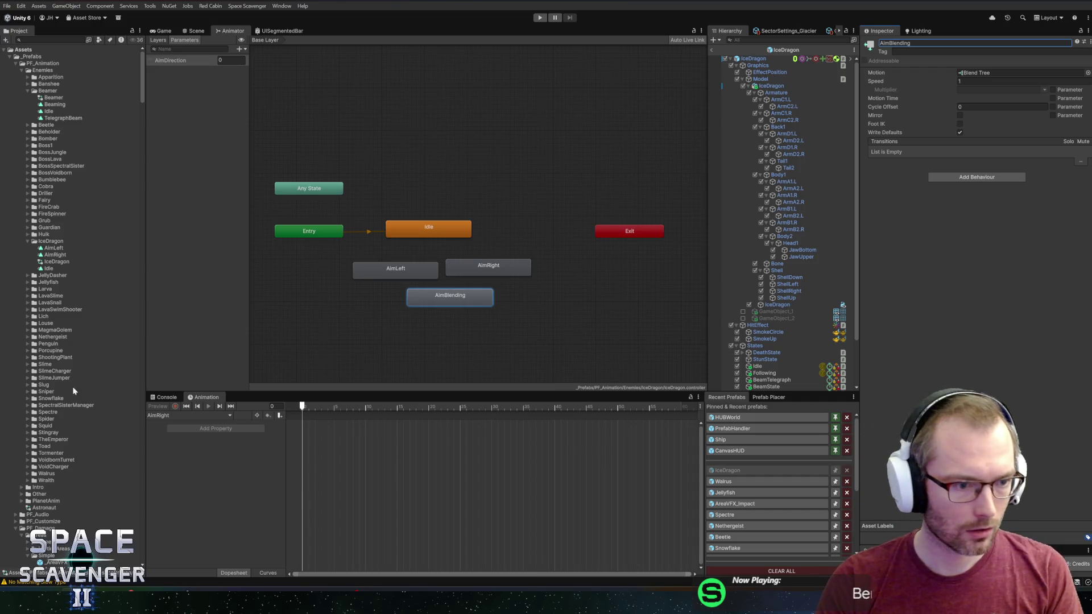
# Compare against the Sniper controller, then reposition AimBlending in IceDragon's graph and open it
pyautogui.doubleClick(41, 390)
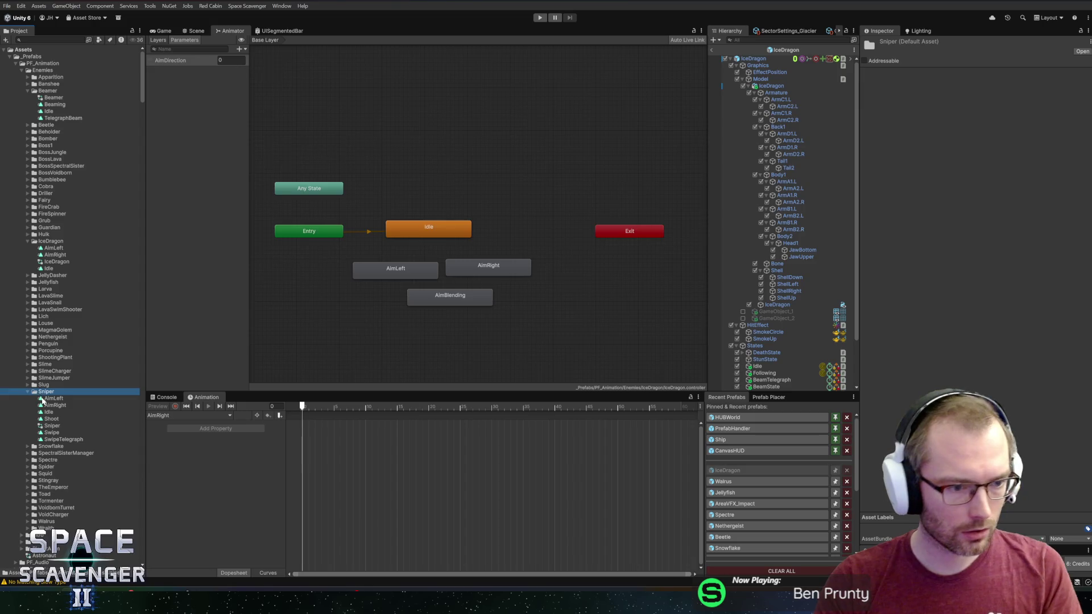
pyautogui.click(43, 425)
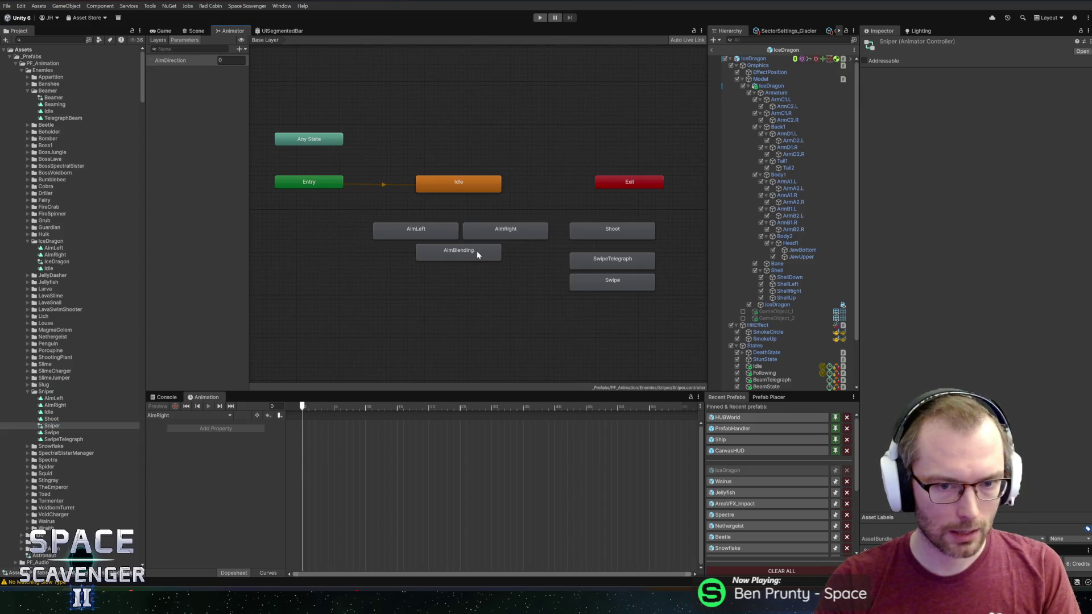
pyautogui.click(45, 261)
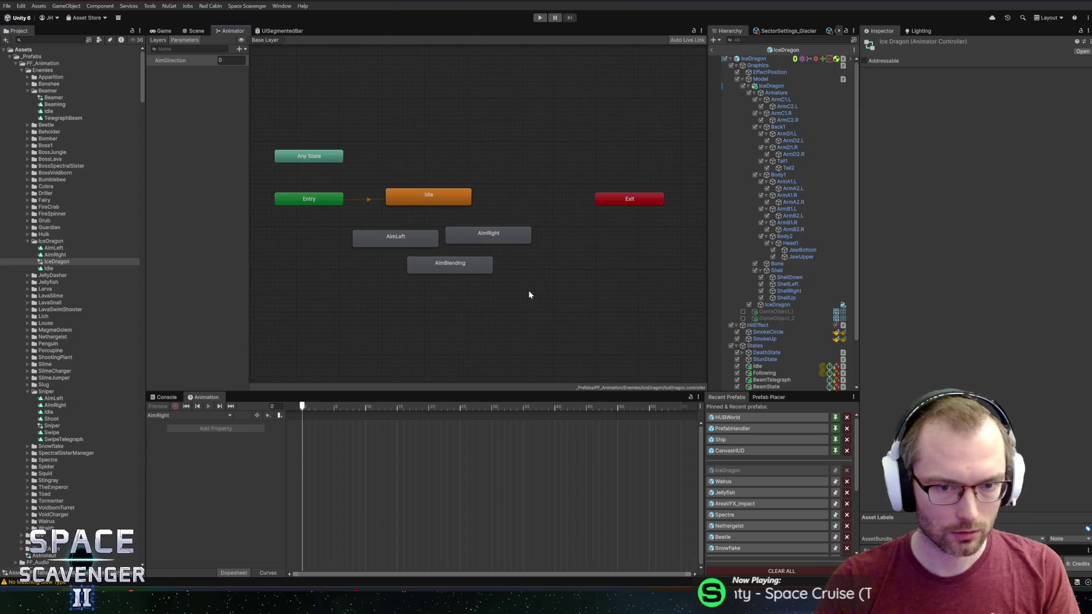
pyautogui.click(474, 241)
pyautogui.moveTo(450, 264); pyautogui.dragTo(445, 267)
pyautogui.click(418, 243)
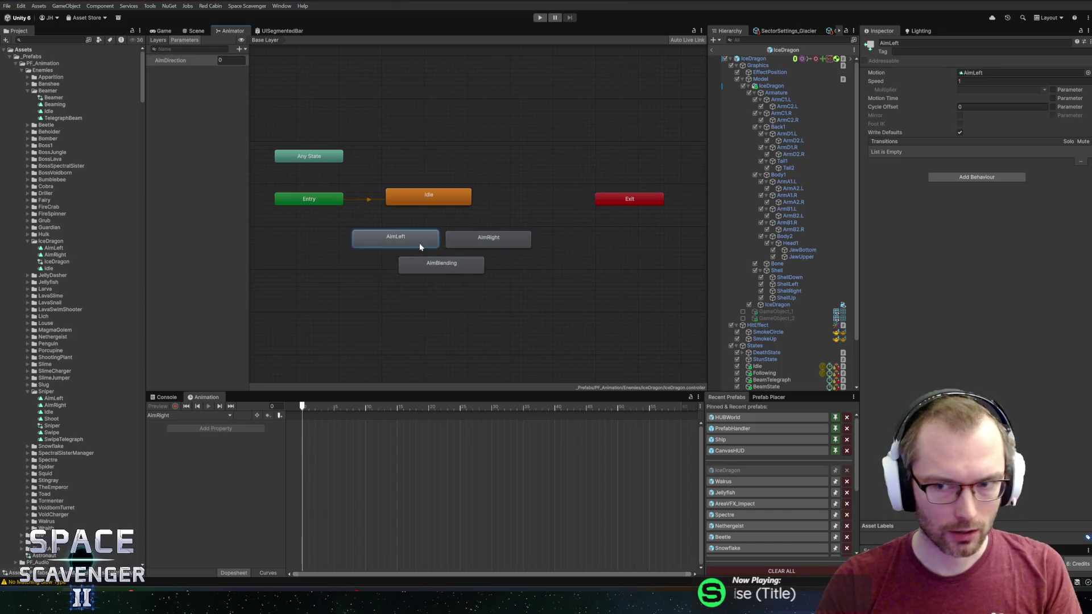
pyautogui.doubleClick(451, 265)
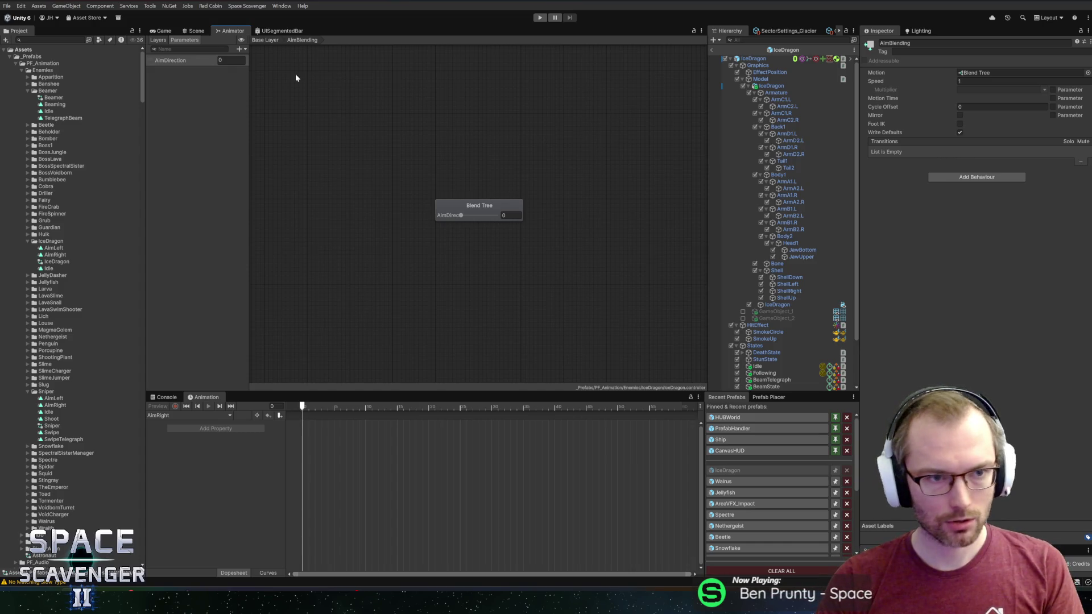
# Add a motion field to the blend tree and assign the AimLeft clip
pyautogui.click(493, 210)
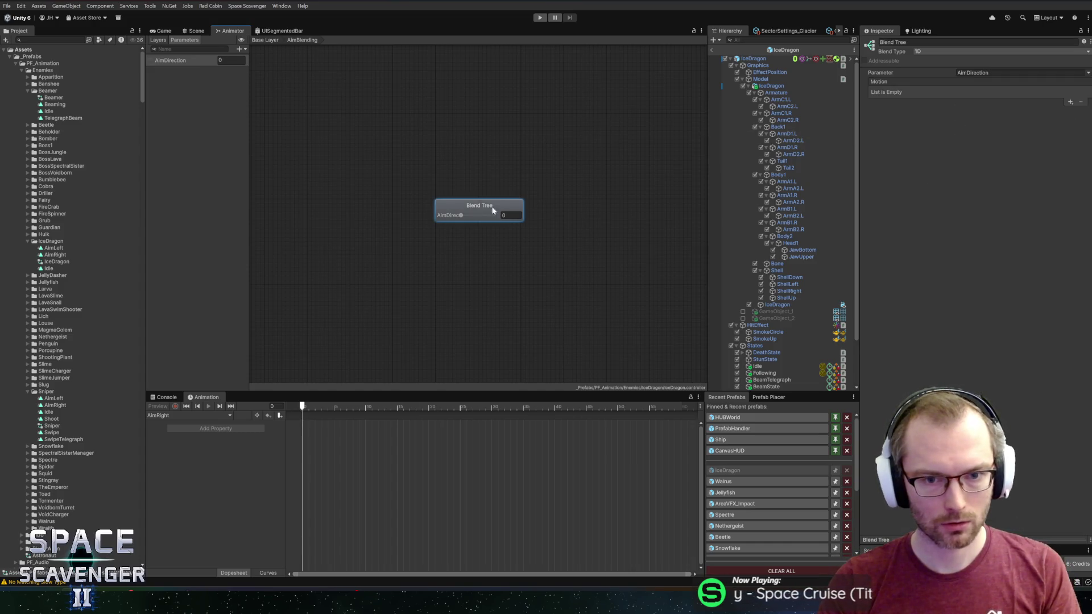
pyautogui.click(1069, 104)
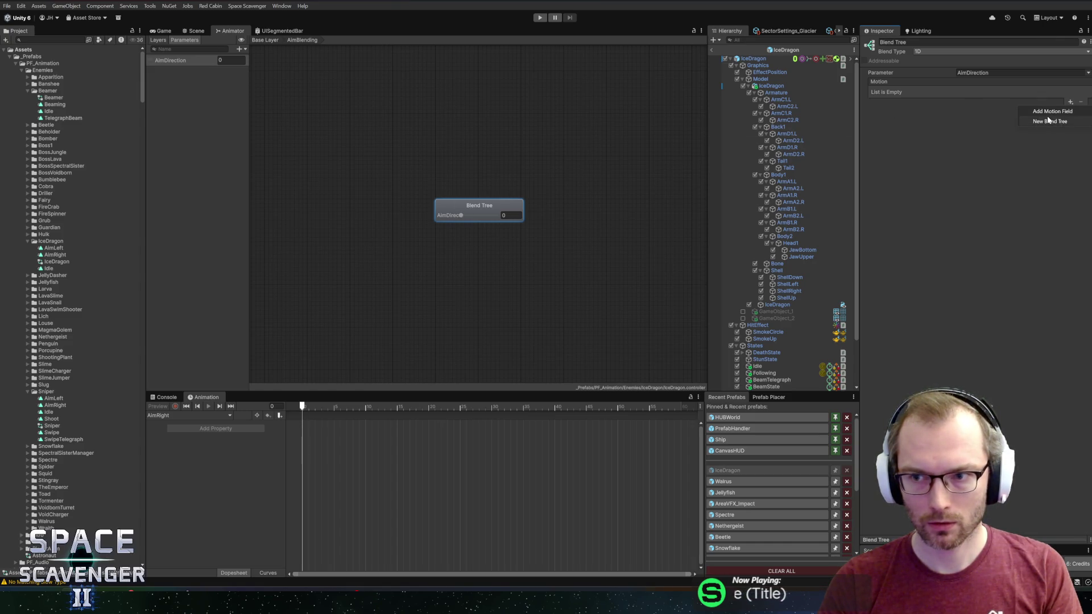
pyautogui.click(1045, 112)
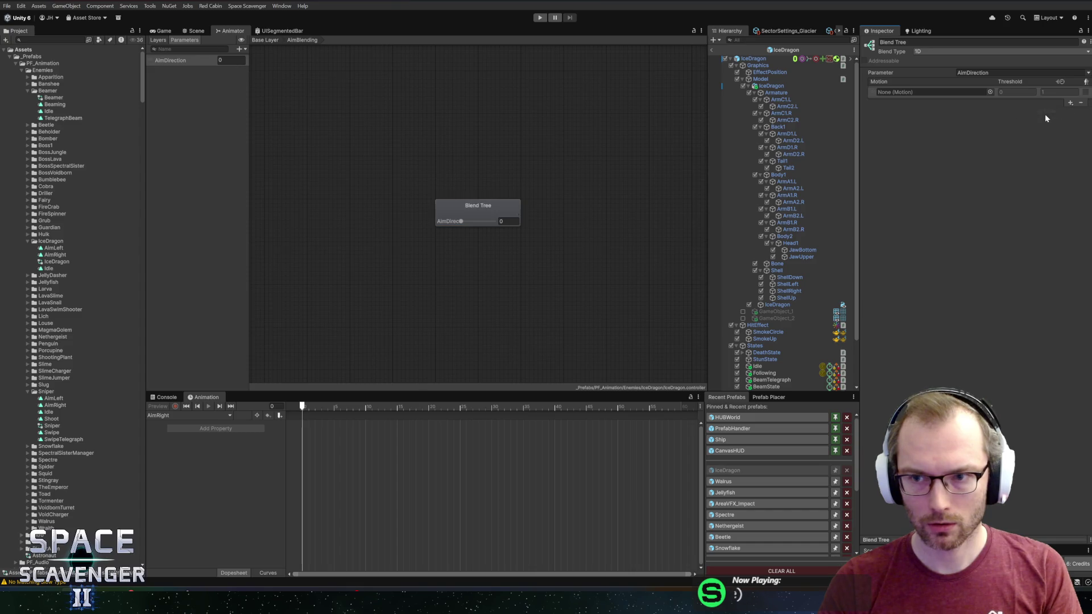
pyautogui.click(990, 93)
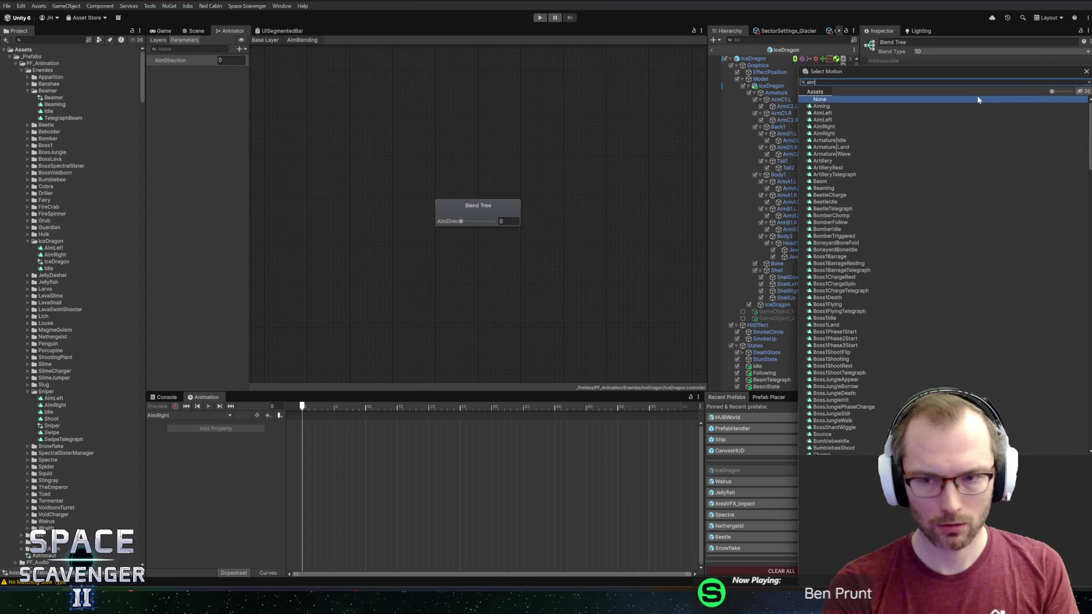
pyautogui.press('BackSpace')
pyautogui.press('BackSpace')
pyautogui.press('BackSpace')
pyautogui.write('aimlef')
pyautogui.click(823, 106)
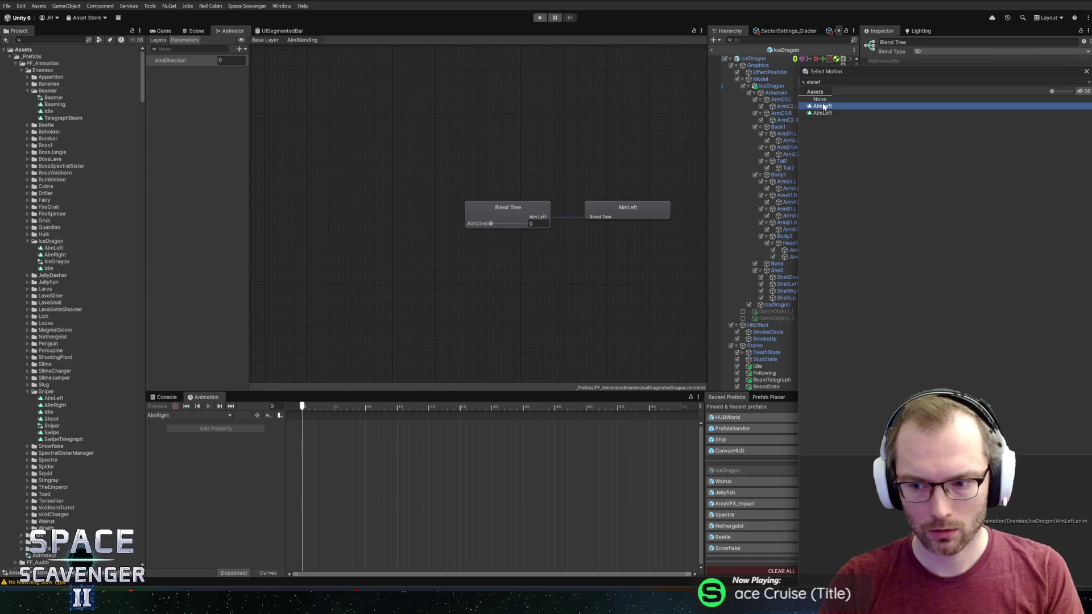
pyautogui.doubleClick(822, 106)
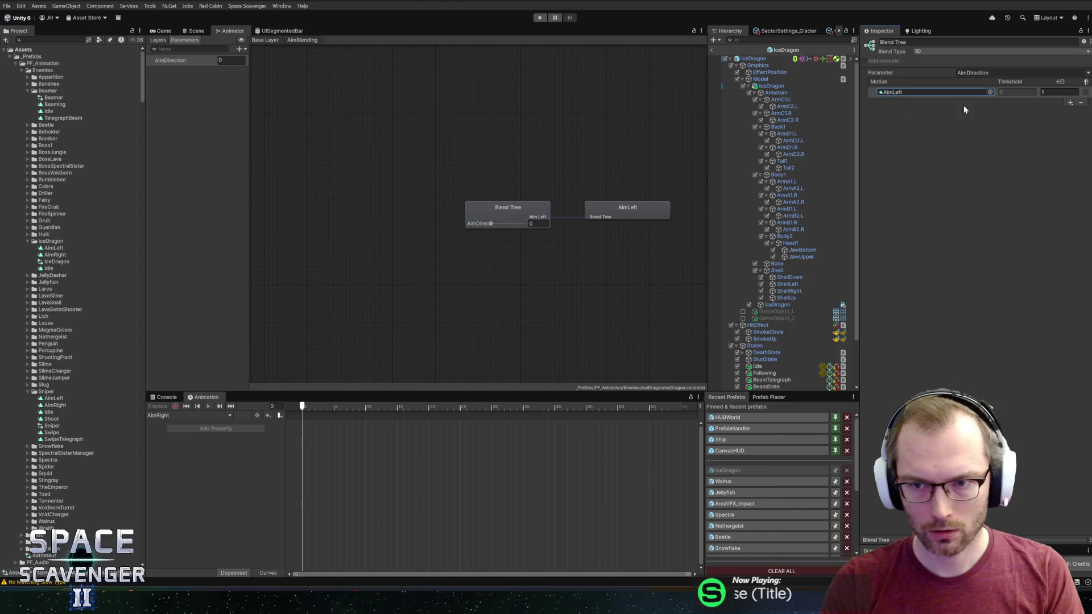
# Add AimRight as the second motion and preview the blend by raising AimDirection toward 1
pyautogui.click(1070, 102)
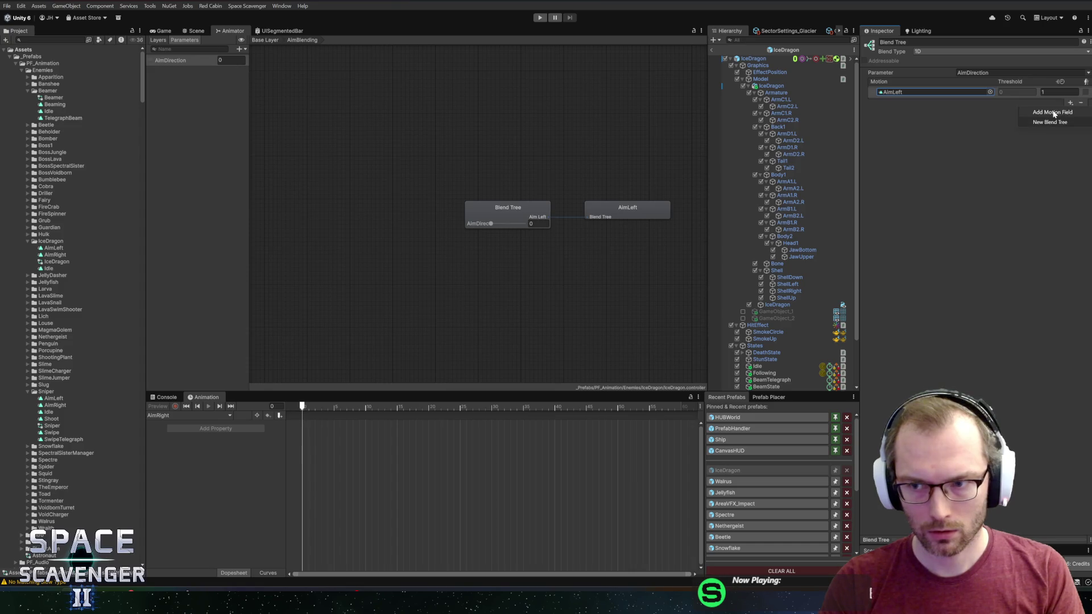
pyautogui.click(1054, 114)
pyautogui.click(989, 130)
pyautogui.write('ight')
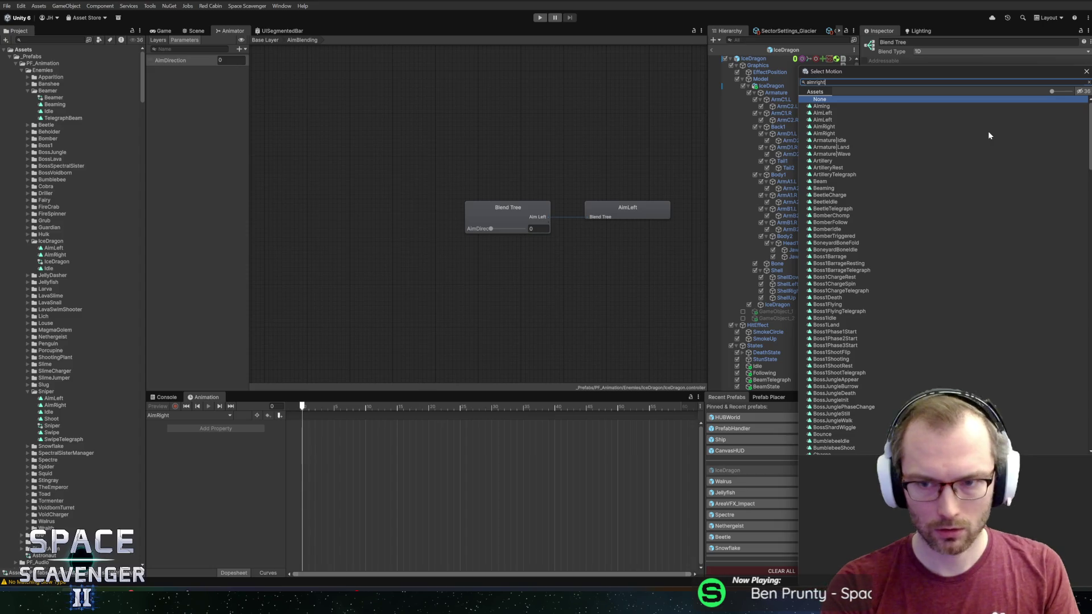
pyautogui.click(839, 107)
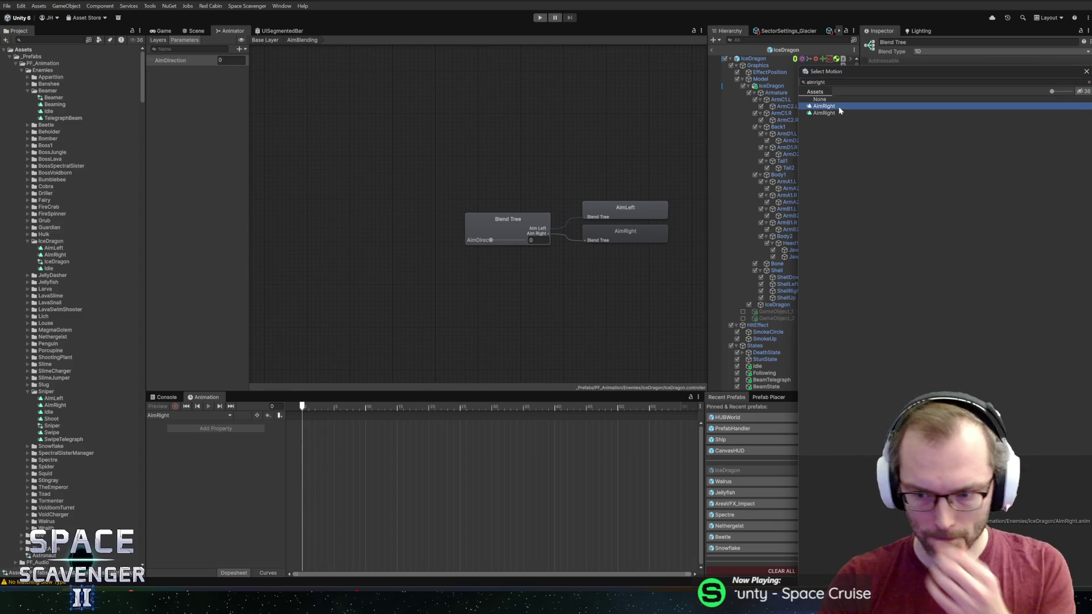
pyautogui.doubleClick(839, 107)
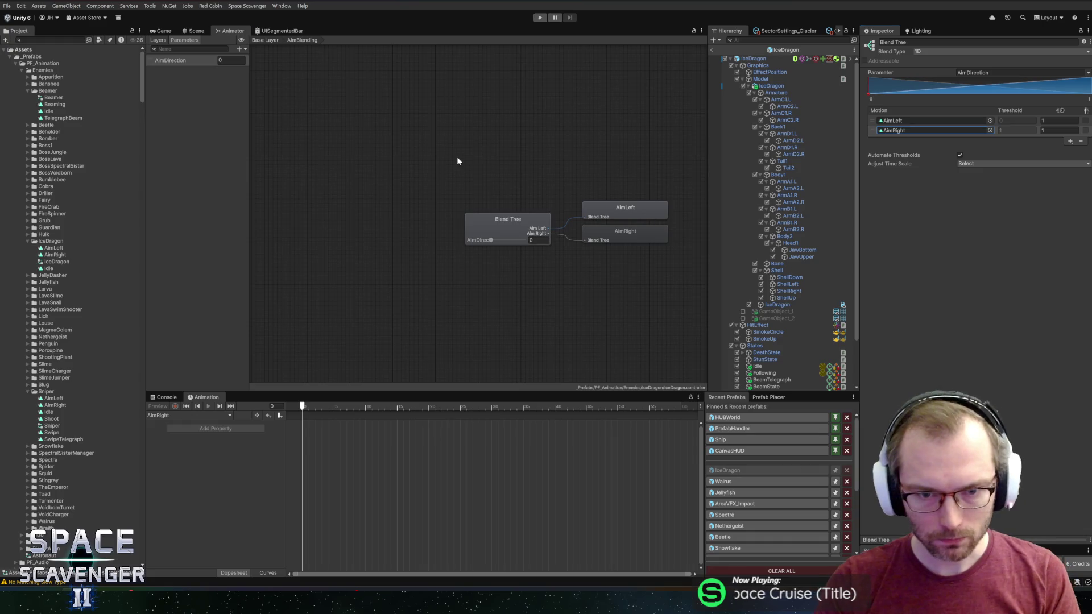
pyautogui.click(539, 216)
pyautogui.moveTo(490, 241)
pyautogui.mouseDown()
pyautogui.moveTo(565, 240)
pyautogui.moveTo(456, 239)
pyautogui.moveTo(593, 239)
pyautogui.moveTo(484, 240)
pyautogui.moveTo(562, 242)
pyautogui.mouseUp()
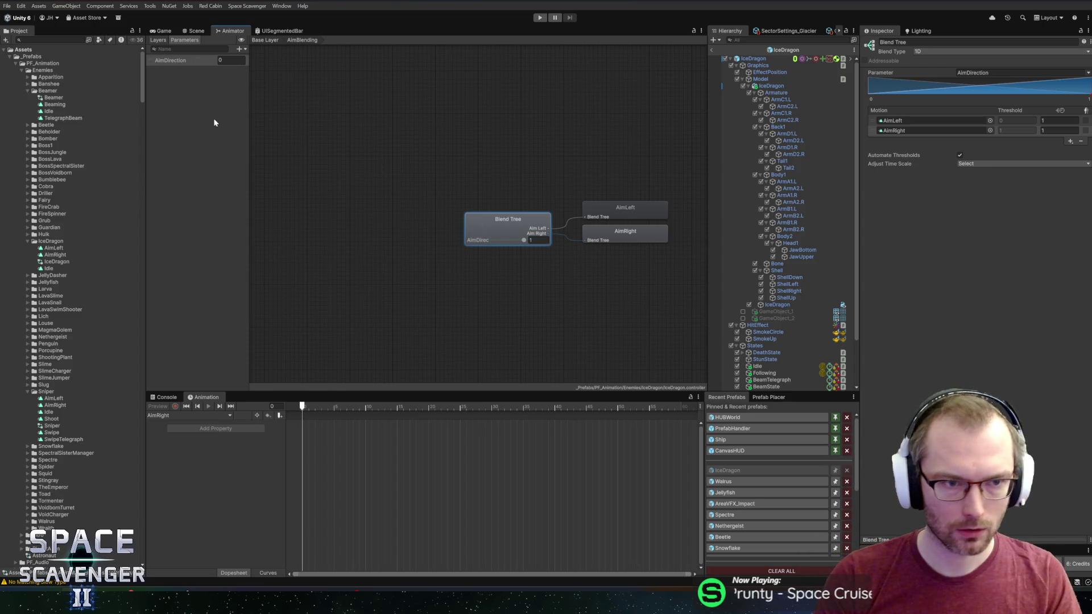
pyautogui.click(195, 31)
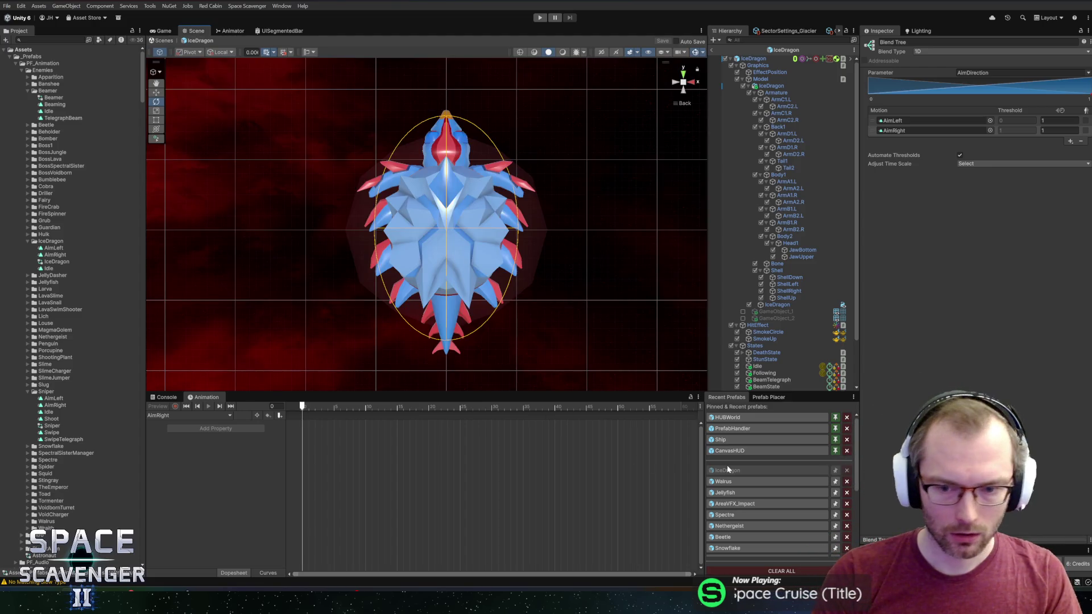
# Browse to the D_Voidborn enemy folder and open the Sniper prefab
pyautogui.click(784, 50)
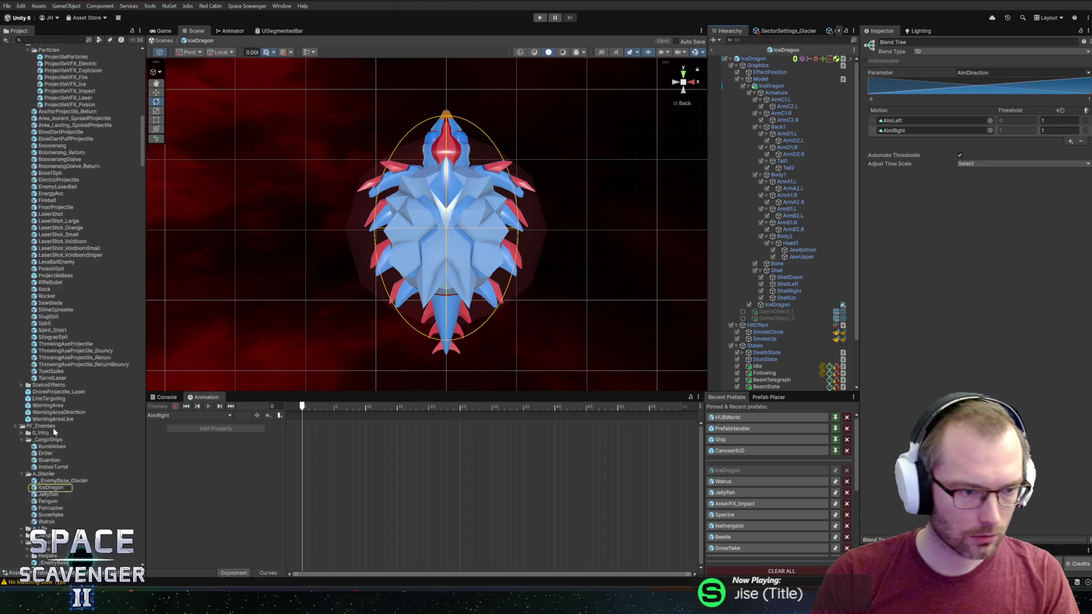
pyautogui.scroll(-10, 55, 432)
pyautogui.click(34, 324)
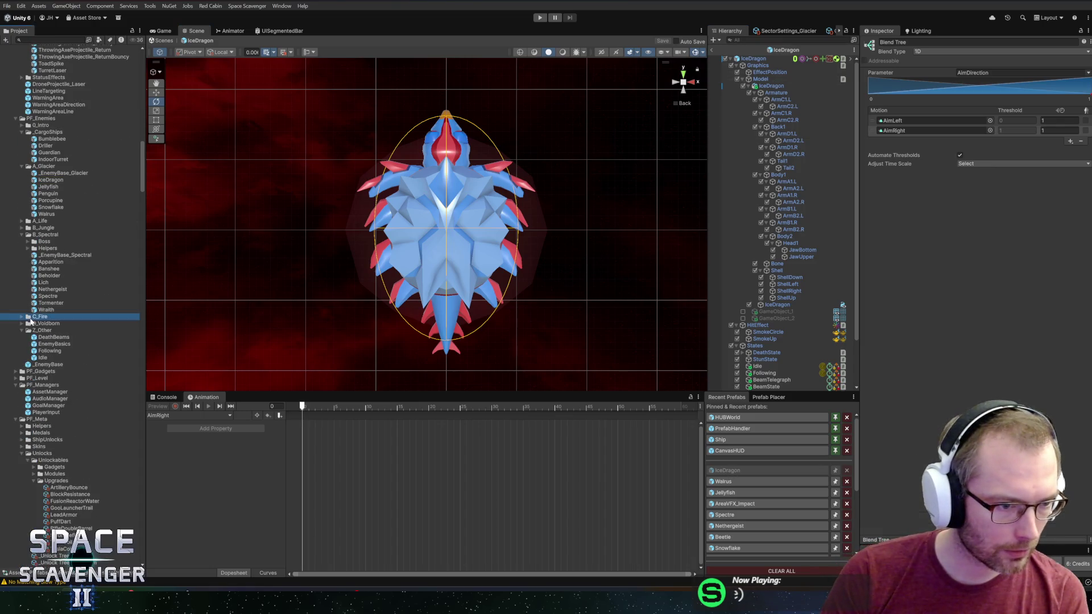
pyautogui.click(28, 323)
pyautogui.click(55, 330)
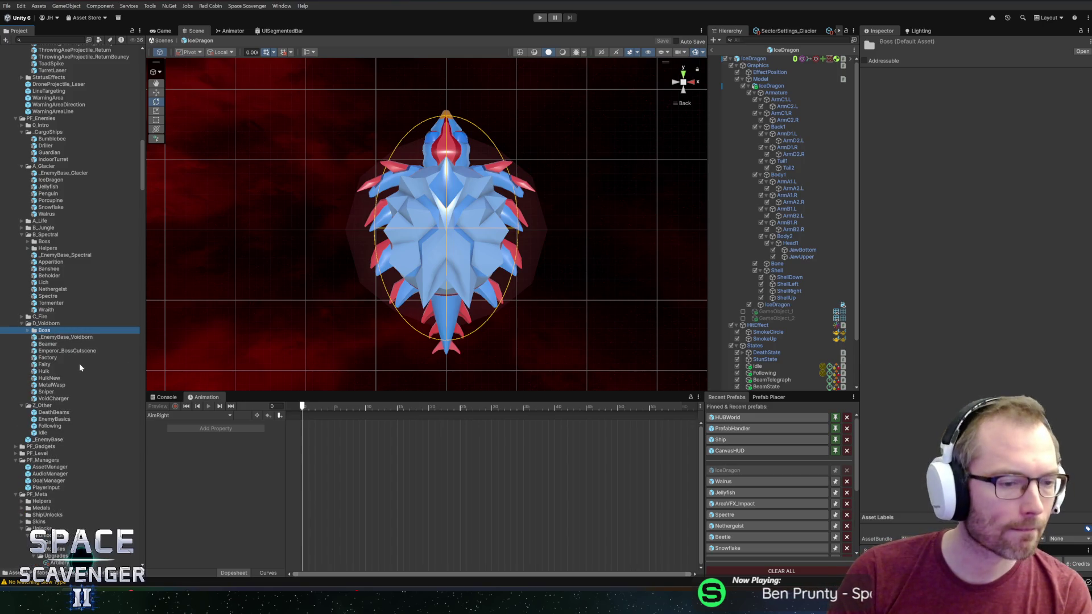
pyautogui.doubleClick(46, 392)
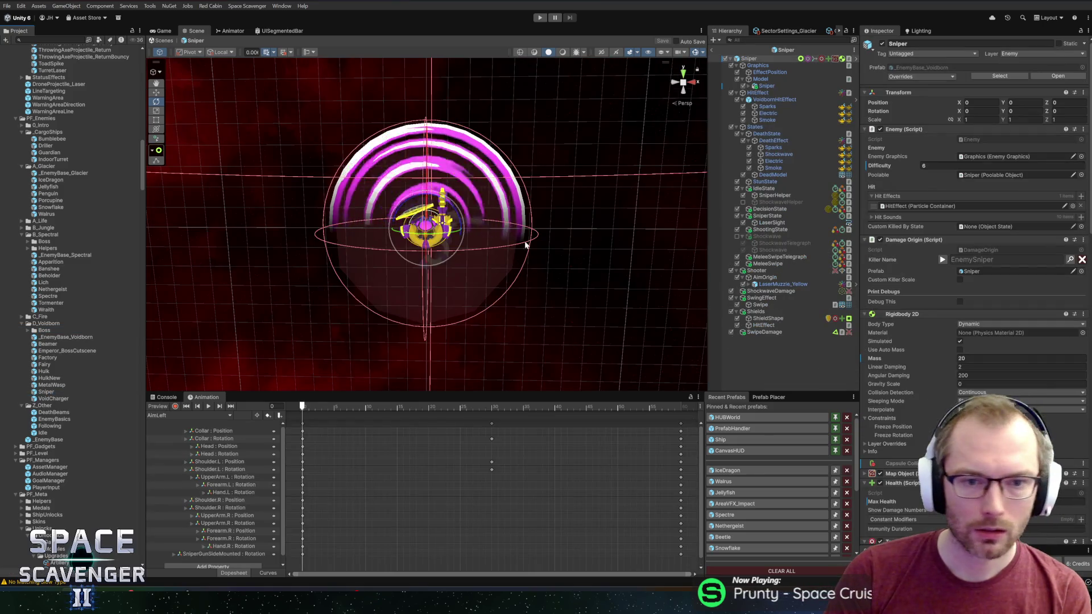
# Check that SniperState's Animation Name is AimBlending
pyautogui.scroll(3, 535, 243)
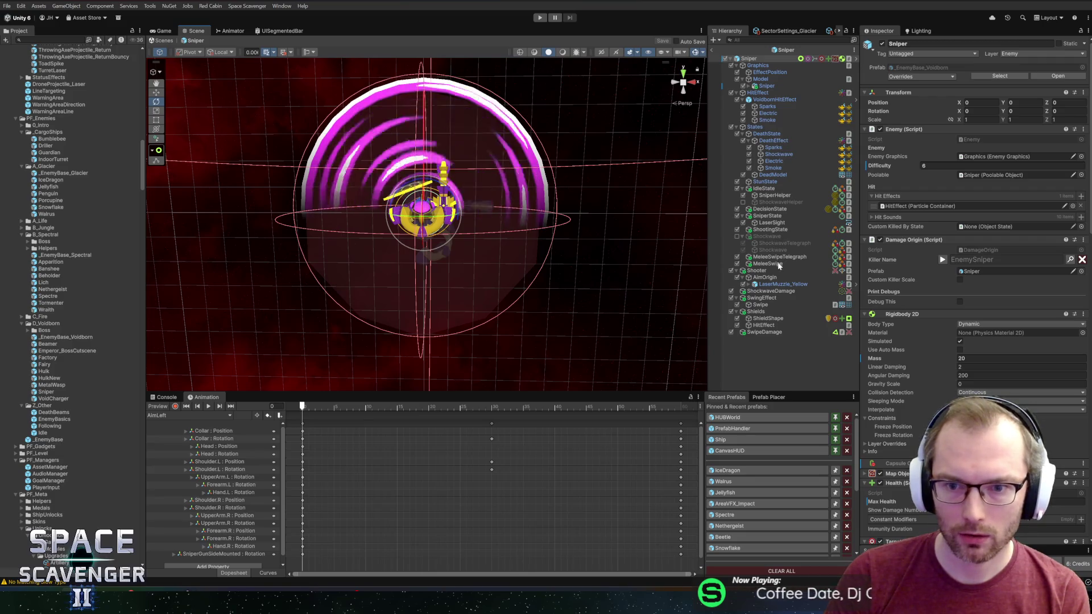
pyautogui.click(769, 216)
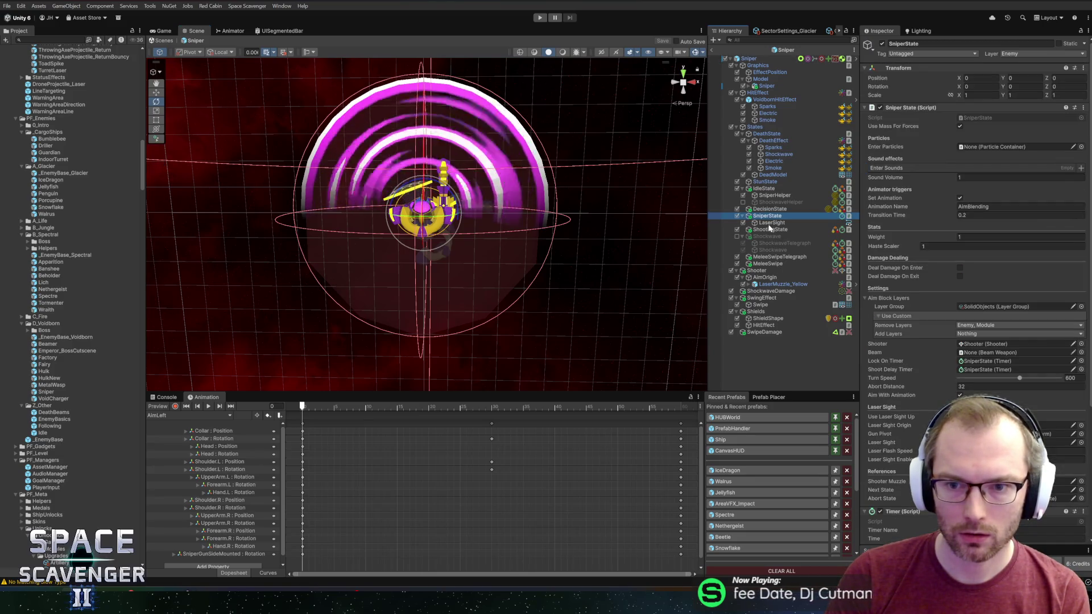
pyautogui.click(976, 206)
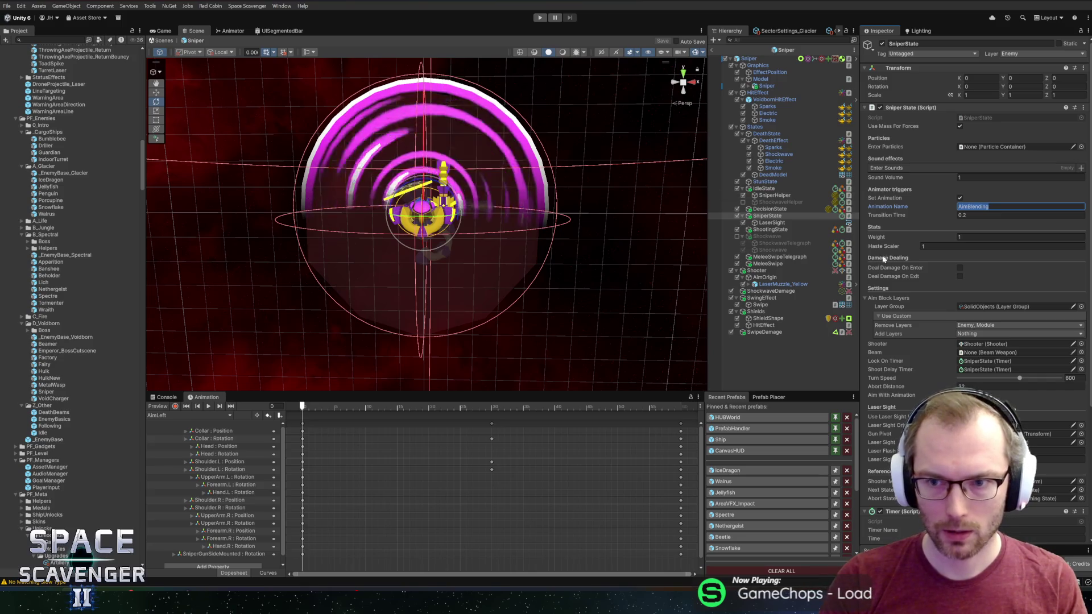
# Open the Sniper root's Sniper (Script) component in the code editor via Edit Script
pyautogui.click(748, 59)
pyautogui.scroll(-5, 927, 376)
pyautogui.scroll(-10, 927, 375)
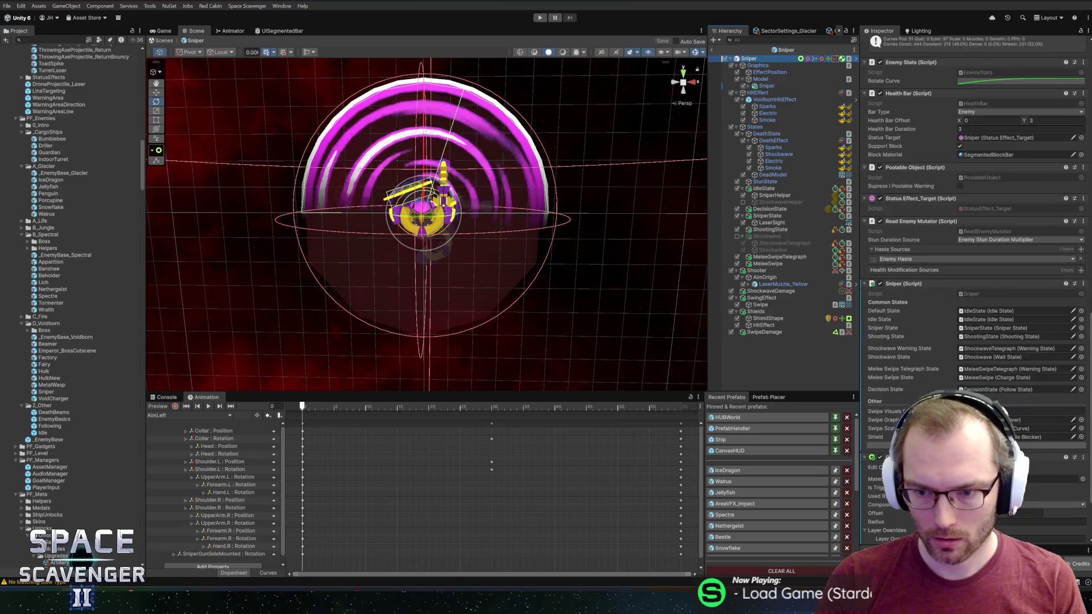
pyautogui.rightClick(900, 287)
pyautogui.click(939, 396)
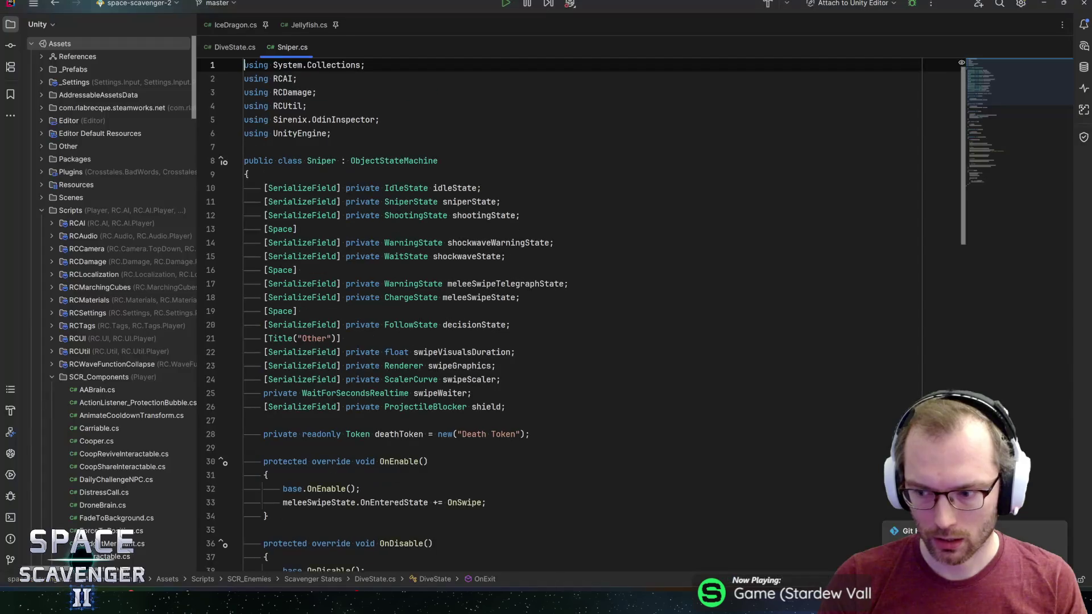
# Search Sniper.cs for 'blend' and scroll through the script before returning to Unity
pyautogui.hotkey('ctrl', 'f')
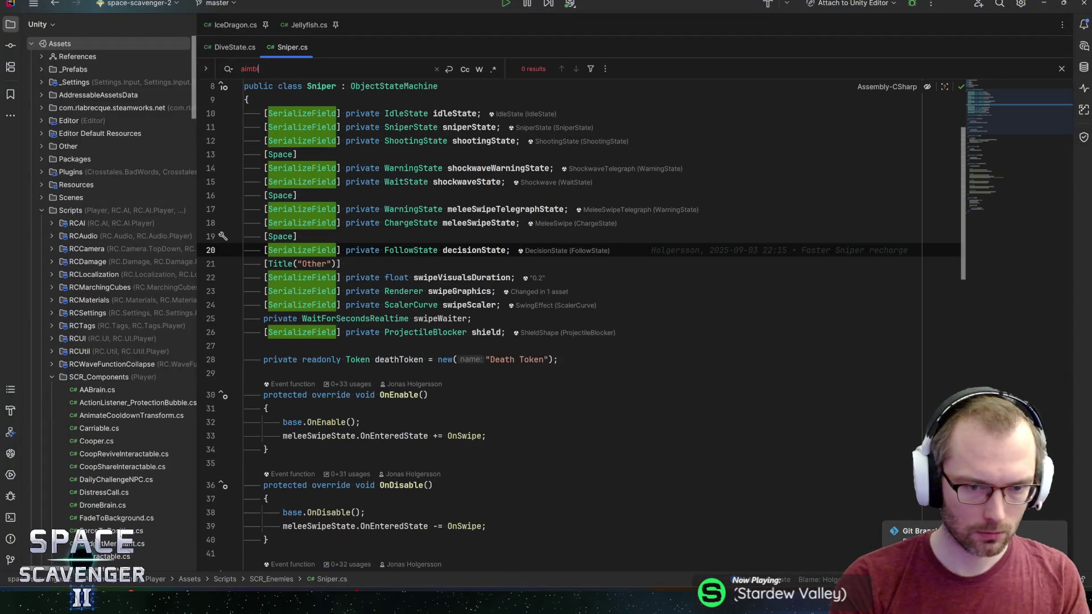
pyautogui.write('blend')
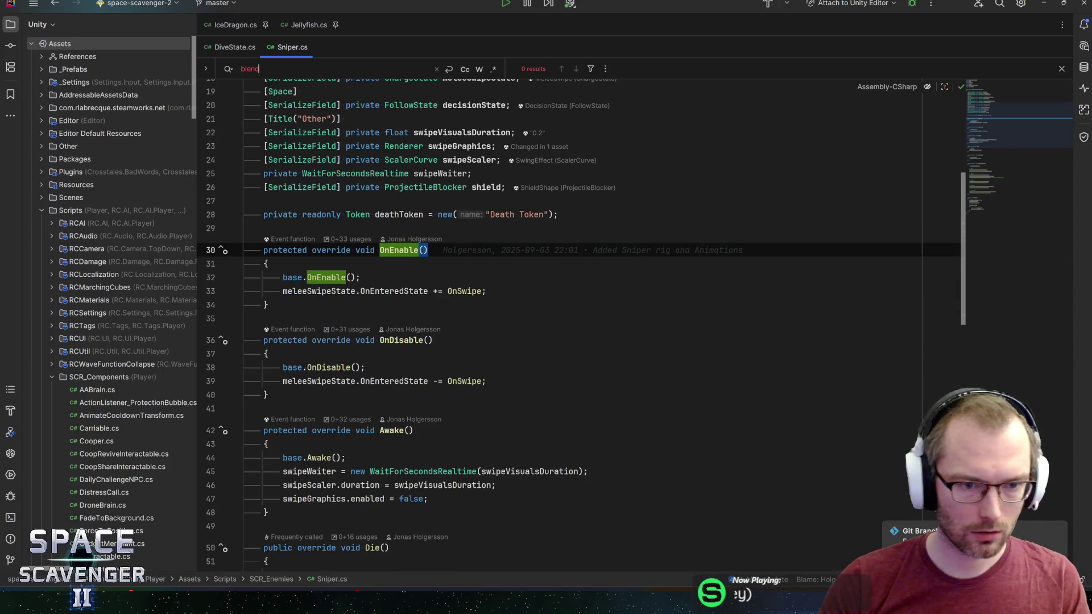
pyautogui.press('Escape')
pyautogui.scroll(-3, 568, 313)
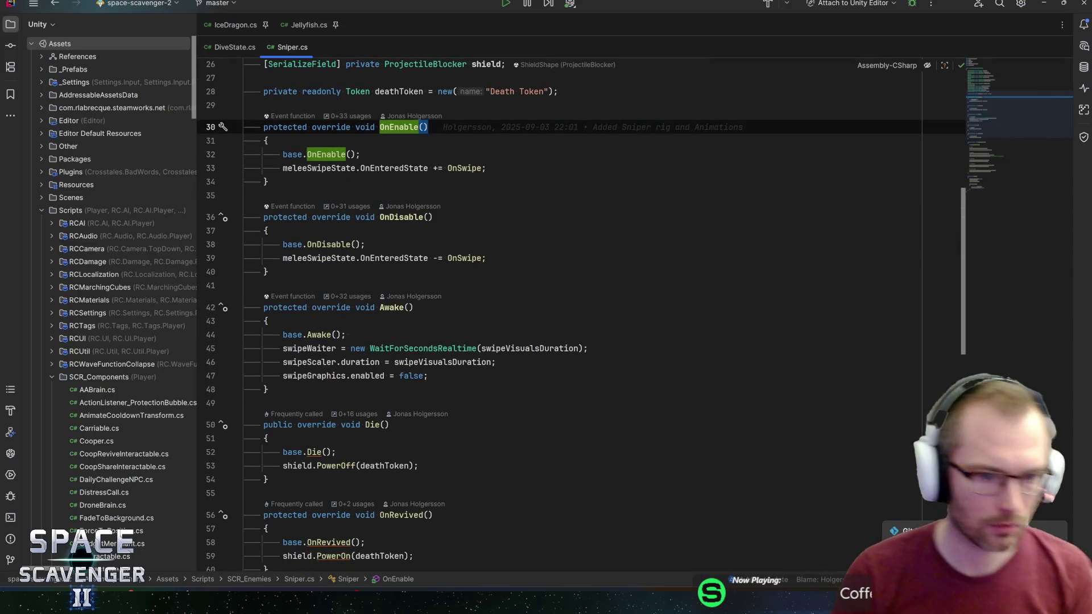
pyautogui.moveTo(466, 259)
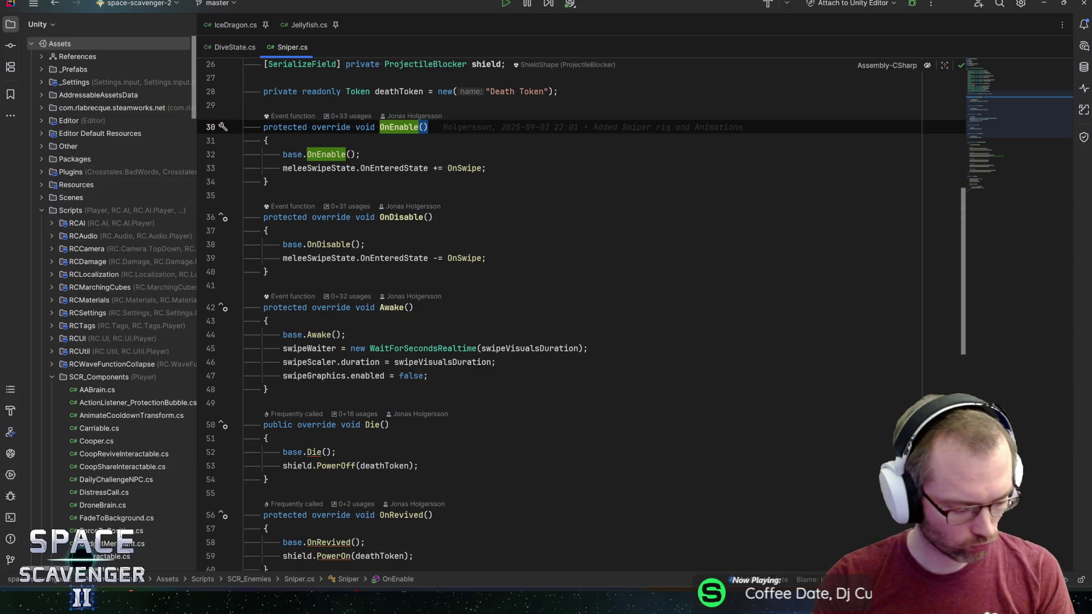
pyautogui.scroll(-6, 568, 313)
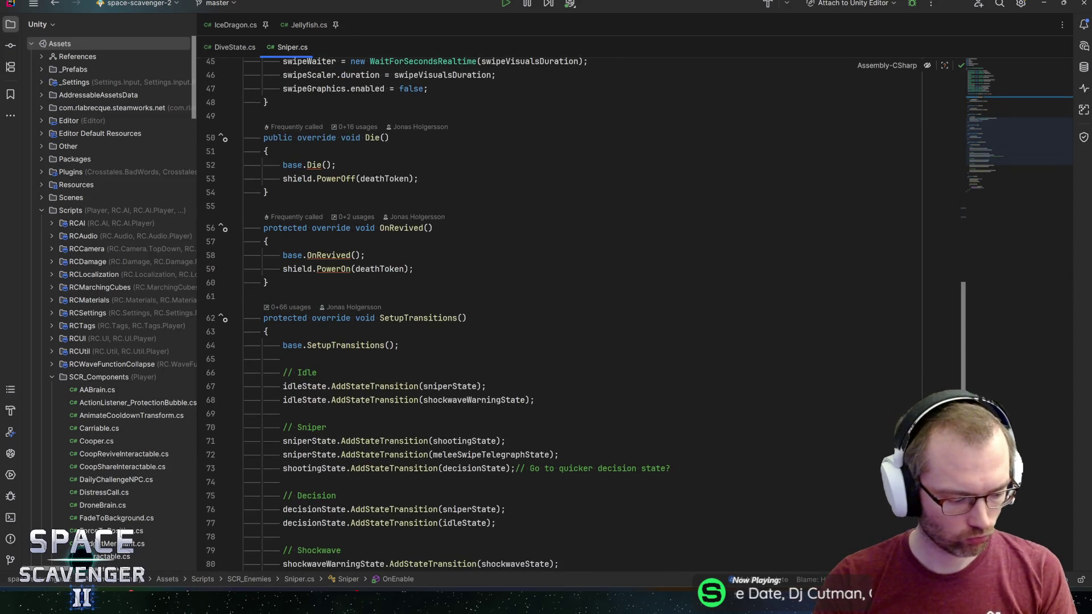
pyautogui.scroll(-6, 568, 313)
pyautogui.scroll(12, 568, 313)
pyautogui.scroll(2, 569, 313)
pyautogui.scroll(-16, 569, 313)
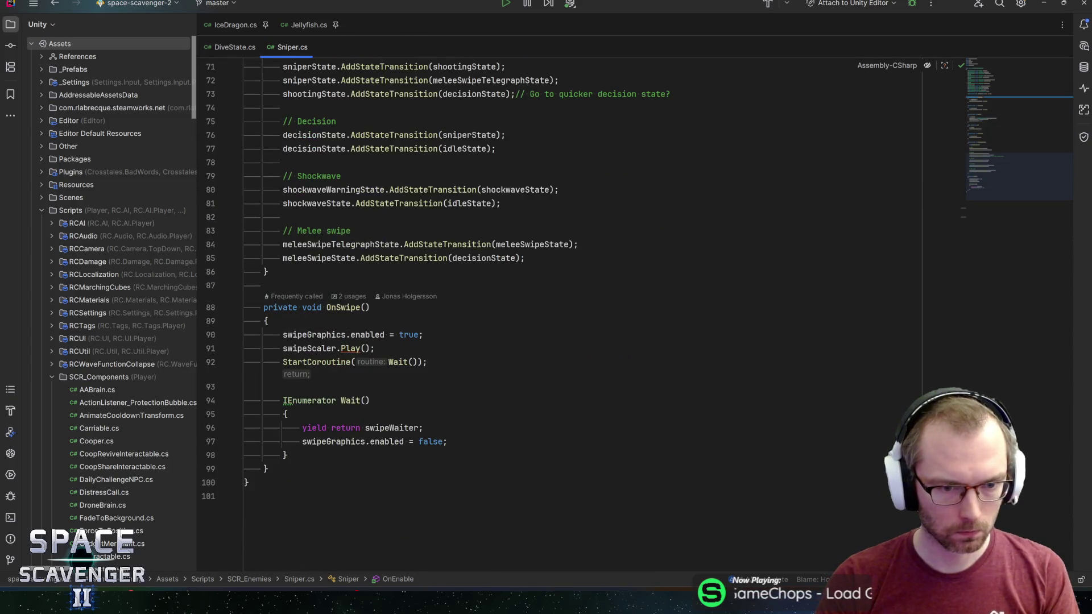
pyautogui.scroll(10, 899, 311)
pyautogui.hotkey('alt', 'Tab')
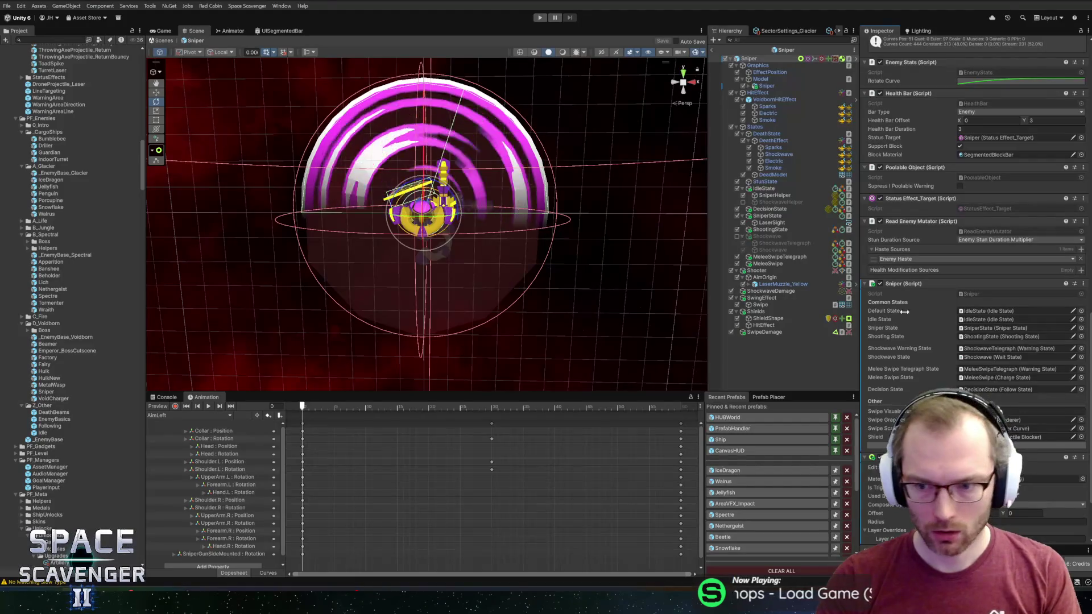
# Open SniperState.cs from the Sniper State component and jump to the s_AimDirection declaration
pyautogui.scroll(-3, 938, 335)
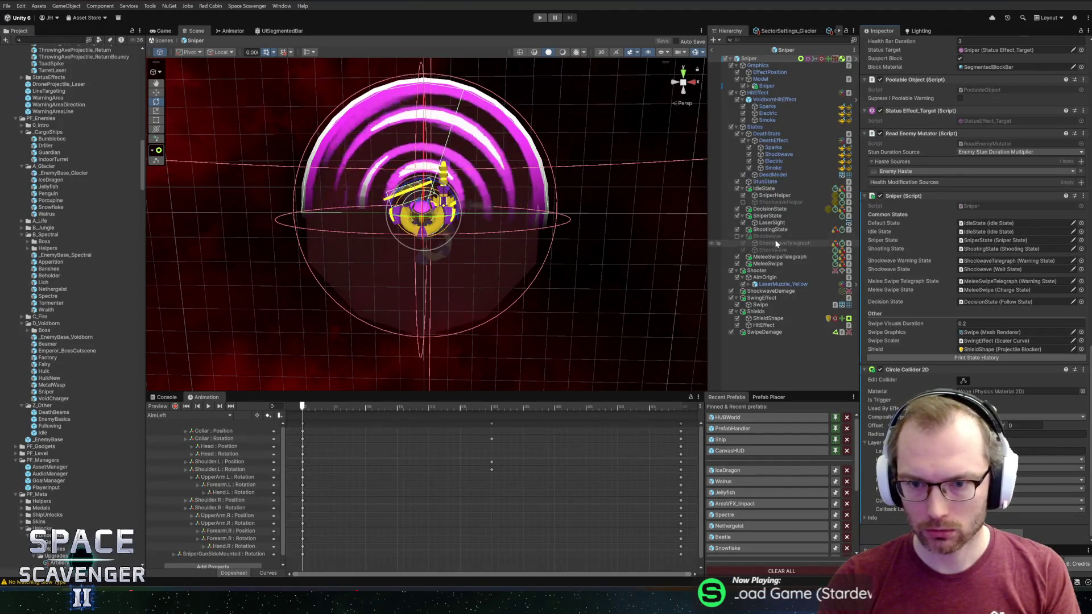
pyautogui.click(765, 229)
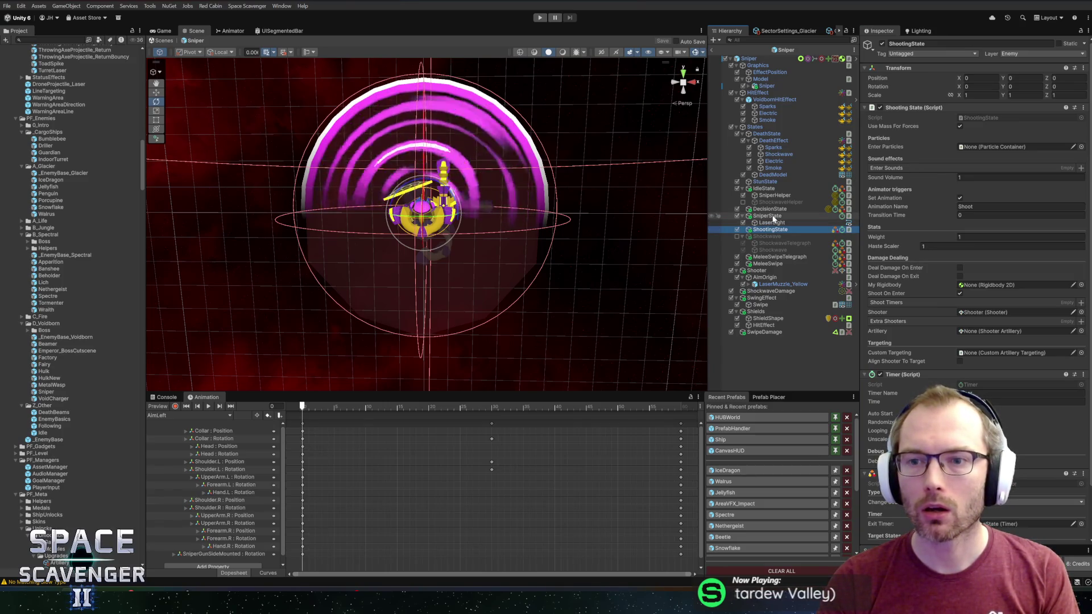
pyautogui.click(772, 217)
pyautogui.rightClick(916, 108)
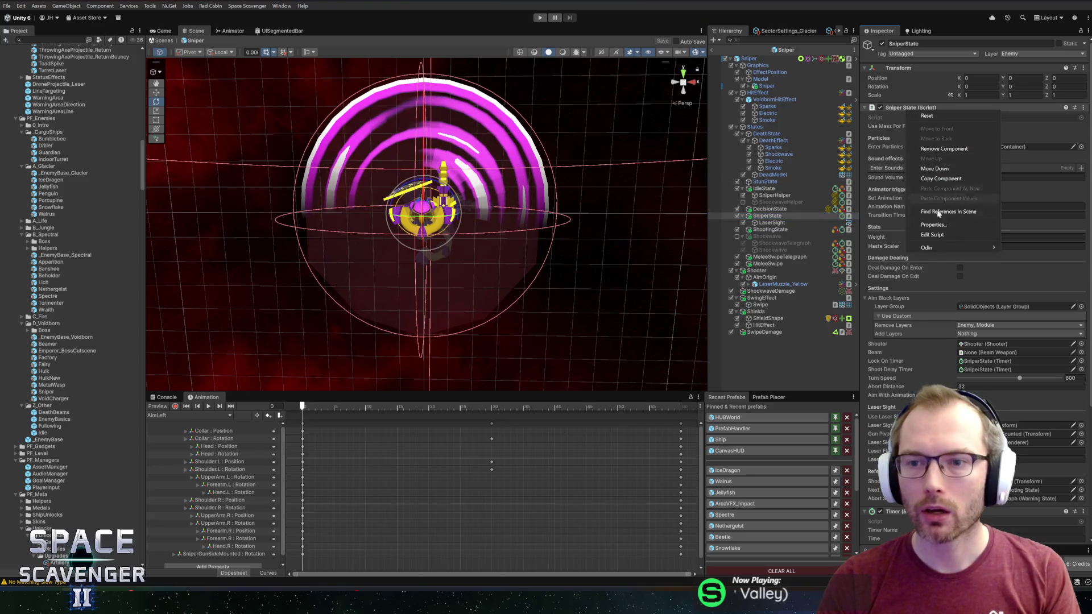
pyautogui.click(932, 235)
pyautogui.scroll(-3, 577, 353)
pyautogui.click(577, 348)
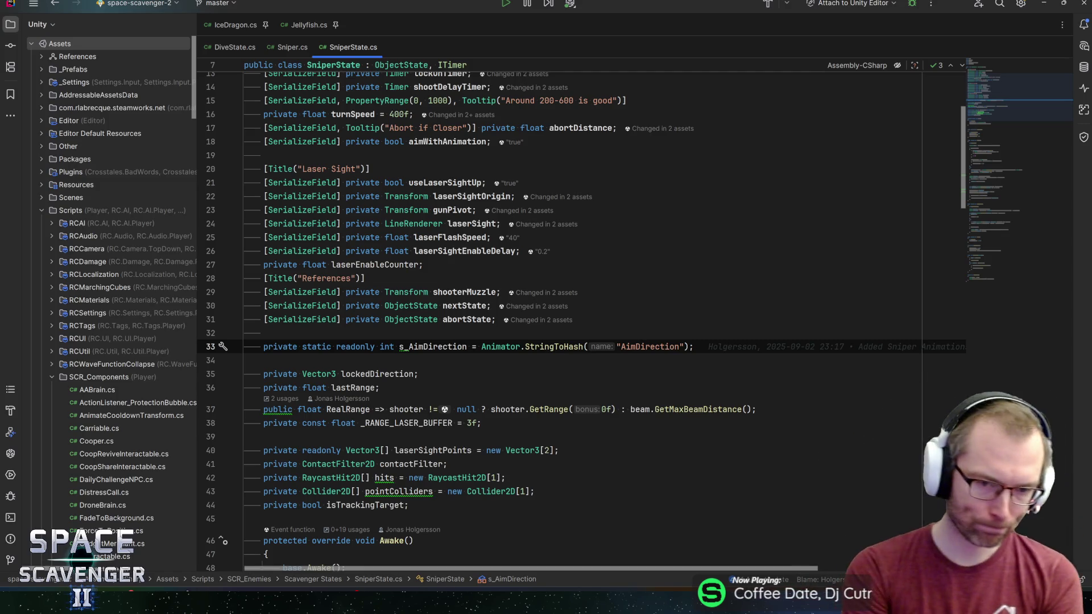
# Find the s_AimDirection occurrences in SniperState, then open TargetingState.cs with Search Everywhere
pyautogui.hotkey('ctrl', 'w')
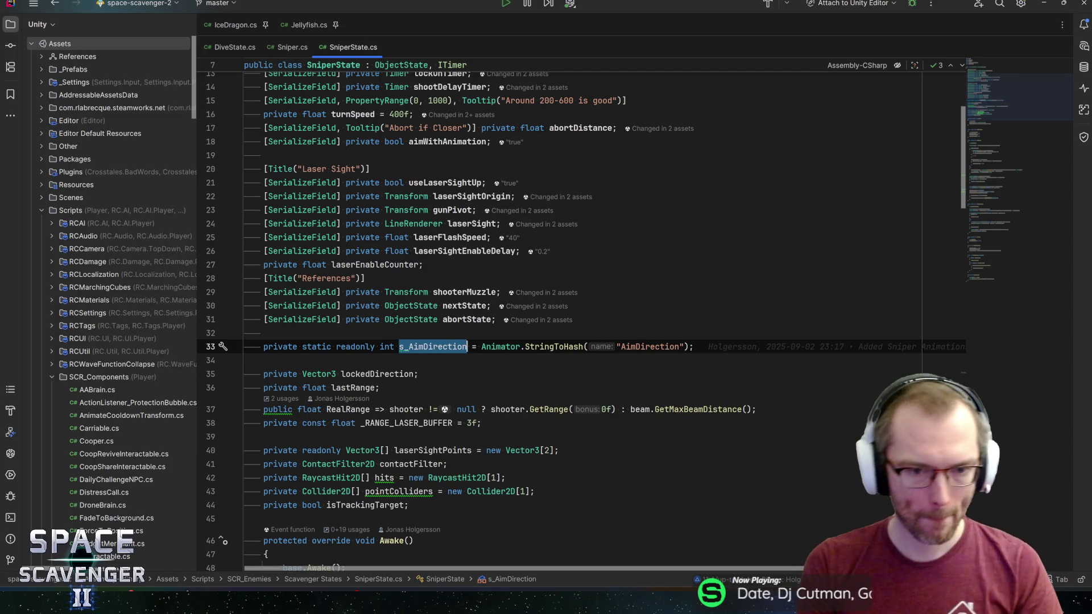
pyautogui.hotkey('ctrl', 'f')
pyautogui.press('Return')
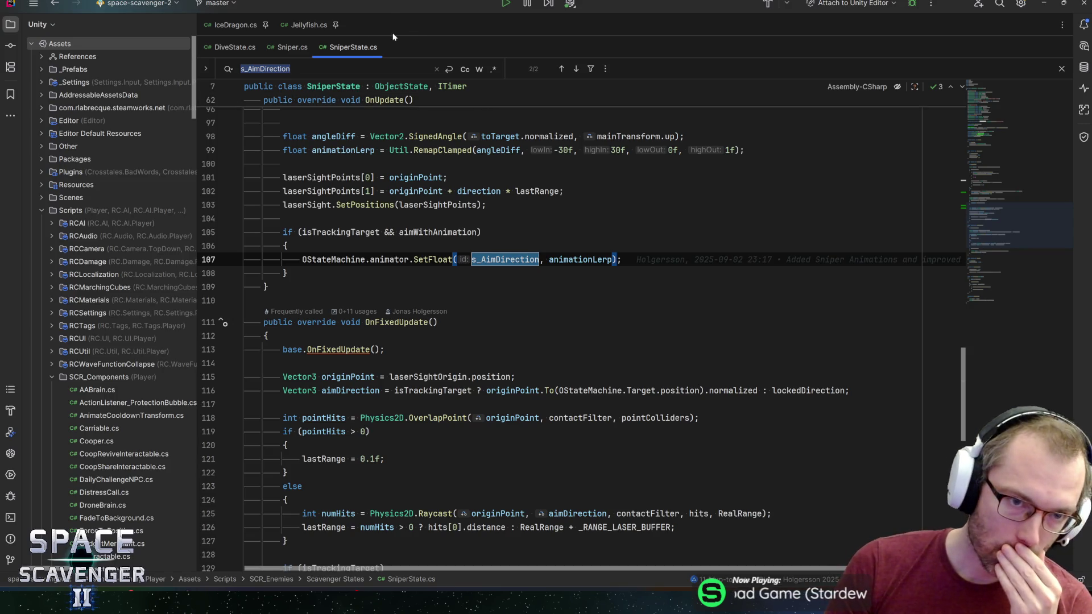
pyautogui.hotkey('ctrl', 'n')
pyautogui.write('t')
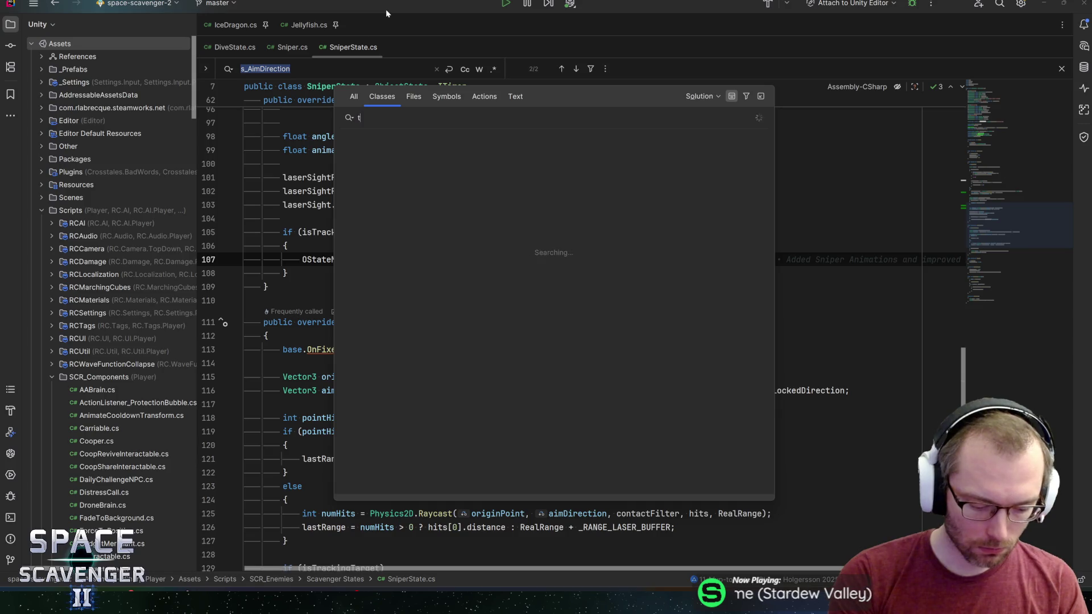
pyautogui.write('argetingstat')
pyautogui.press('Return')
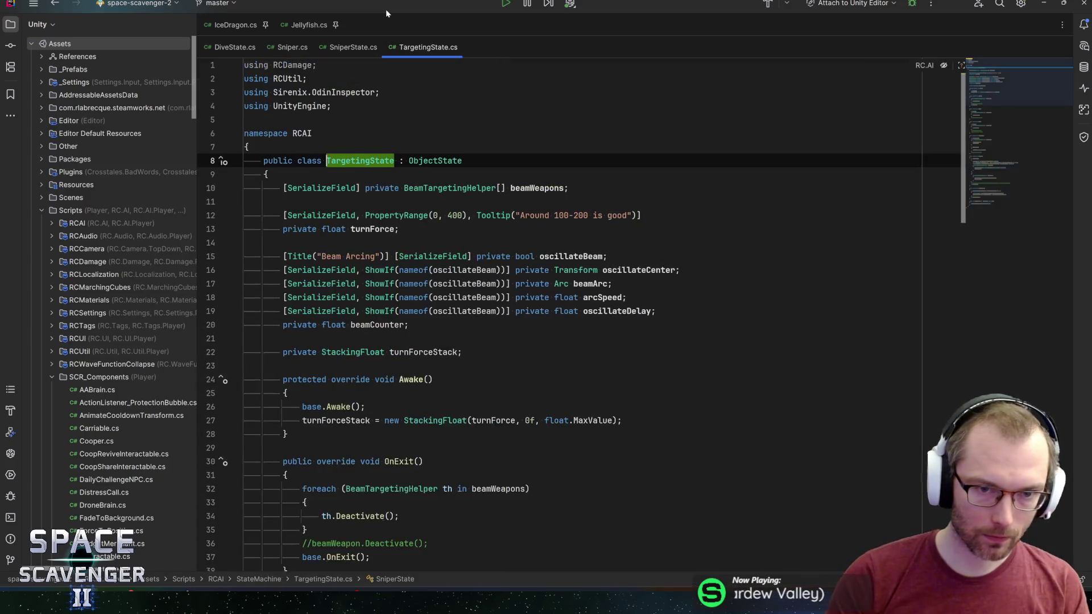
# Copy SniperState's s_AimDirection hash declaration into TargetingState below beamCounter
pyautogui.click(355, 46)
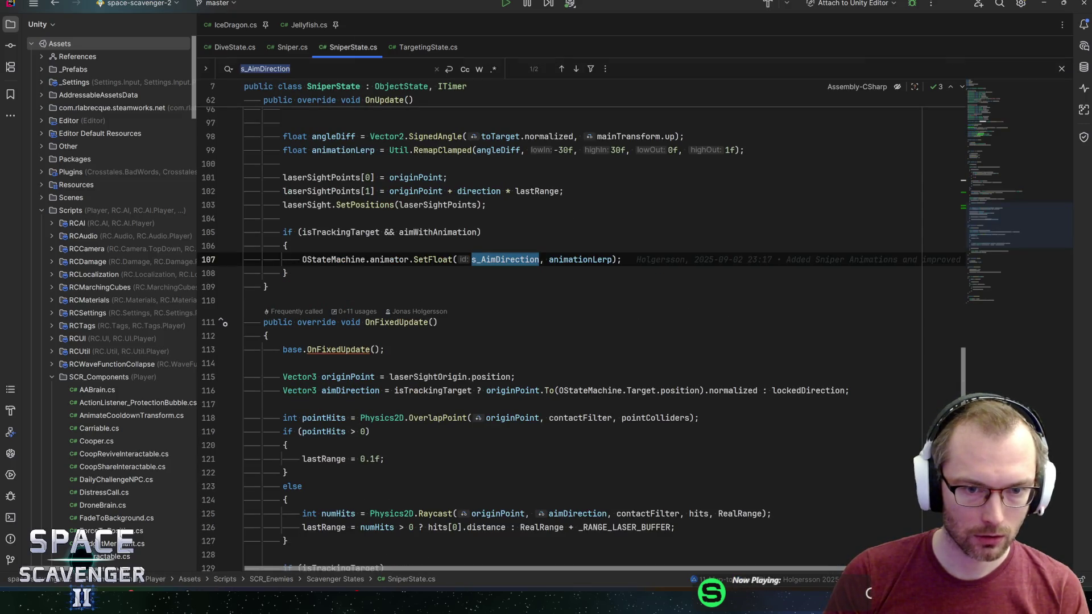
pyautogui.click(336, 232)
pyautogui.scroll(2, 1002, 212)
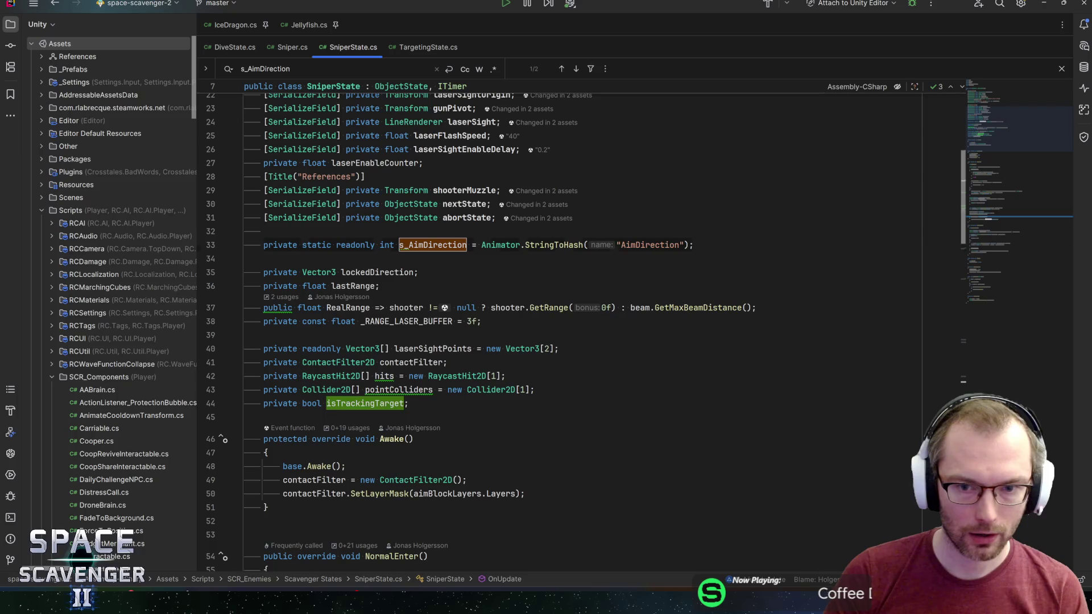
pyautogui.hotkey('ctrl', 'w')
pyautogui.hotkey('ctrl', 'w')
pyautogui.click(428, 47)
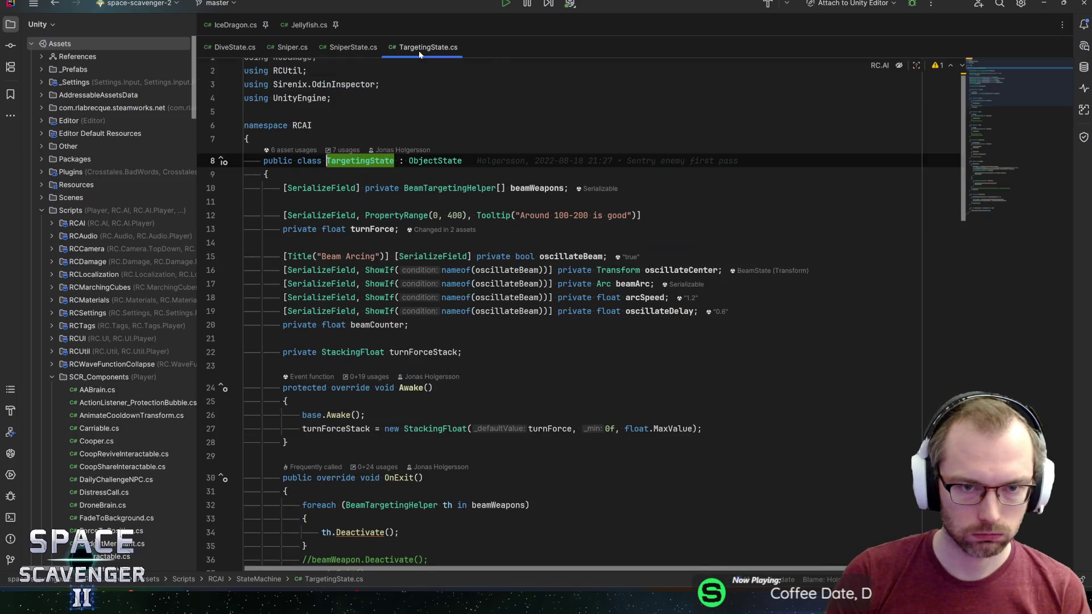
pyautogui.click(283, 338)
pyautogui.press('Return')
pyautogui.press('Down')
pyautogui.press('End')
pyautogui.press('Return')
pyautogui.write('private static readonly int s_AimDirection = Animator.StringToHash("AimDirection");')
pyautogui.press('Up')
pyautogui.press('Up')
pyautogui.press('BackSpace')
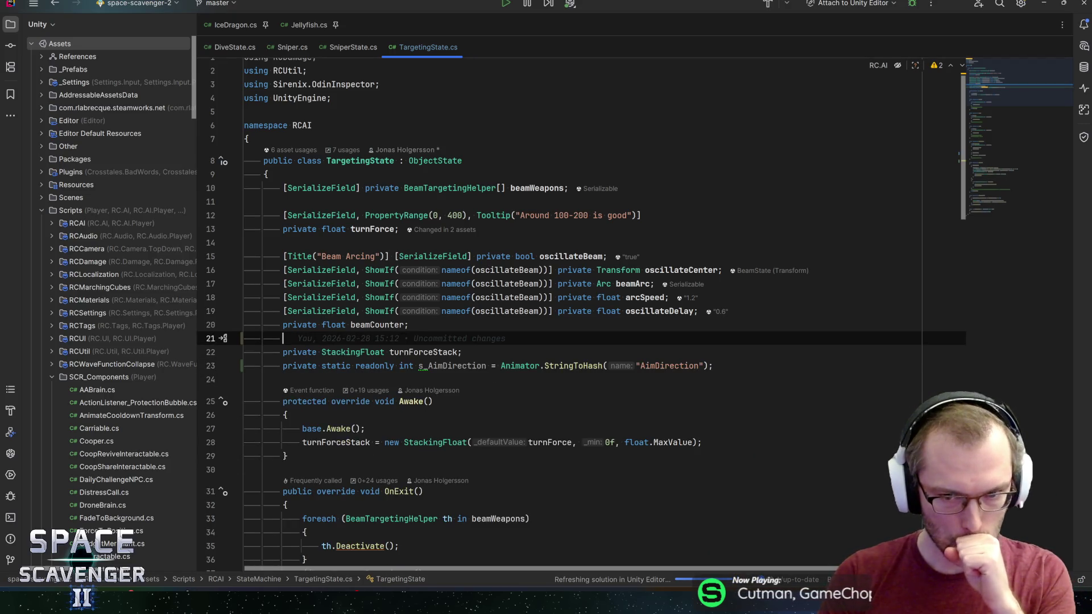
# Check where oscillateBeam is used and move to the end of the beam loop
pyautogui.click(603, 256)
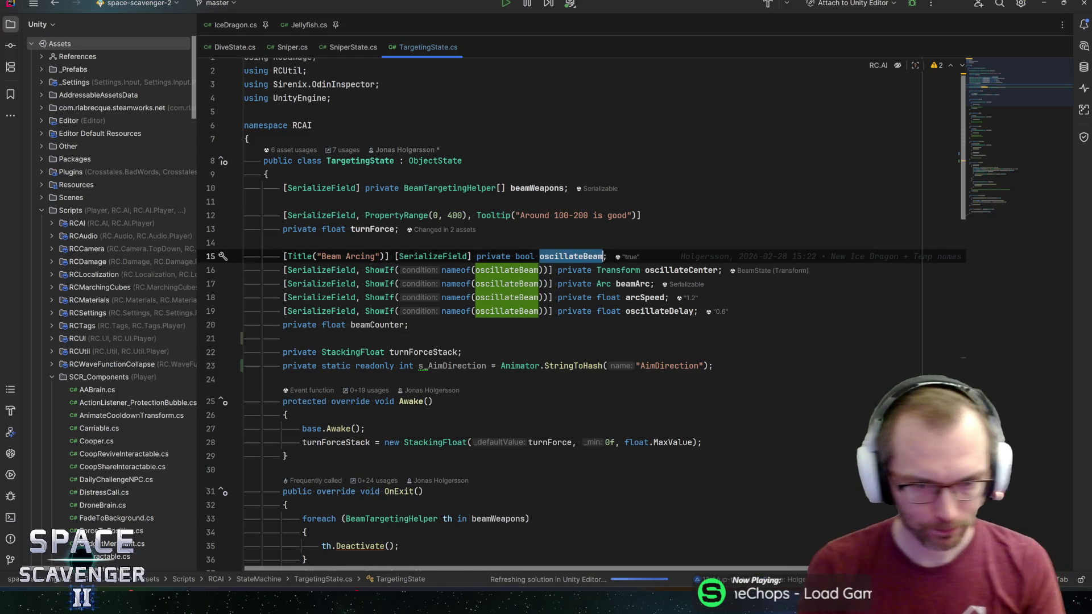
pyautogui.scroll(-6, 569, 312)
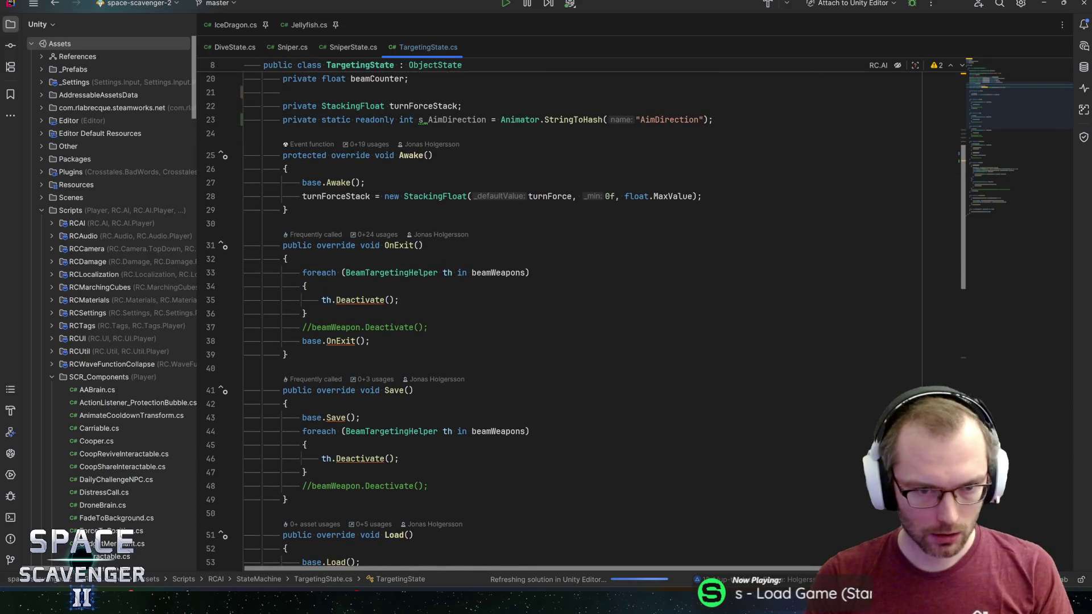
pyautogui.scroll(-6, 569, 312)
pyautogui.scroll(-12, 569, 312)
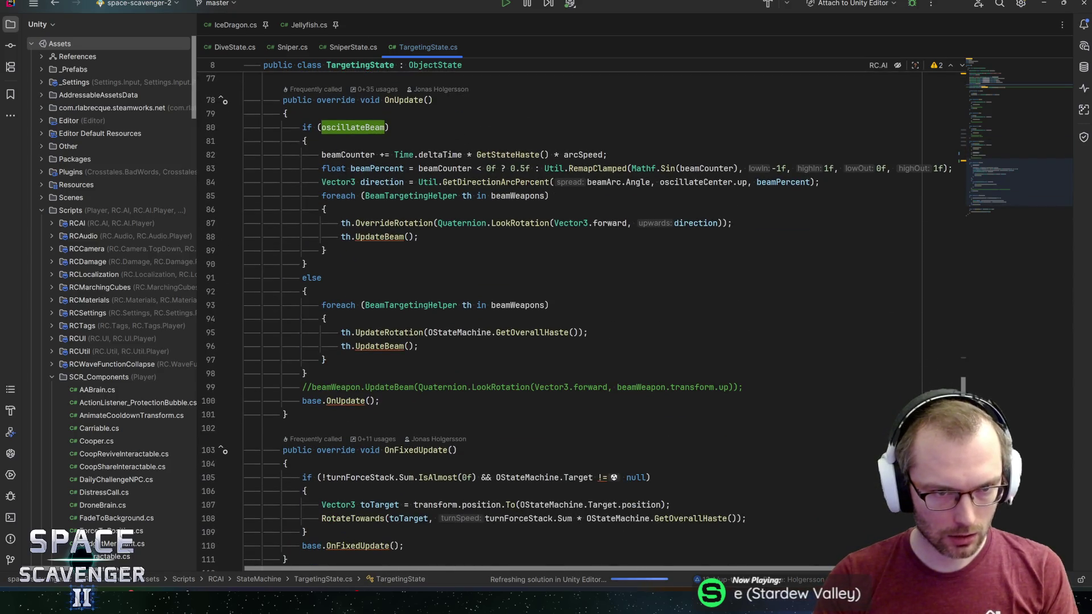
pyautogui.press('Down')
pyautogui.press('Down')
pyautogui.press('Down')
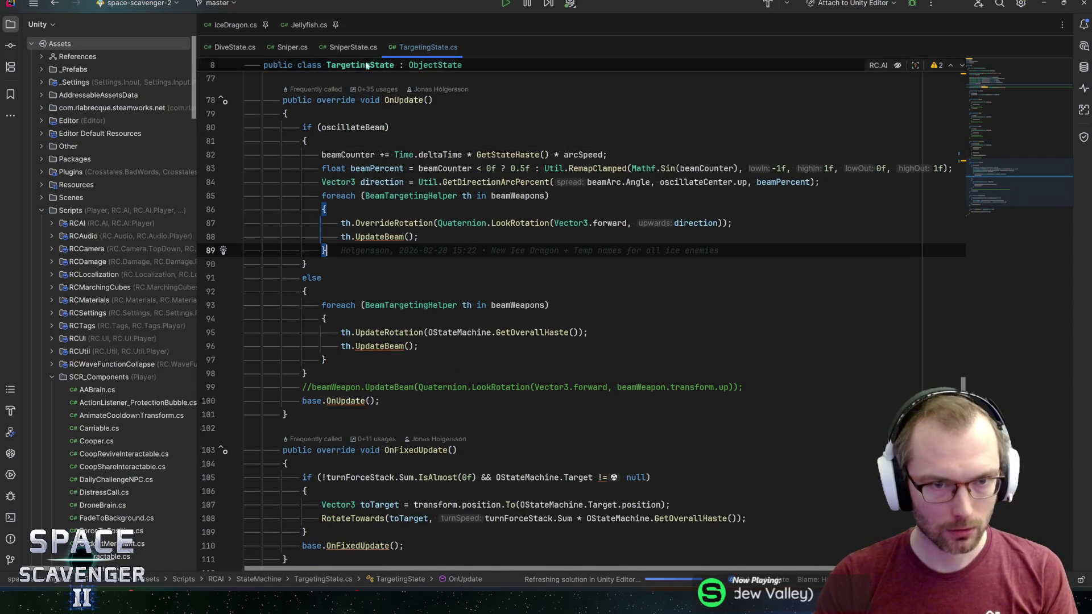
# Copy the SetFloat AimDirection statement from line 107 of SniperState.cs
pyautogui.hotkey('ctrl', 'Tab')
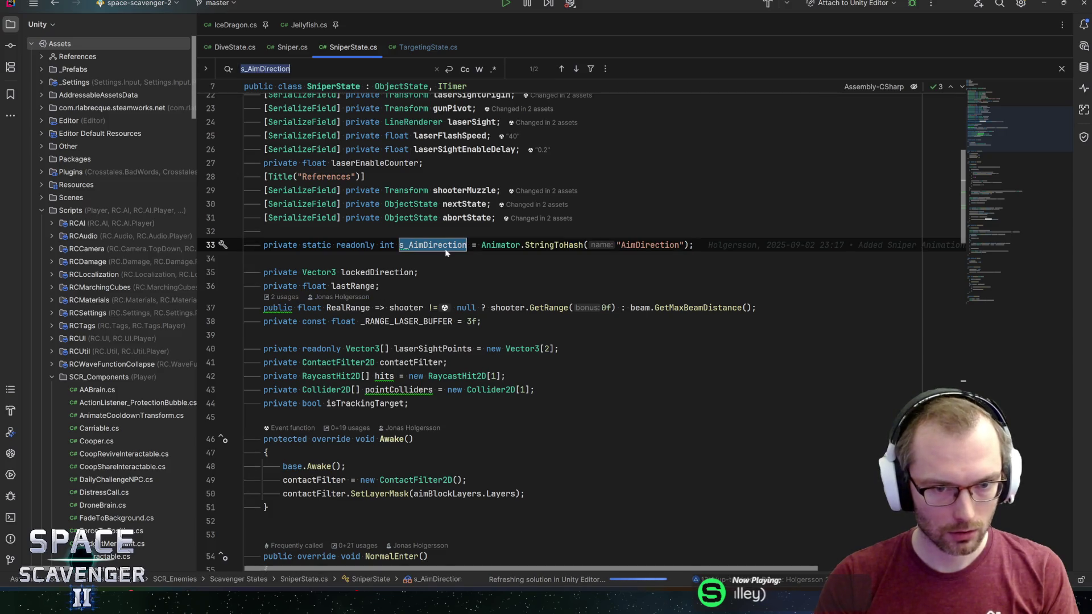
pyautogui.press('Return')
pyautogui.press('Escape')
pyautogui.press('Home')
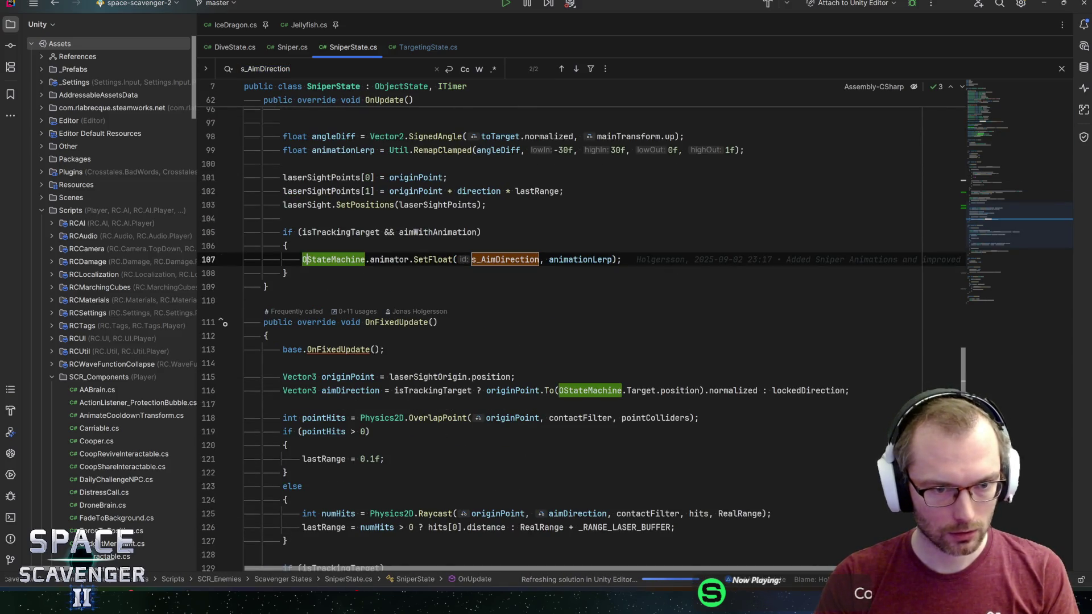
pyautogui.hotkey('shift', 'End')
pyautogui.hotkey('ctrl', 'c')
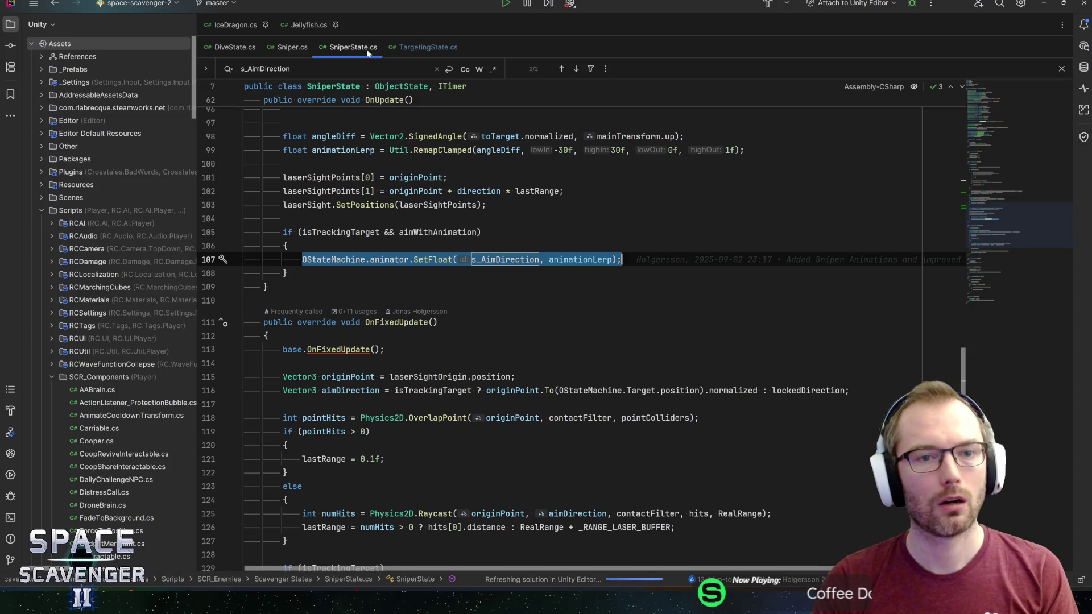
pyautogui.click(421, 46)
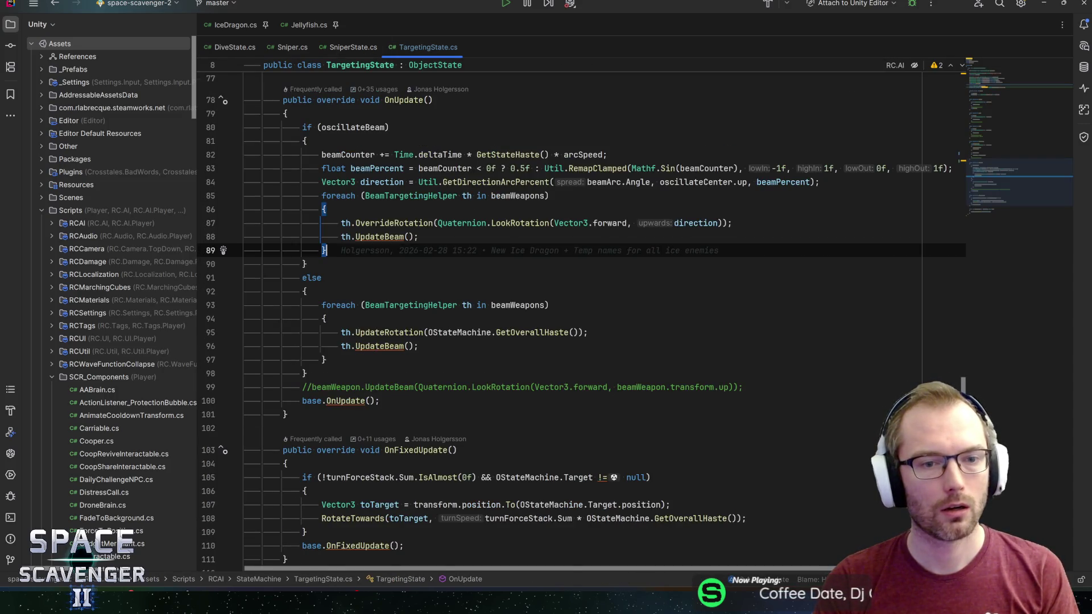
# Paste the AimDirection SetFloat call after the beam loop, then inspect SniperState's RemapClamped calculation
pyautogui.press('Return')
pyautogui.hotkey('ctrl', 'v')
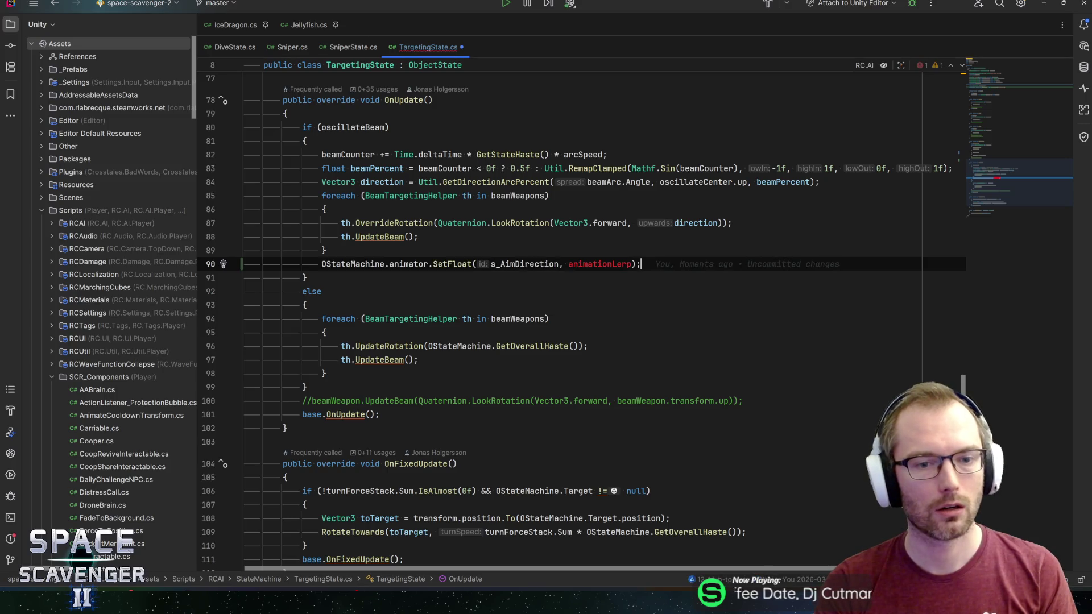
pyautogui.hotkey('ctrl', 'Tab')
pyautogui.click(614, 260)
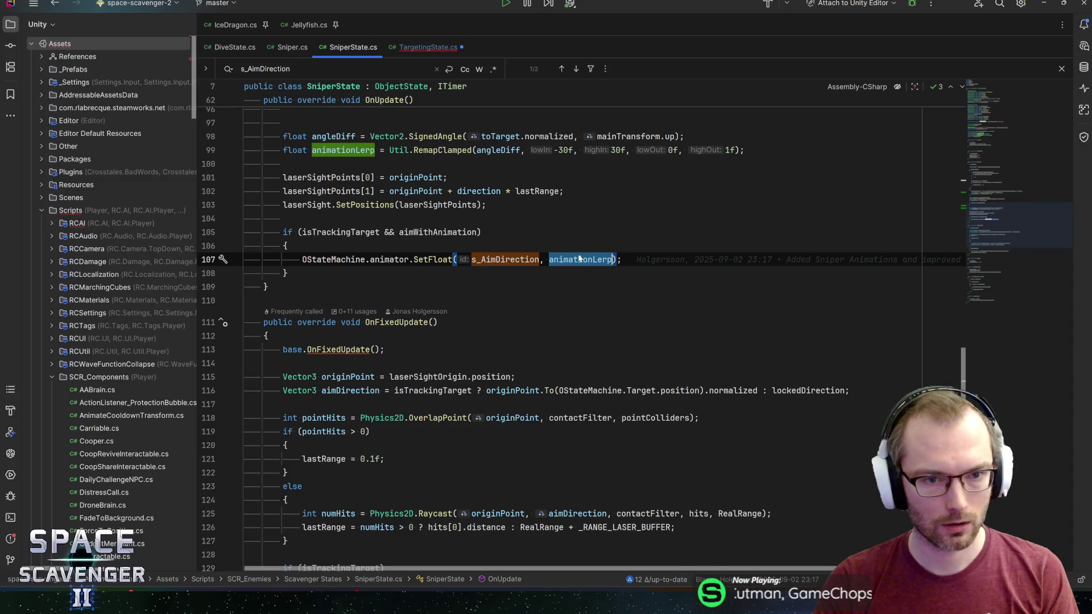
pyautogui.scroll(2, 580, 338)
pyautogui.click(413, 232)
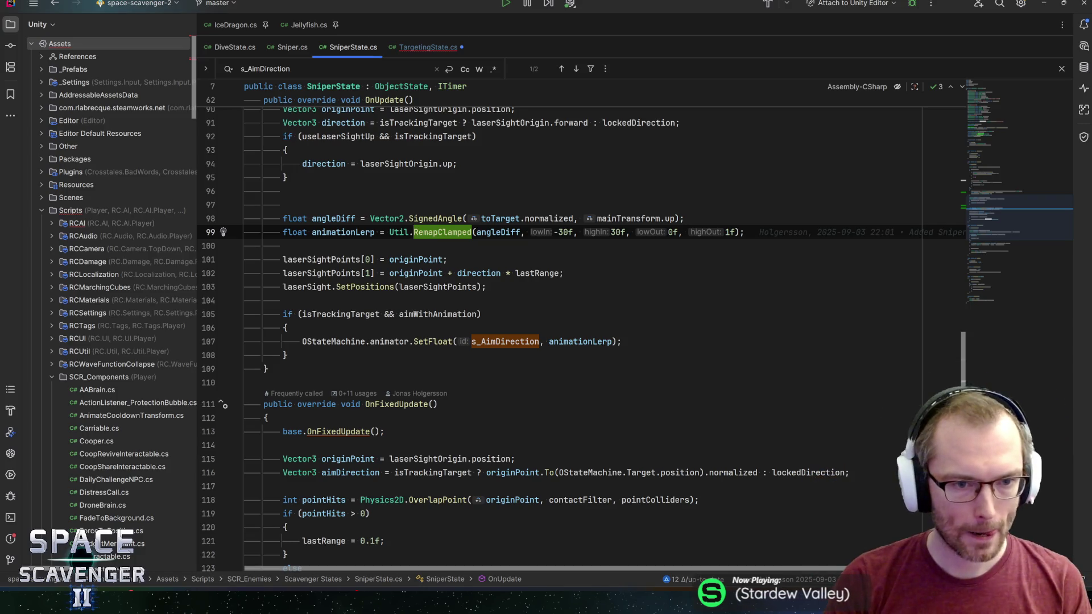
# Copy the angleDiff and animationLerp lines from SniperState and paste them above SetFloat
pyautogui.click(284, 232)
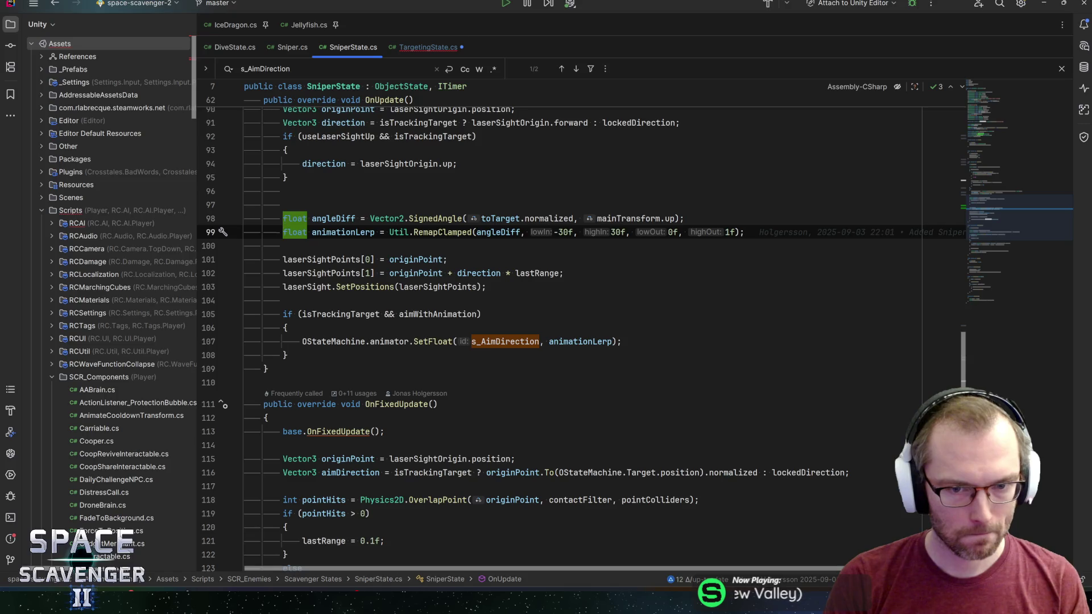
pyautogui.hotkey('ctrl', 'w')
pyautogui.hotkey('ctrl', 'w')
pyautogui.hotkey('ctrl', 'w')
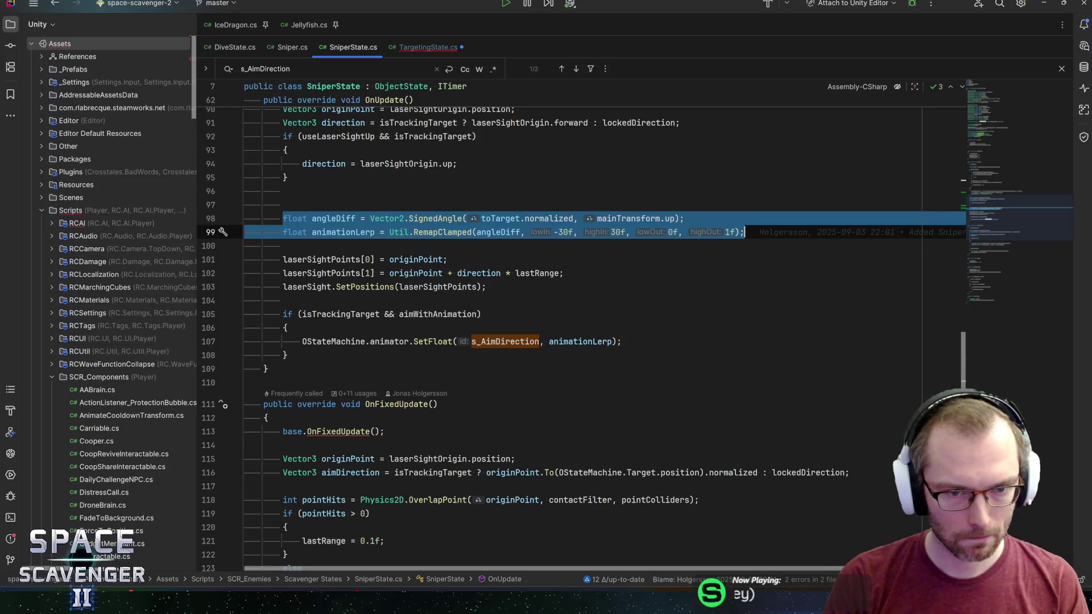
pyautogui.click(426, 48)
pyautogui.press('Up')
pyautogui.press('Return')
pyautogui.press('Return')
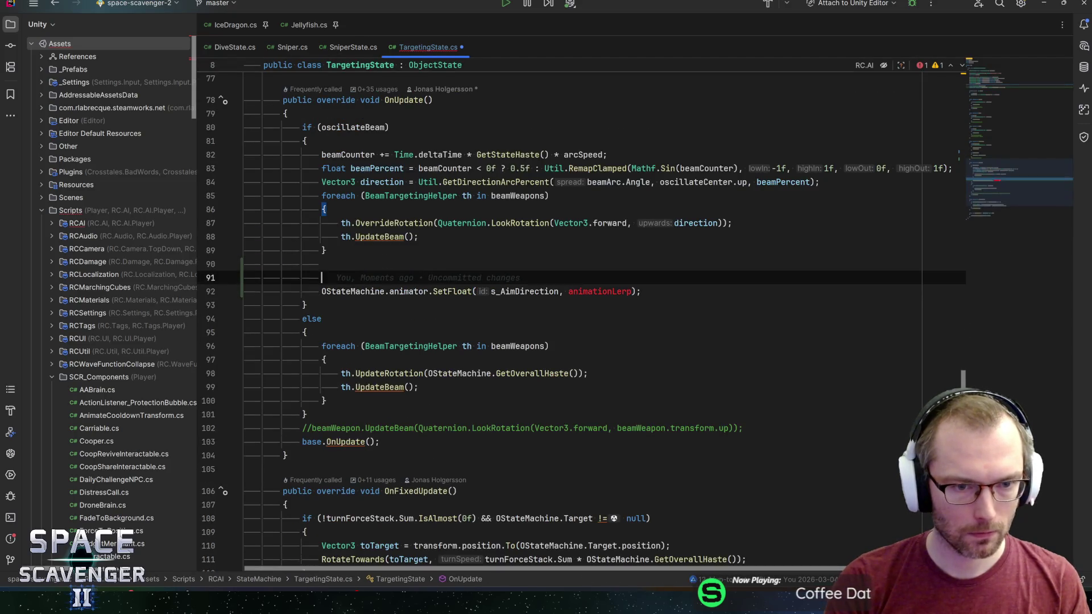
pyautogui.write('float angleDiff = Vector2.SignedAngle(toTarget.normalized, mainTransform.up); float animationLerp = Util.RemapClamped(angleDiff, -30f, 30f, 0f, 1f);')
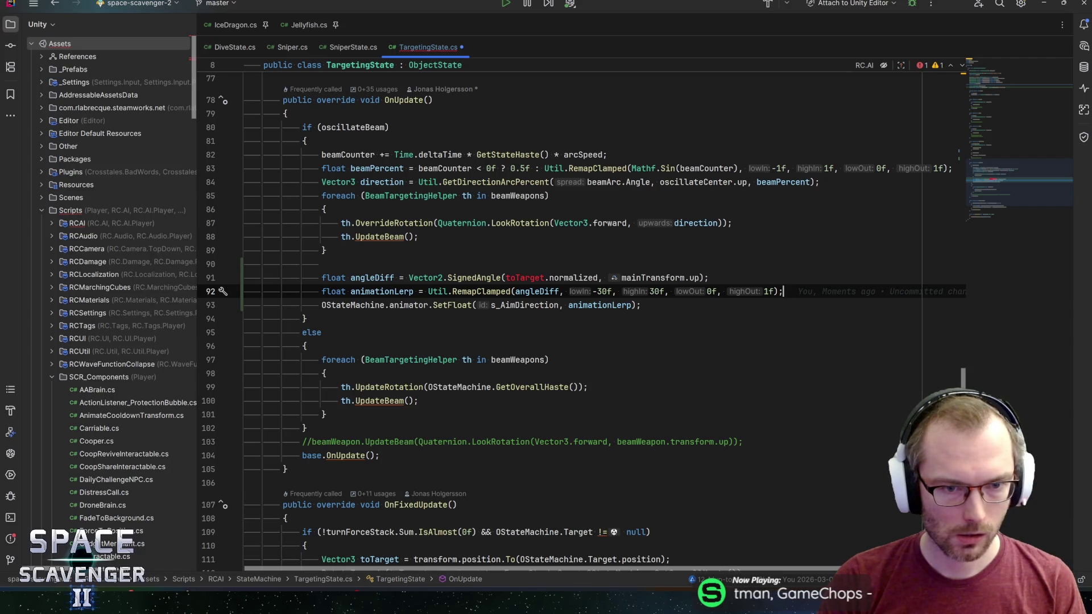
# Check the usages of BeamTargetingHelper and the beamWeapons field
pyautogui.moveTo(401, 223)
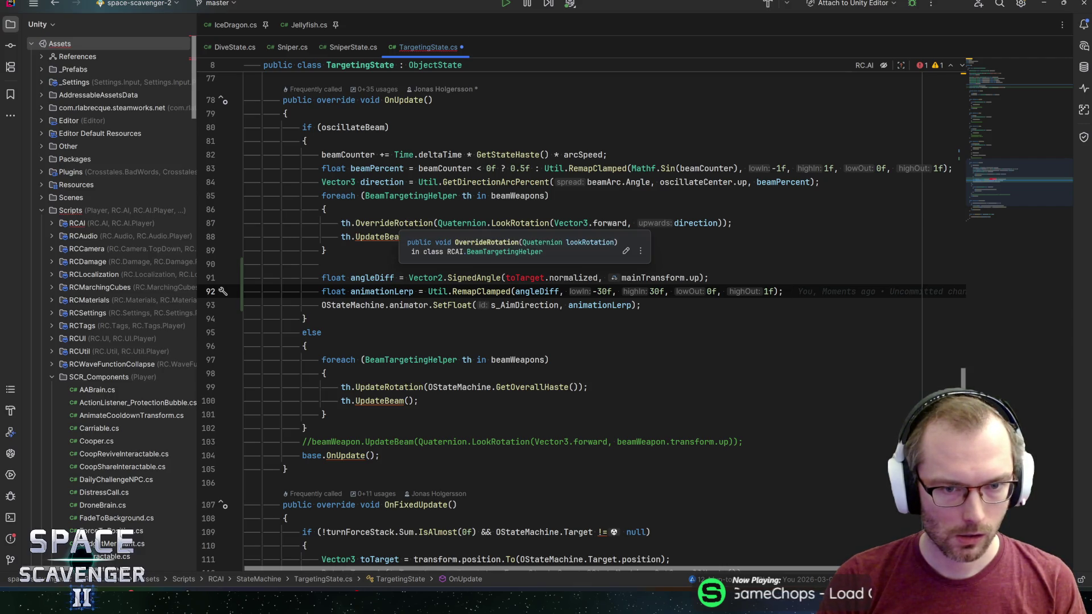
pyautogui.click(410, 196)
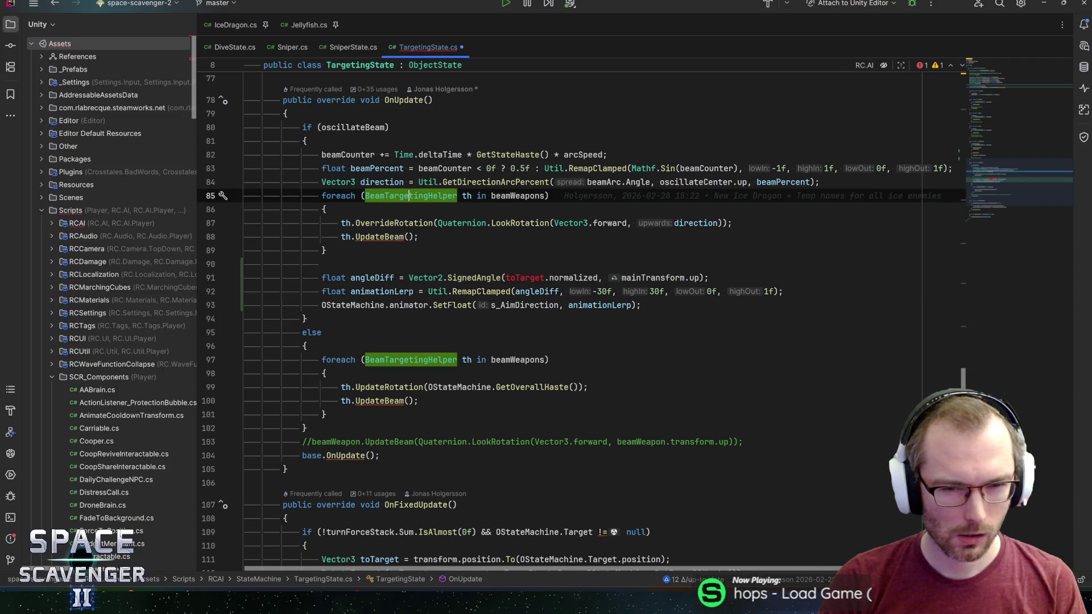
pyautogui.click(518, 196)
pyautogui.moveTo(518, 199)
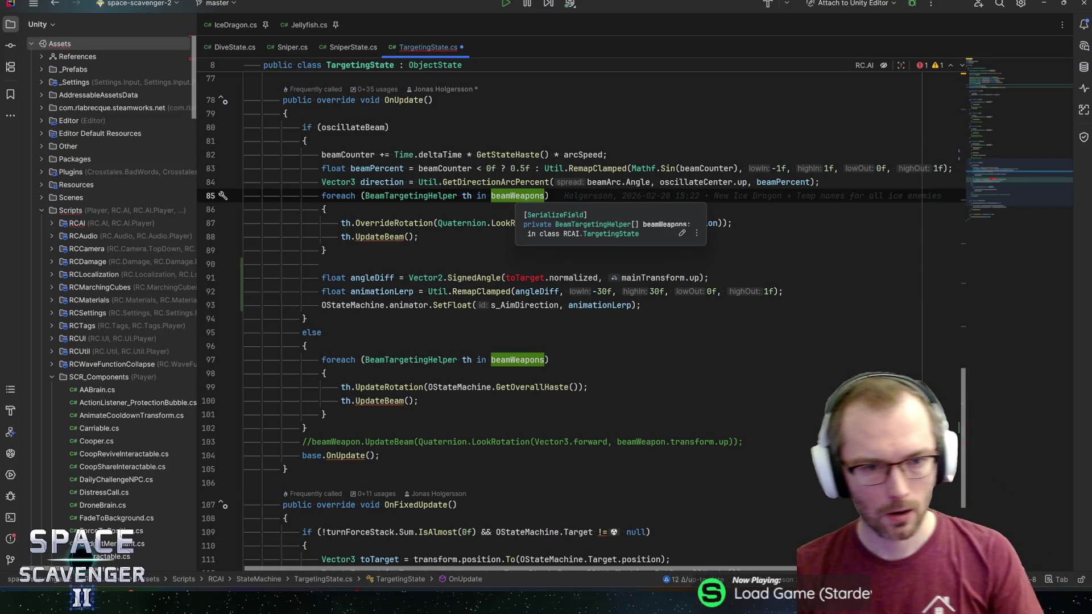
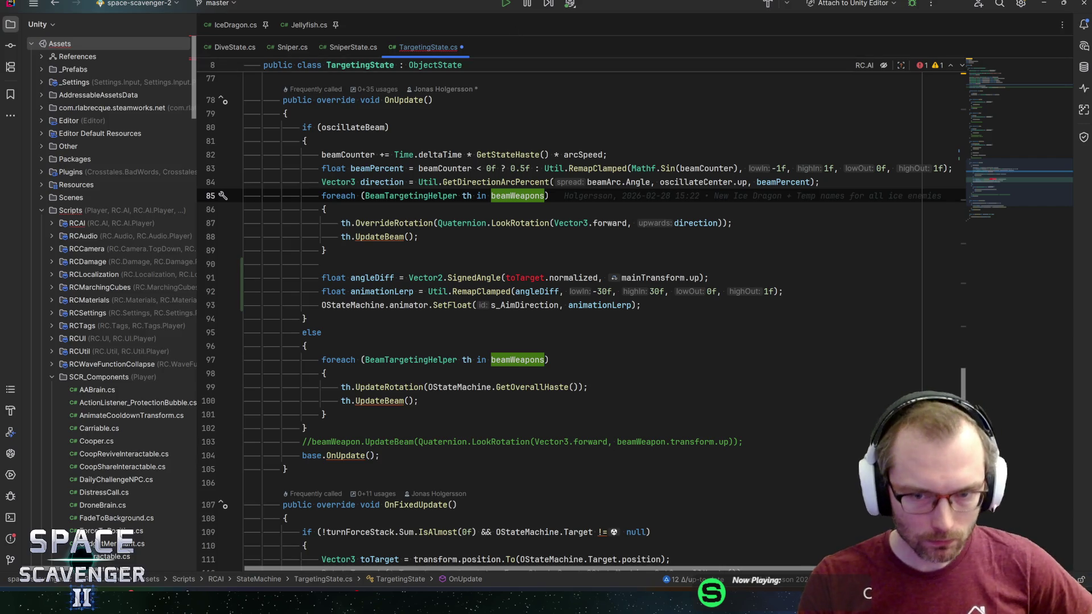
# Inspect the OverrideRotation call on line 87 and the loop variable th
pyautogui.click(357, 223)
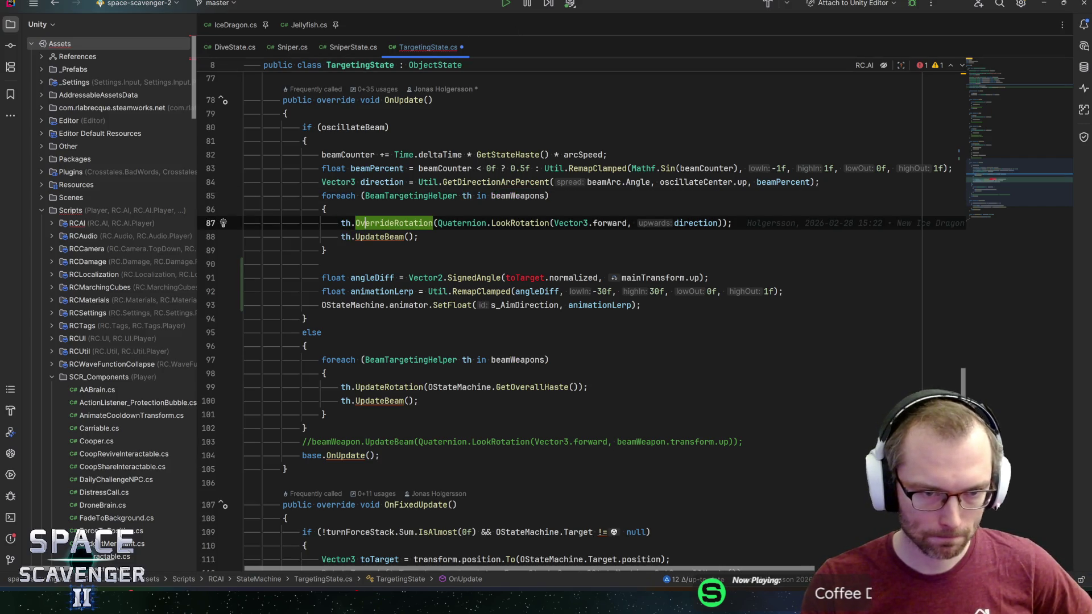
pyautogui.moveTo(364, 223)
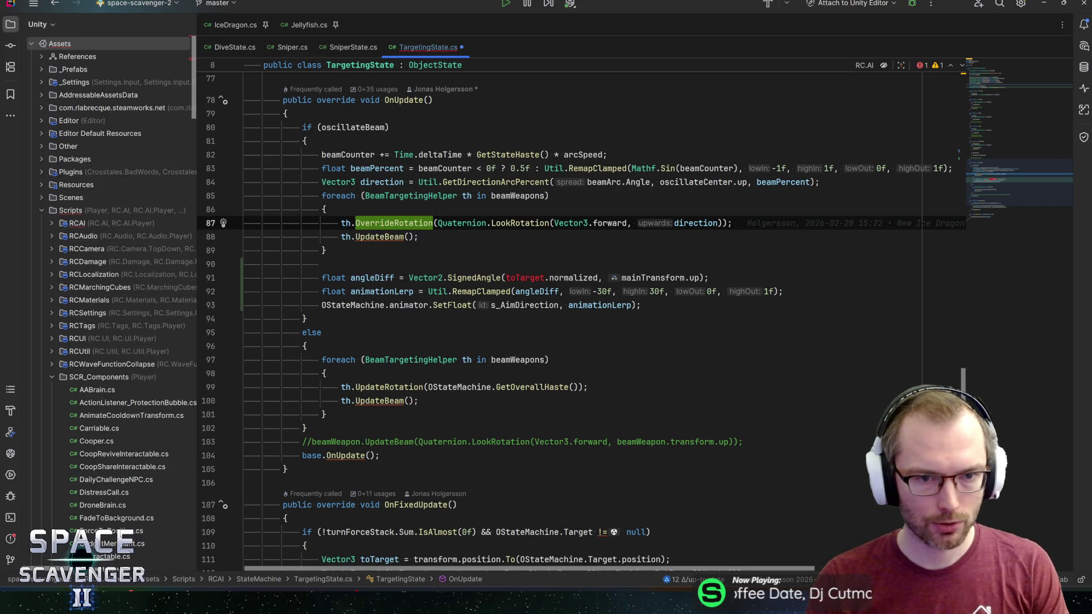
pyautogui.click(463, 195)
pyautogui.doubleClick(466, 196)
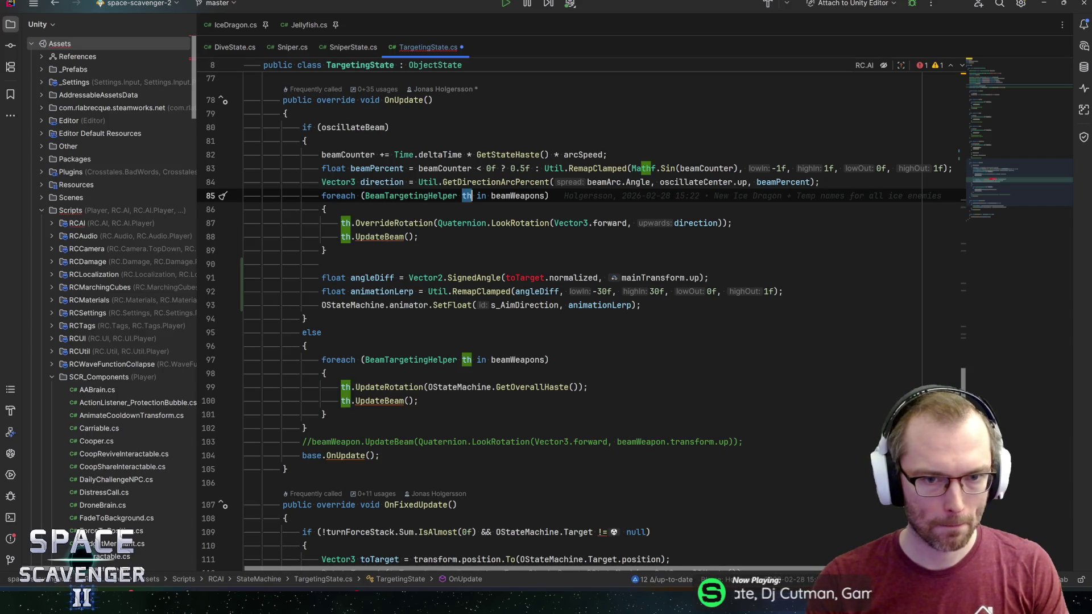
# Replace toTarget on line 91 with beamWeapons[0], then go to OverrideRotation's declaration
pyautogui.doubleClick(524, 277)
pyautogui.write('th[0]')
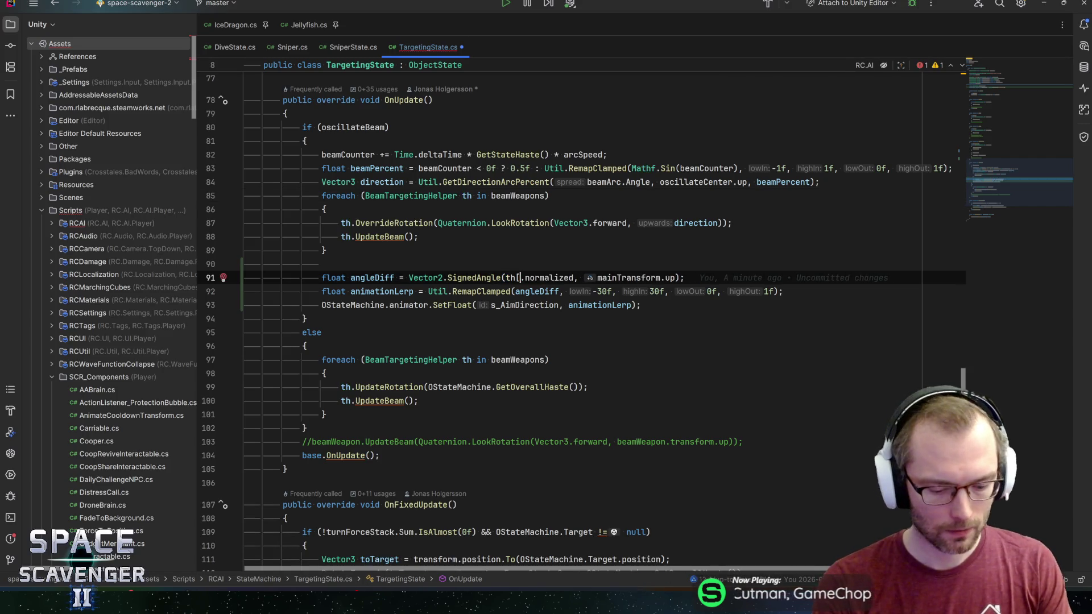
pyautogui.write('.beam')
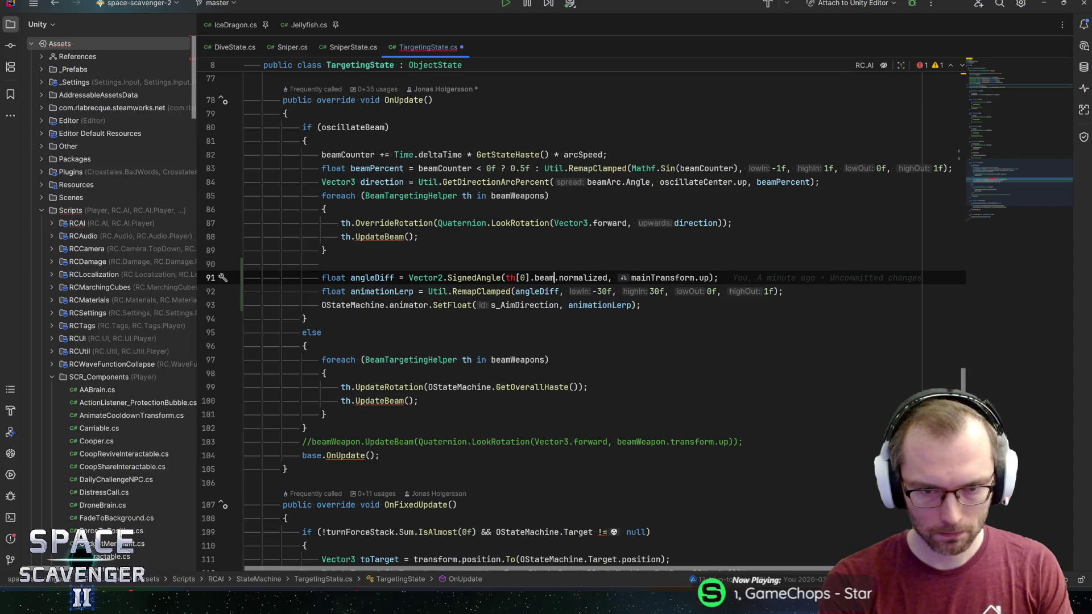
pyautogui.press('BackSpace')
pyautogui.press('BackSpace')
pyautogui.press('BackSpace')
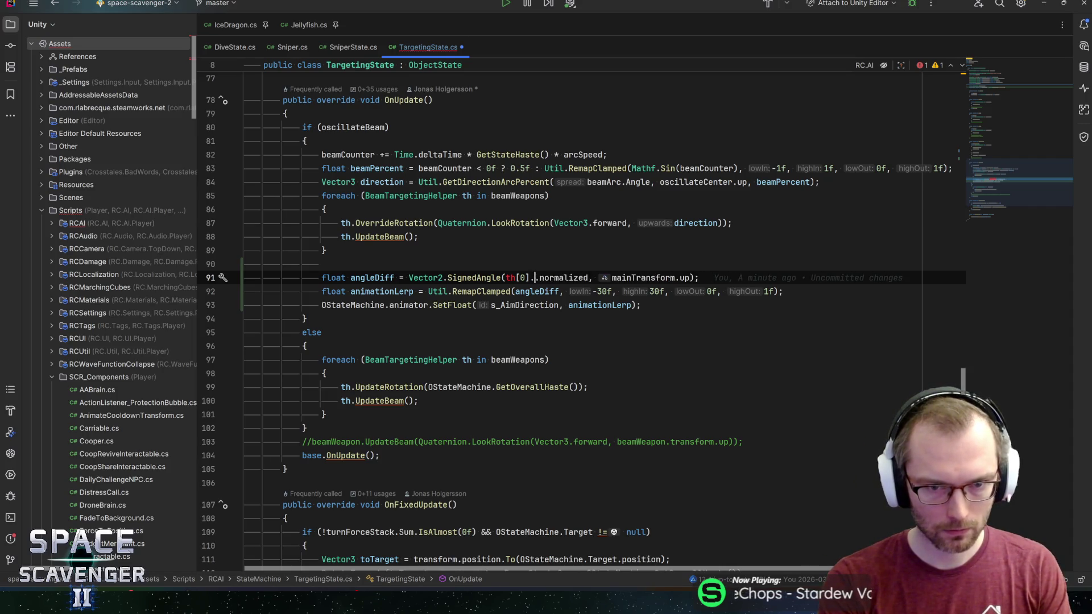
pyautogui.write('(beamwe')
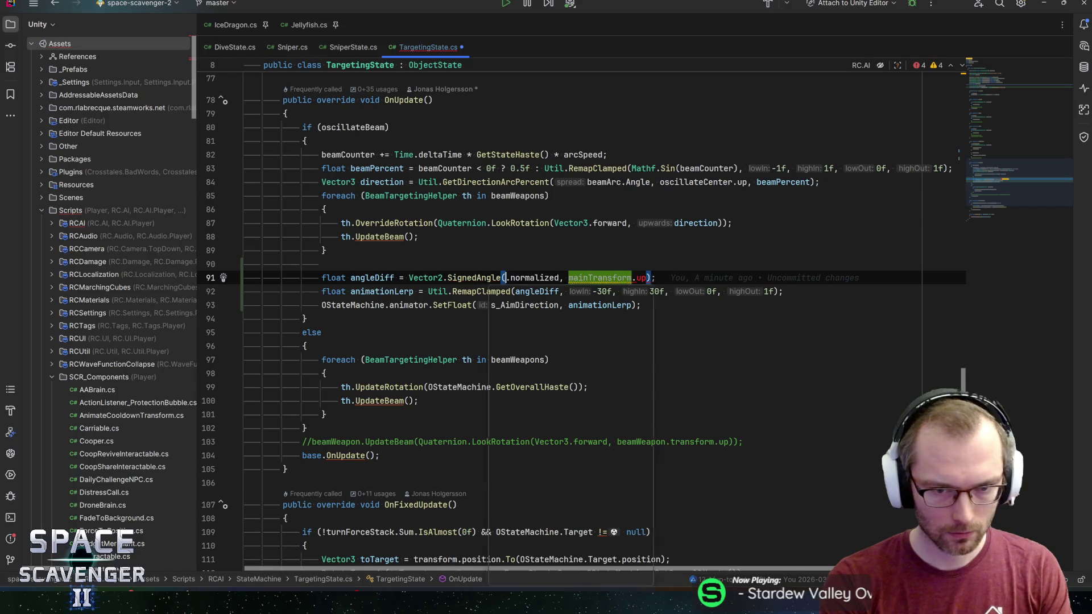
pyautogui.press('Return')
pyautogui.write('[0].be')
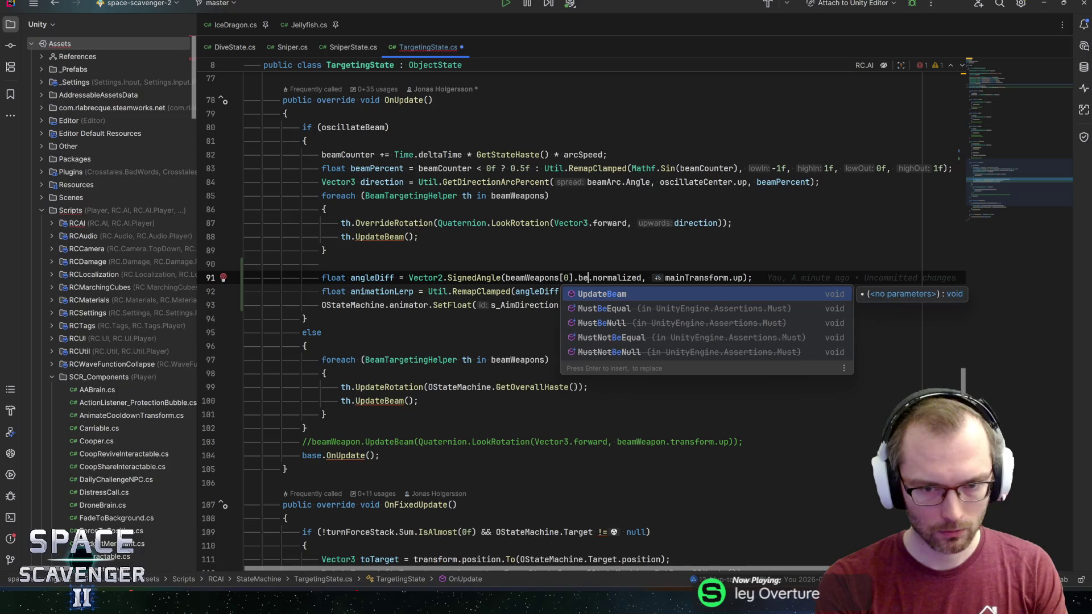
pyautogui.press('BackSpace')
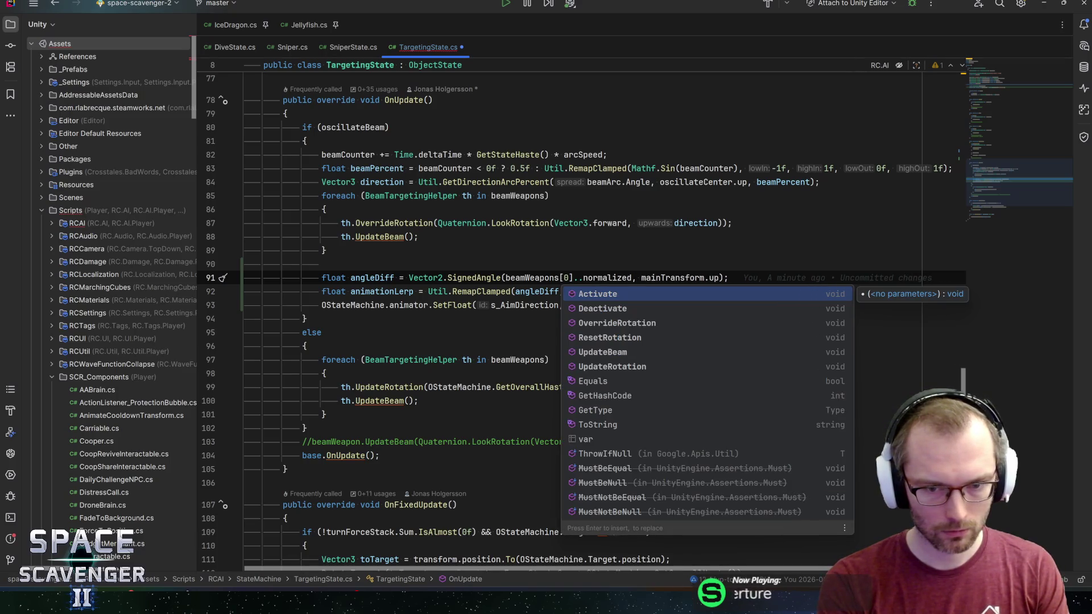
pyautogui.write('rot')
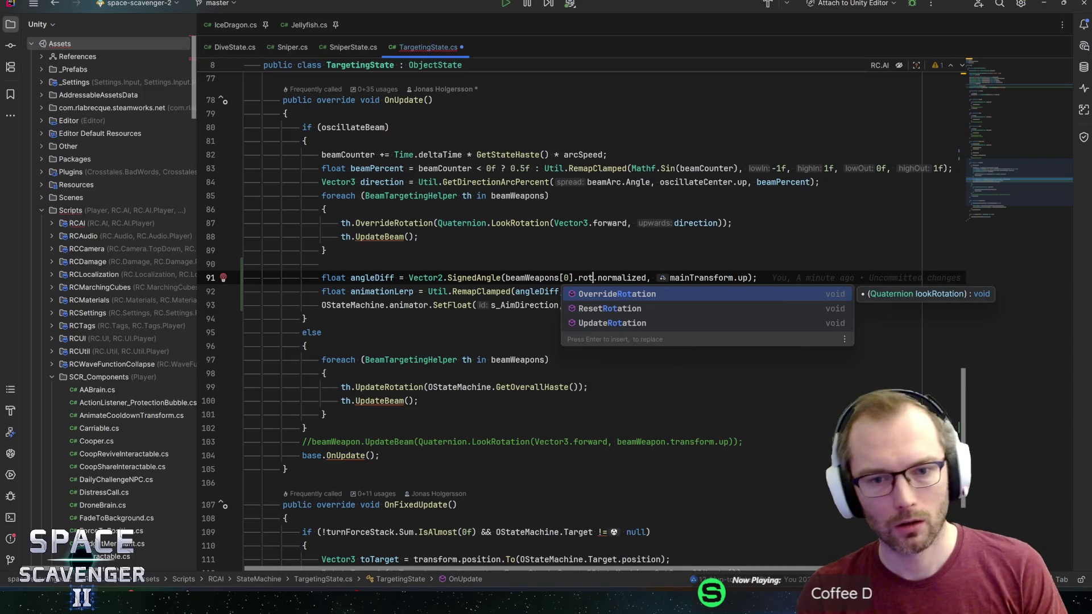
pyautogui.click(393, 223)
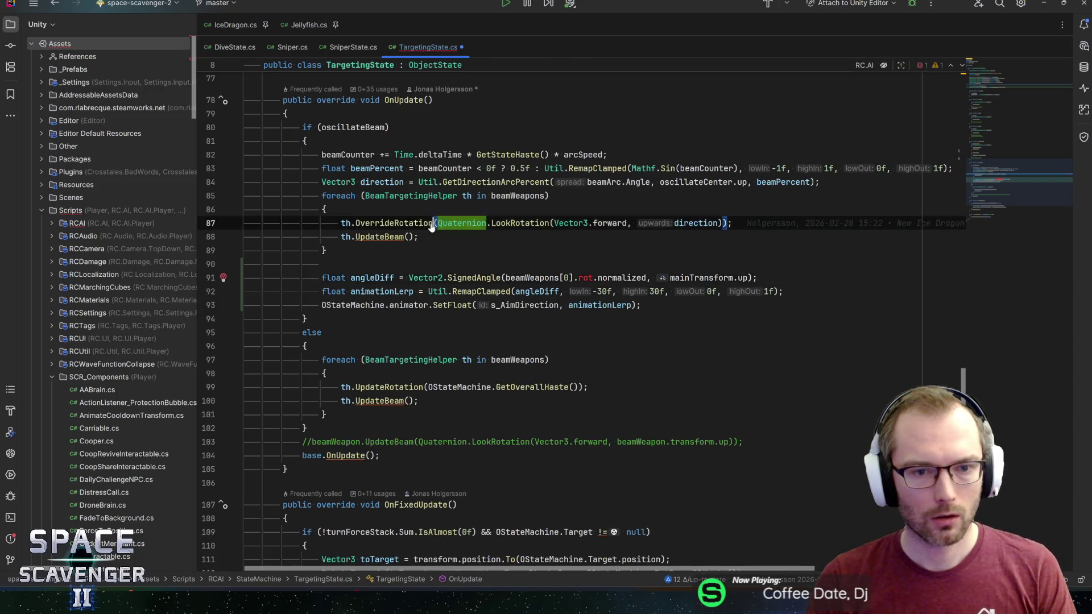
pyautogui.hotkey('ctrl', 'b')
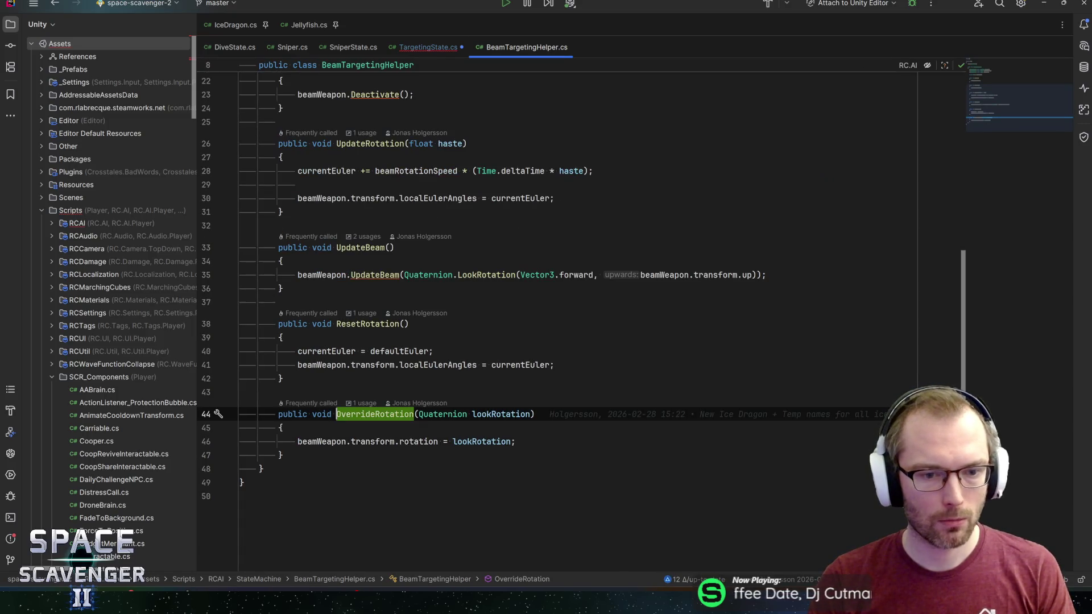
# Add 'public BeamWeapon BeamWeapon => beamWeapon;' below the beamWeapon field, then return to TargetingState.cs
pyautogui.click(327, 441)
pyautogui.hotkey('ctrl', 'b')
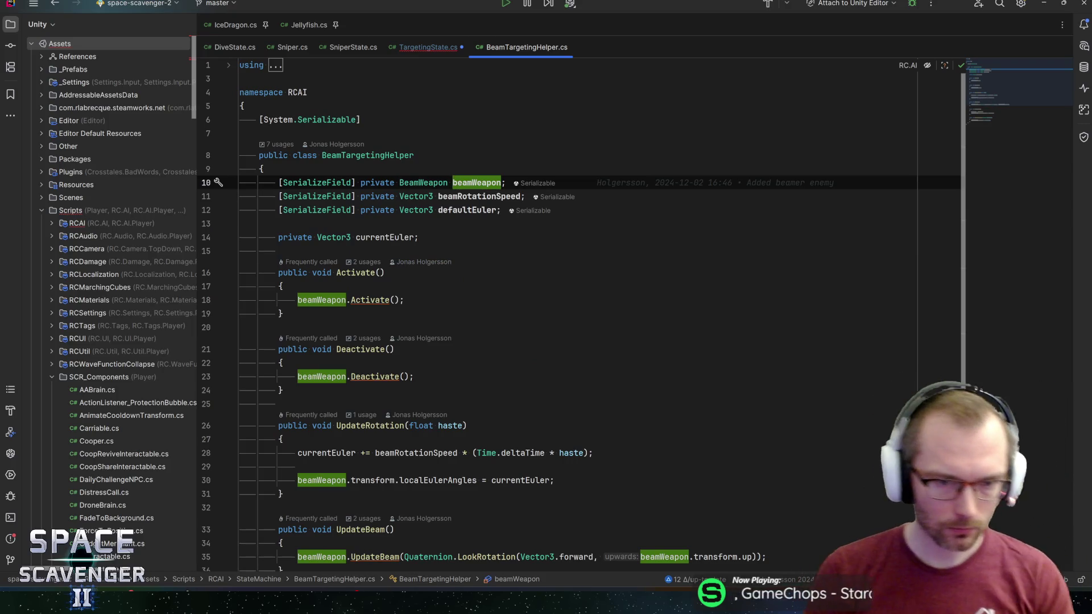
pyautogui.press('Down')
pyautogui.press('Down')
pyautogui.press('Down')
pyautogui.press('Return')
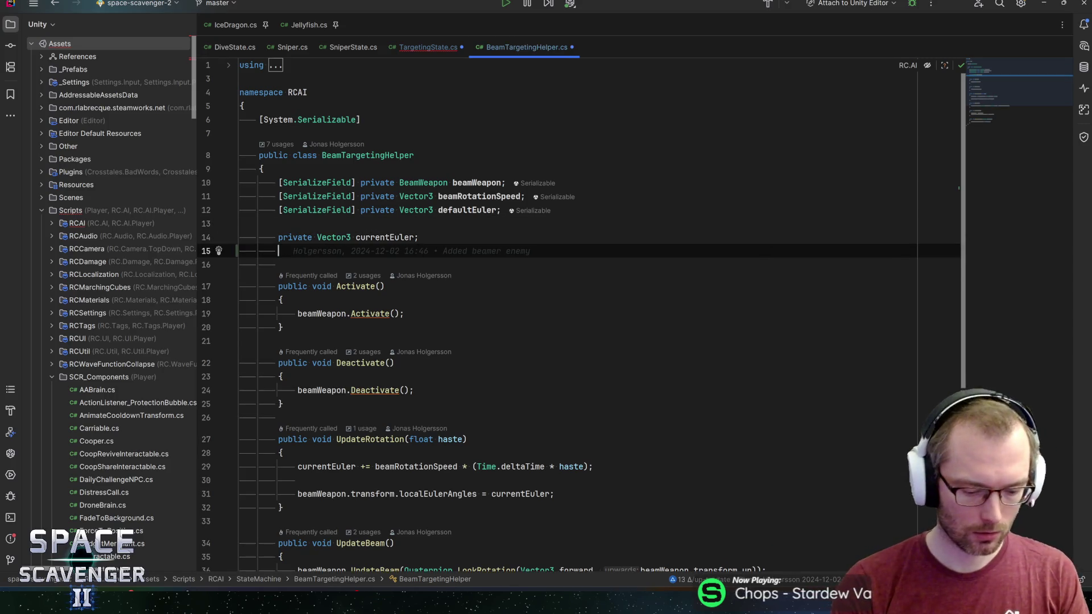
pyautogui.write('public BeamwE')
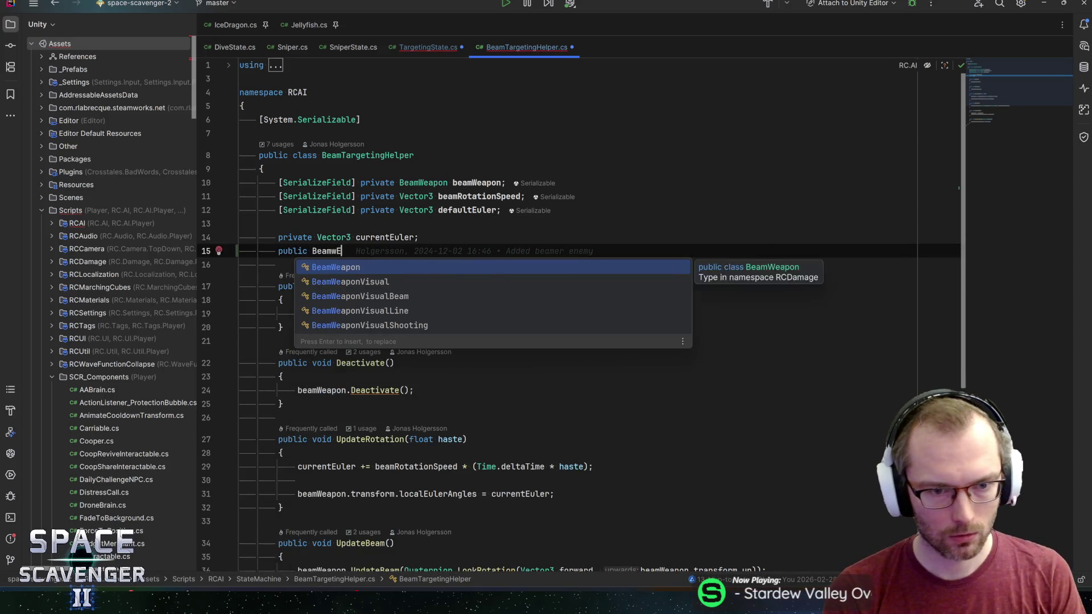
pyautogui.press('Return')
pyautogui.write('BeamWeapon =')
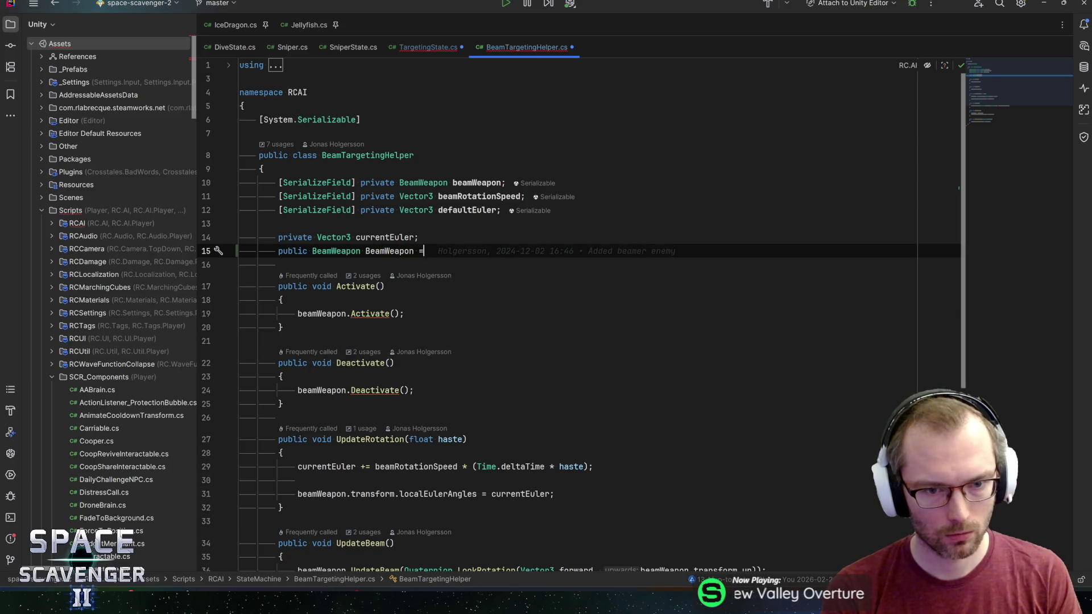
pyautogui.write('> beamwe')
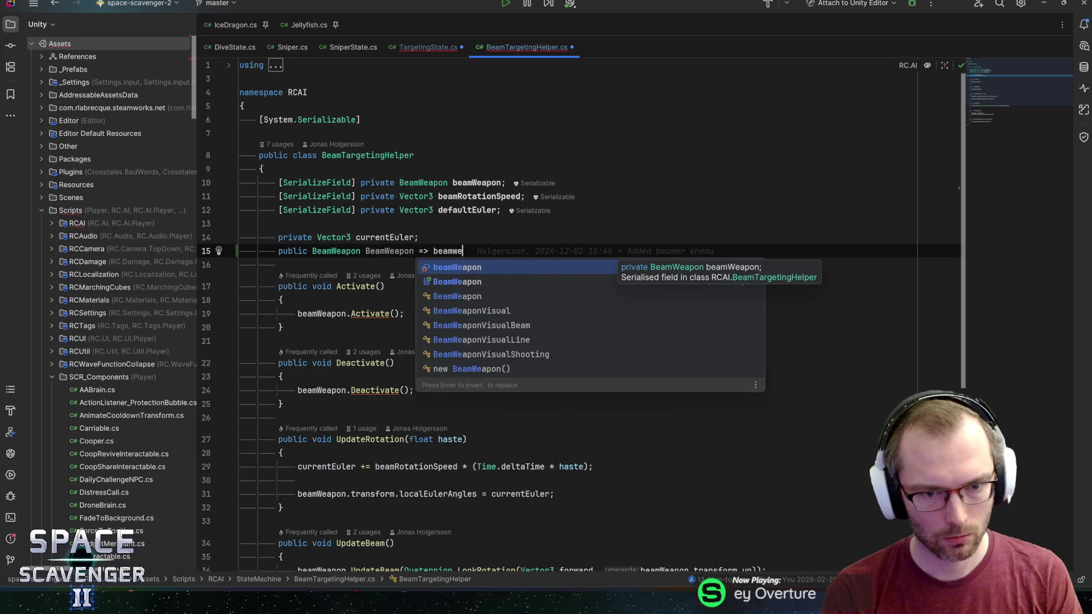
pyautogui.press('Return')
pyautogui.click(428, 47)
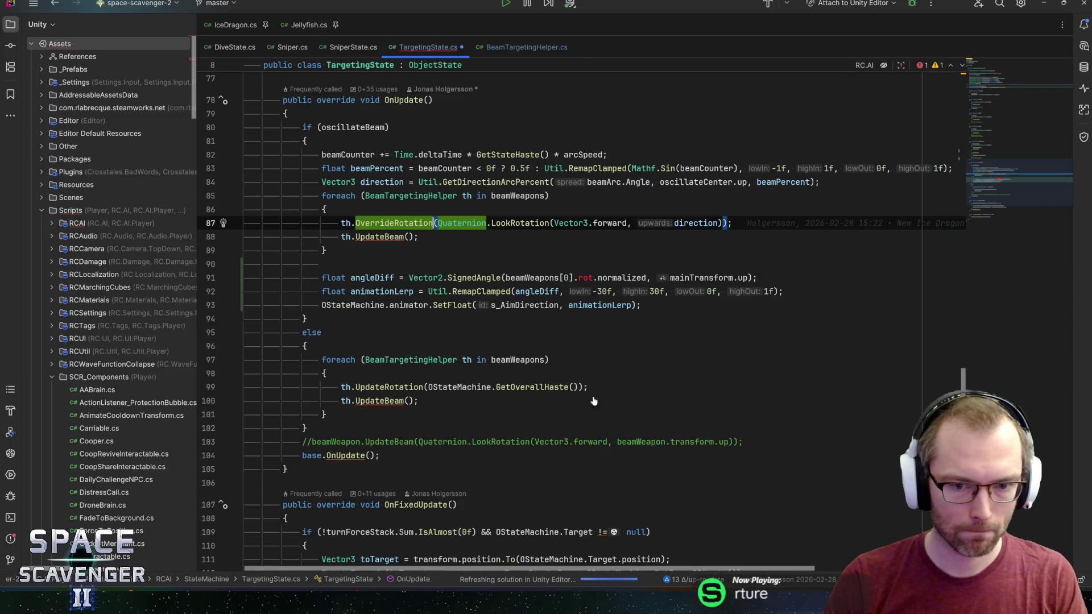
# Make line 91's first SignedAngle argument beamWeapons[0].BeamWeapon.transform.up and save
pyautogui.doubleClick(585, 277)
pyautogui.write('beamwe')
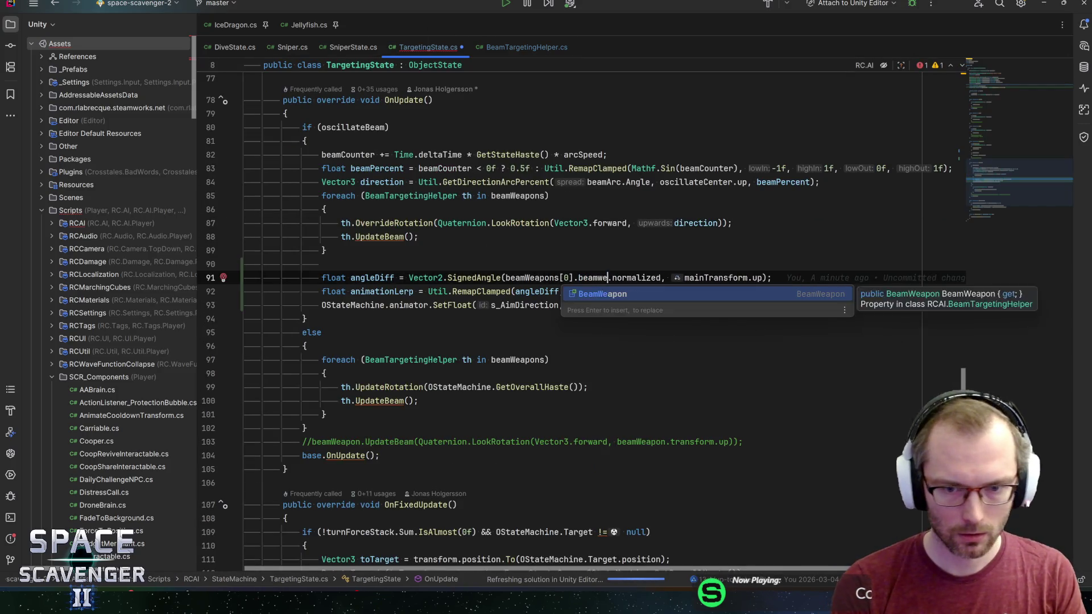
pyautogui.press('Return')
pyautogui.write('.tr')
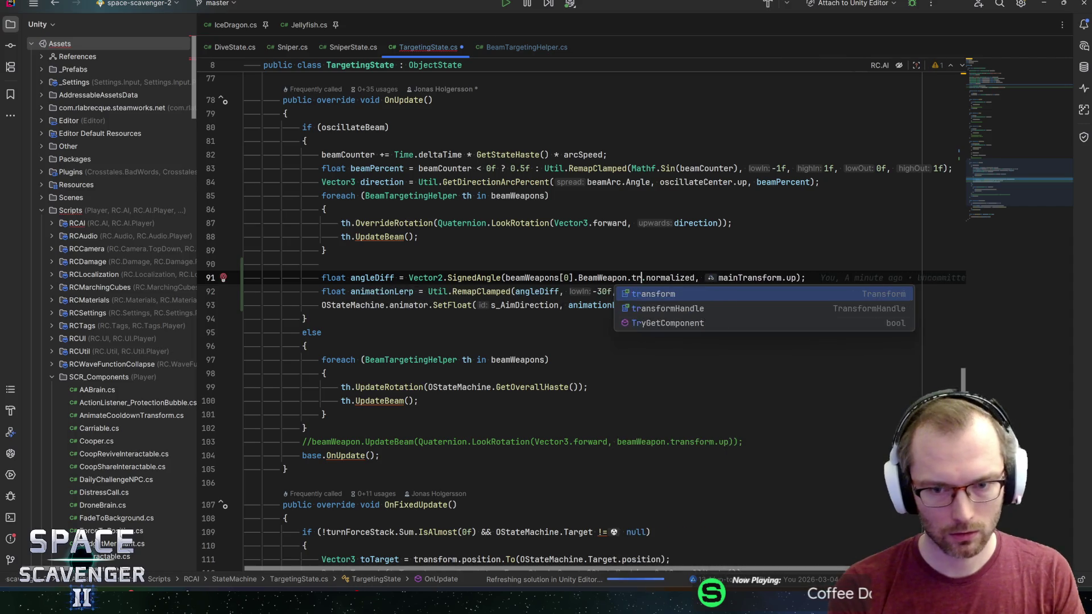
pyautogui.press('Return')
pyautogui.write('.up')
pyautogui.hotkey('ctrl', 'shift', 'Right')
pyautogui.press('Delete')
pyautogui.press('End')
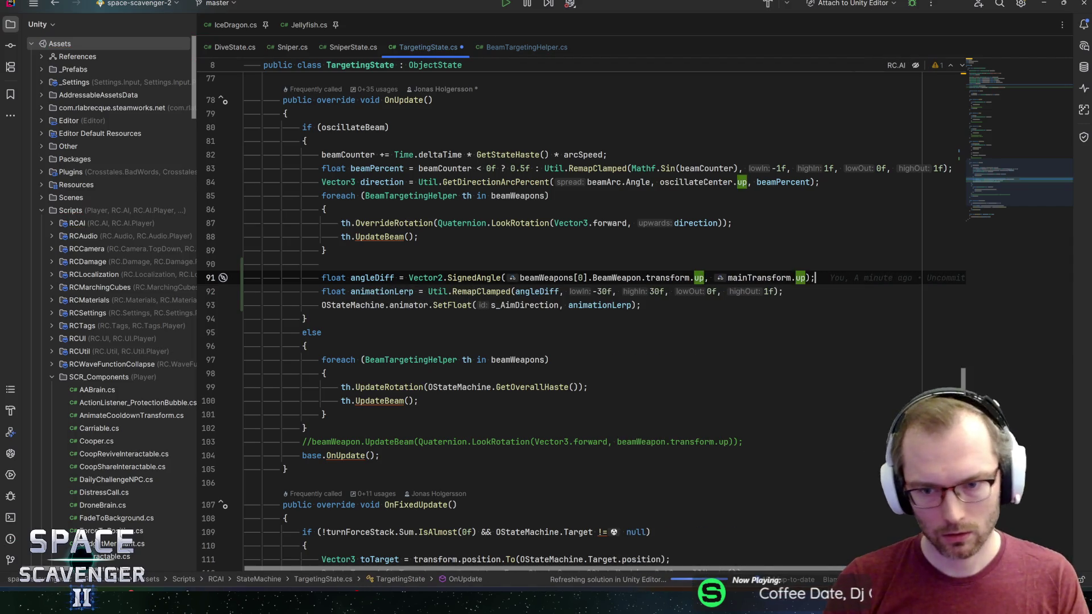
pyautogui.hotkey('ctrl', 's')
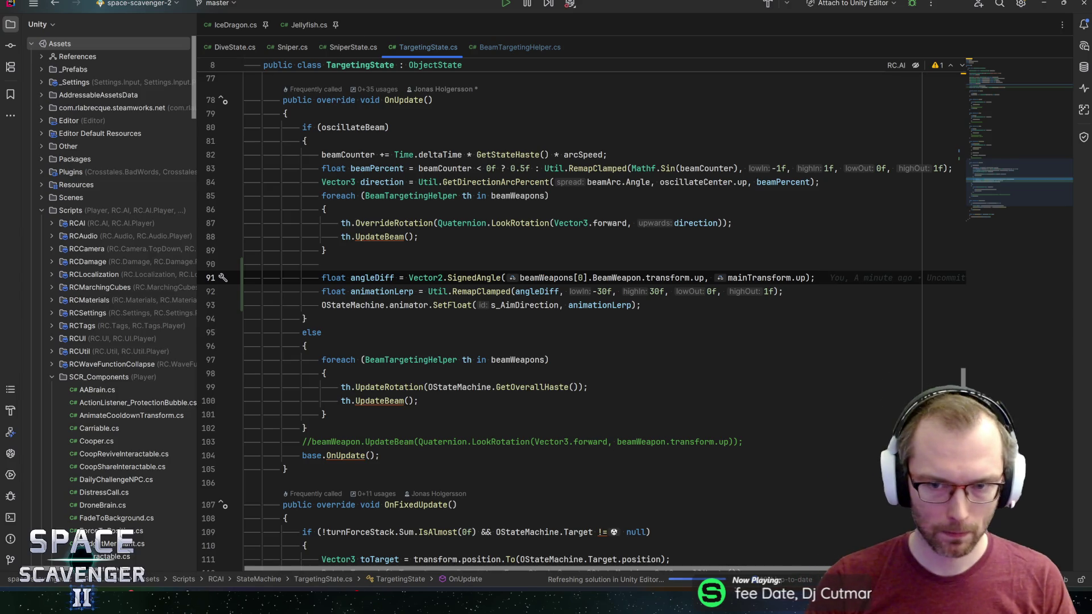
# Replace that argument with the direction variable from line 84 and save TargetingState.cs
pyautogui.doubleClick(696, 182)
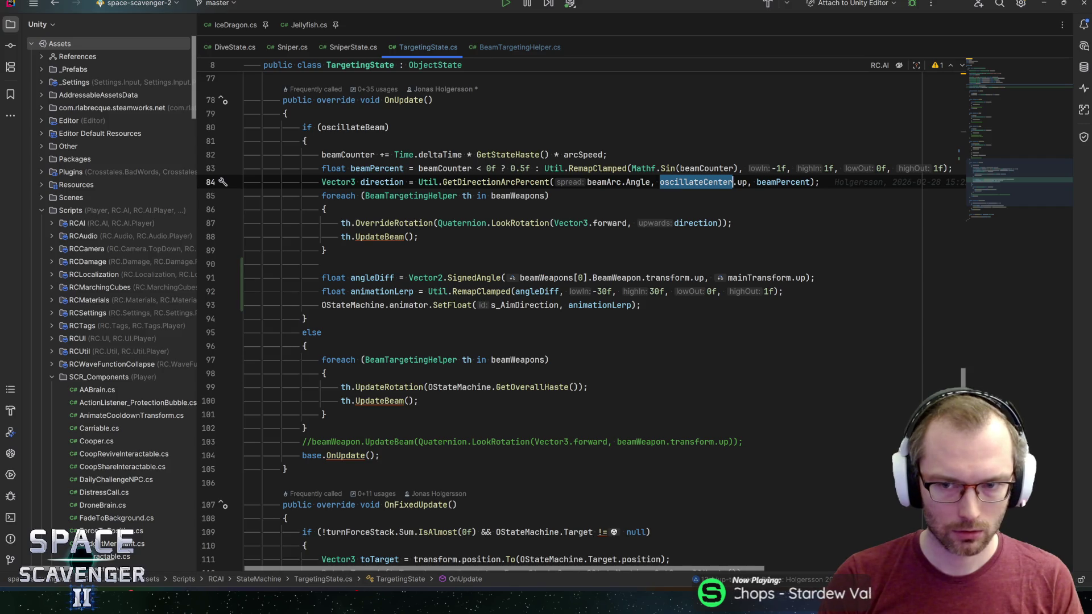
pyautogui.scroll(1, 580, 318)
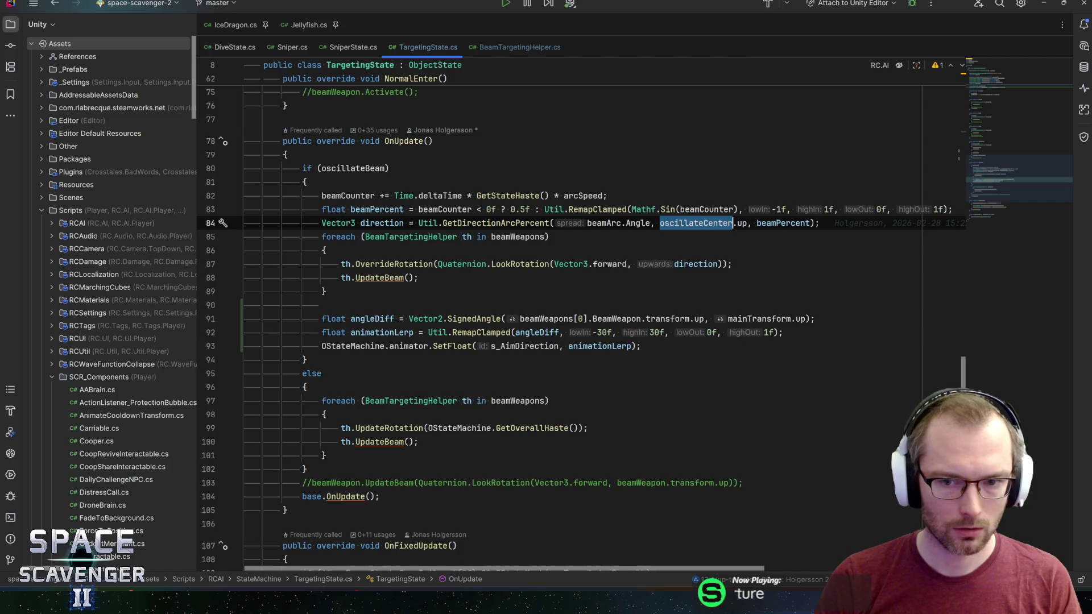
pyautogui.doubleClick(695, 263)
pyautogui.doubleClick(383, 223)
pyautogui.hotkey('ctrl', 'c')
pyautogui.moveTo(704, 318)
pyautogui.mouseDown()
pyautogui.moveTo(512, 307)
pyautogui.moveTo(535, 318)
pyautogui.moveTo(519, 318)
pyautogui.mouseUp()
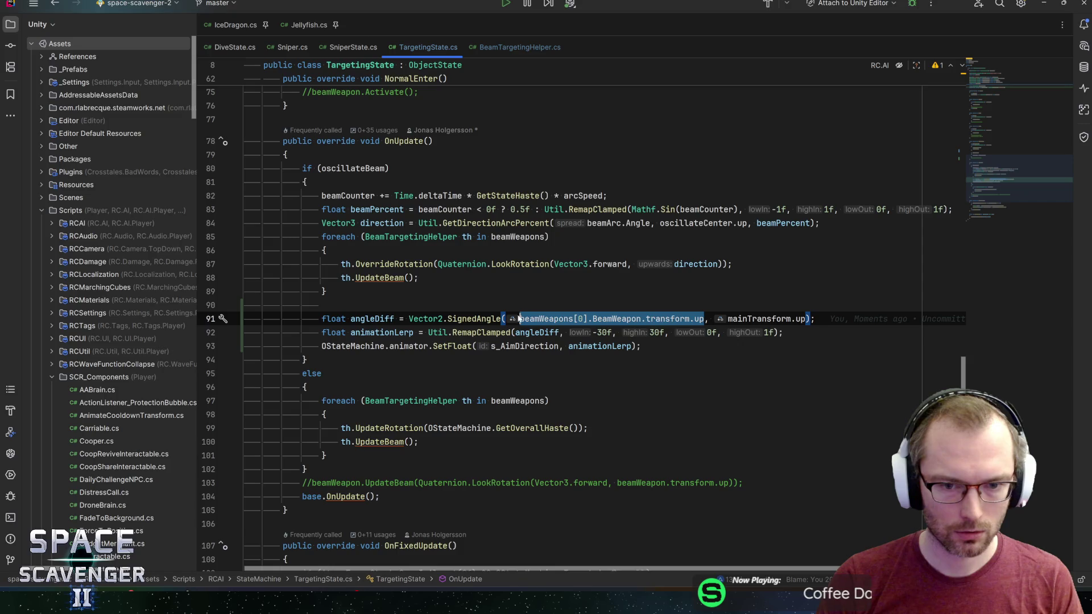
pyautogui.hotkey('ctrl', 'v')
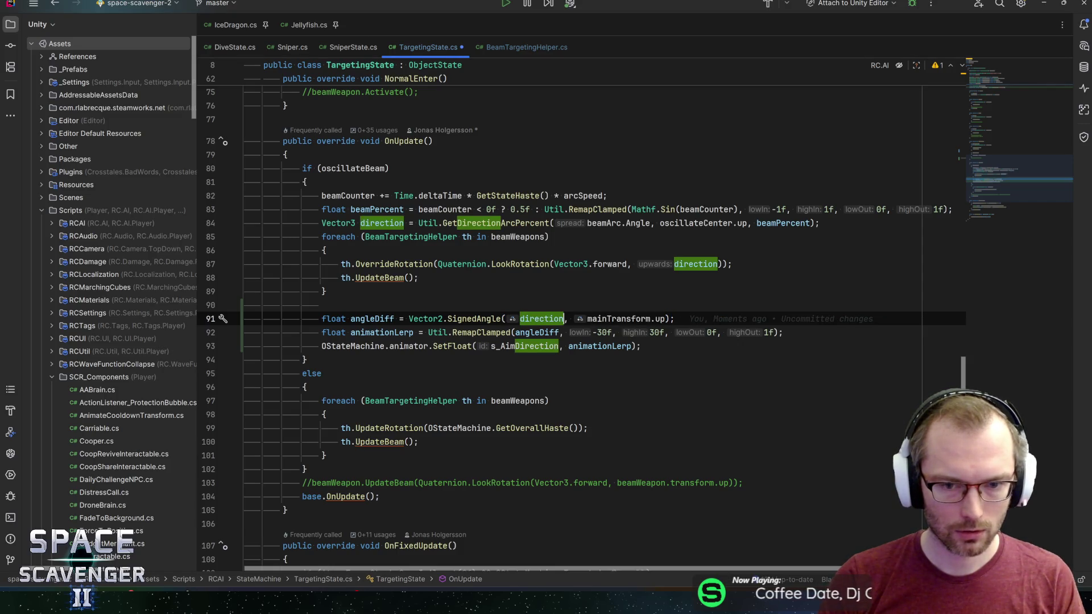
pyautogui.click(618, 318)
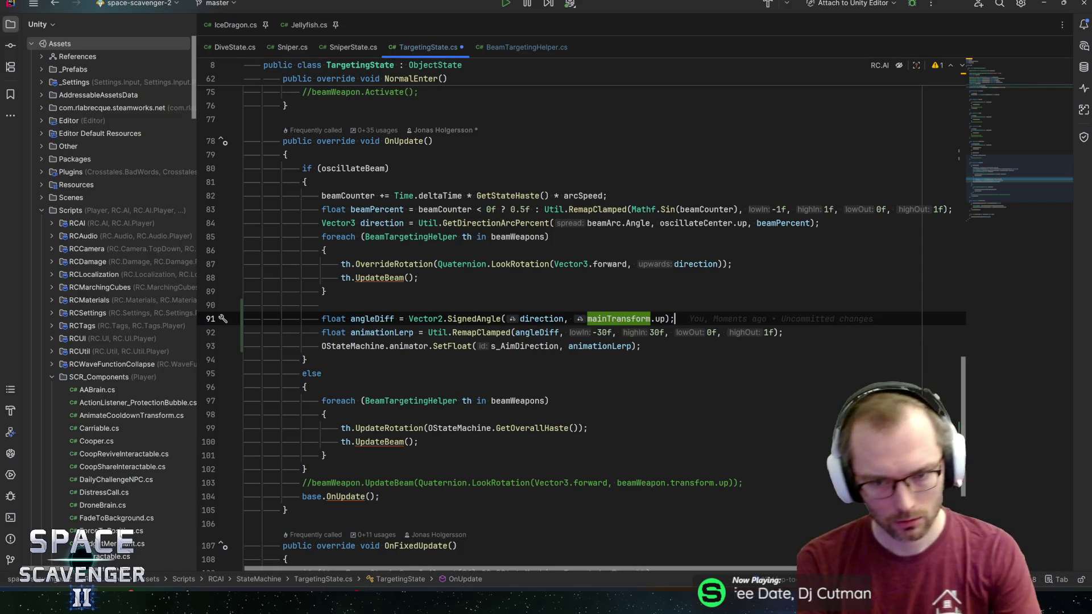
pyautogui.hotkey('ctrl', 's')
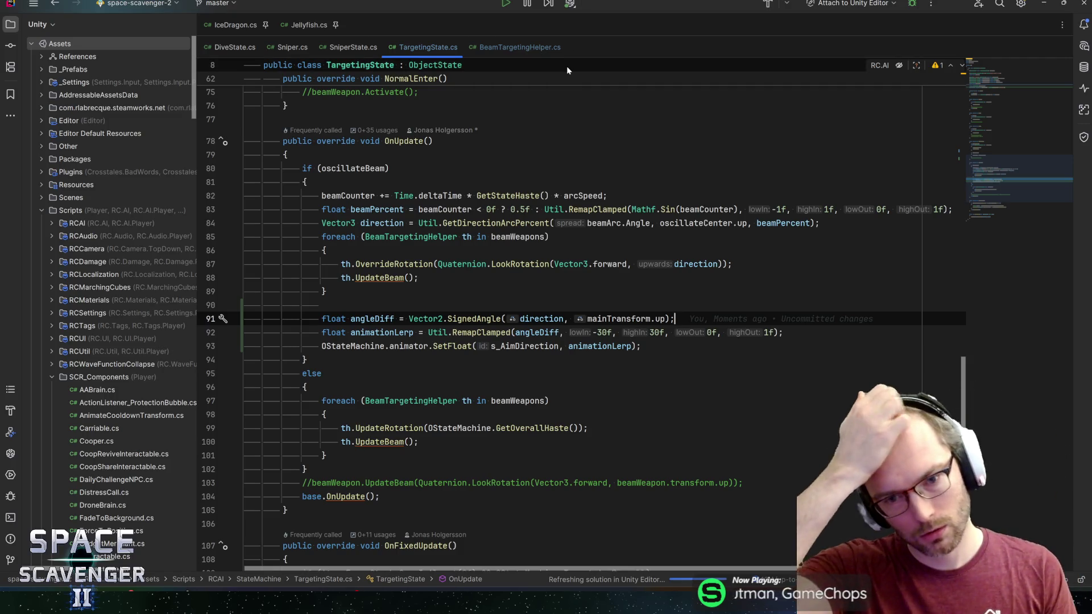
# Replace the -30f low input on line 92 with -beamArc.AngleHalf
pyautogui.click(592, 332)
pyautogui.hotkey('ctrl', 'shift', 'Right')
pyautogui.hotkey('ctrl', 'shift', 'Right')
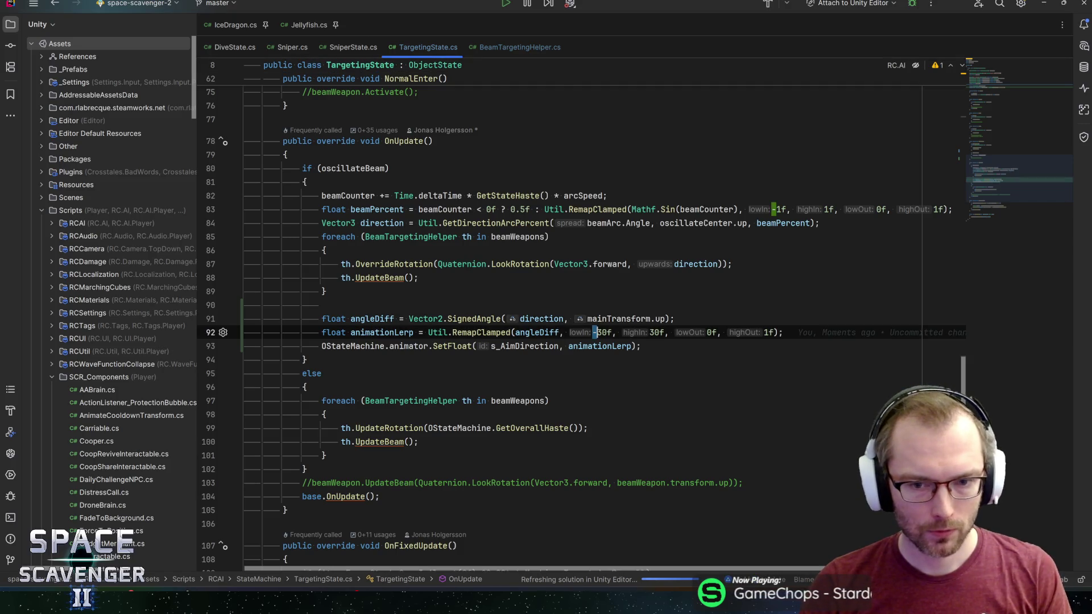
pyautogui.write('oscill')
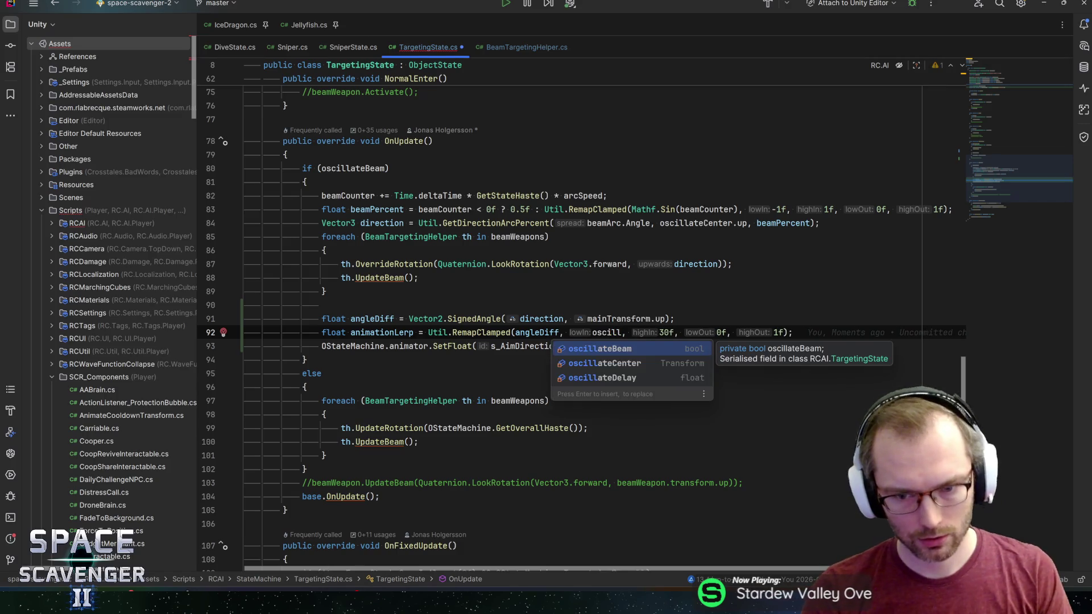
pyautogui.hotkey('ctrl', 'BackSpace')
pyautogui.write('arc')
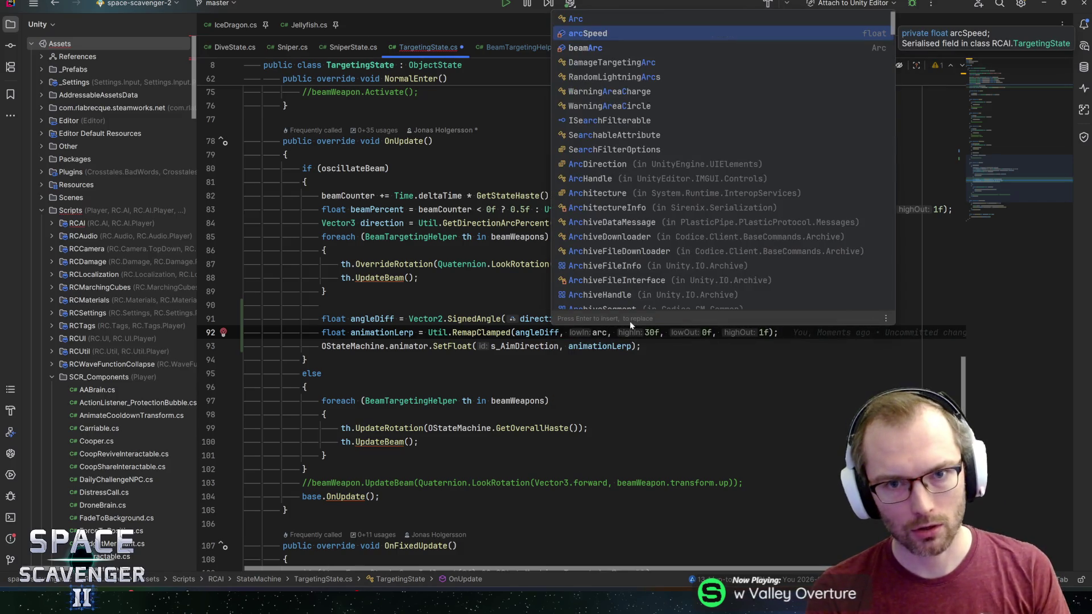
pyautogui.press('Down')
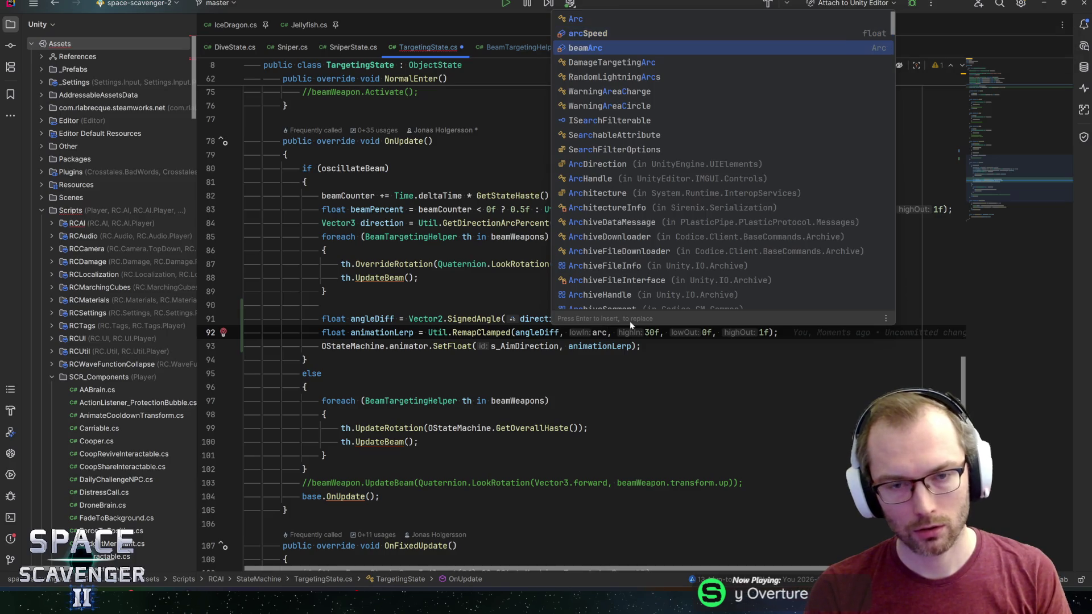
pyautogui.press('Return')
pyautogui.write('.')
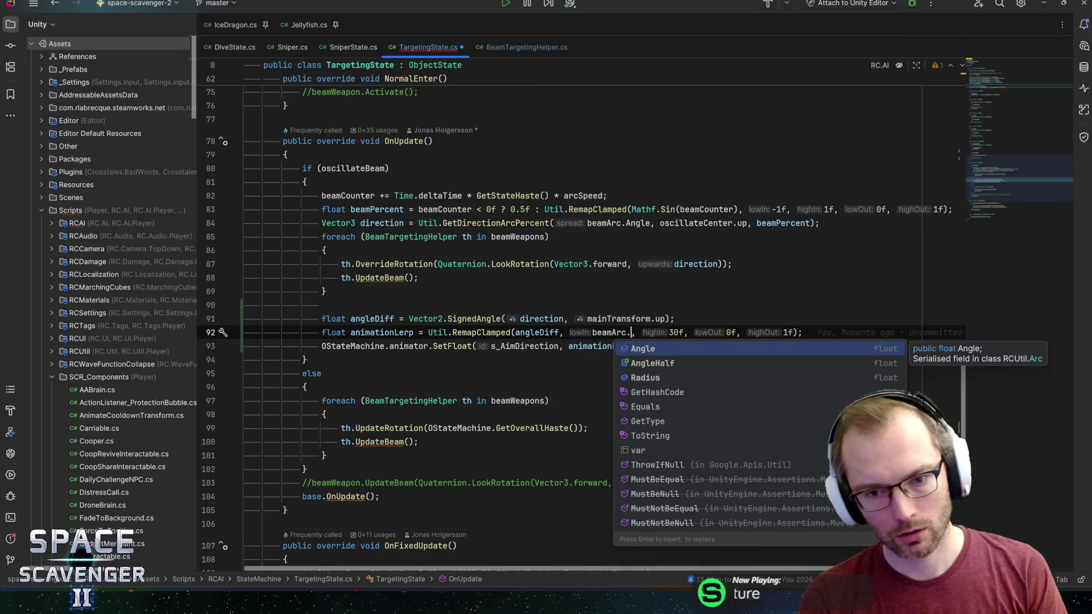
pyautogui.press('Down')
pyautogui.press('Return')
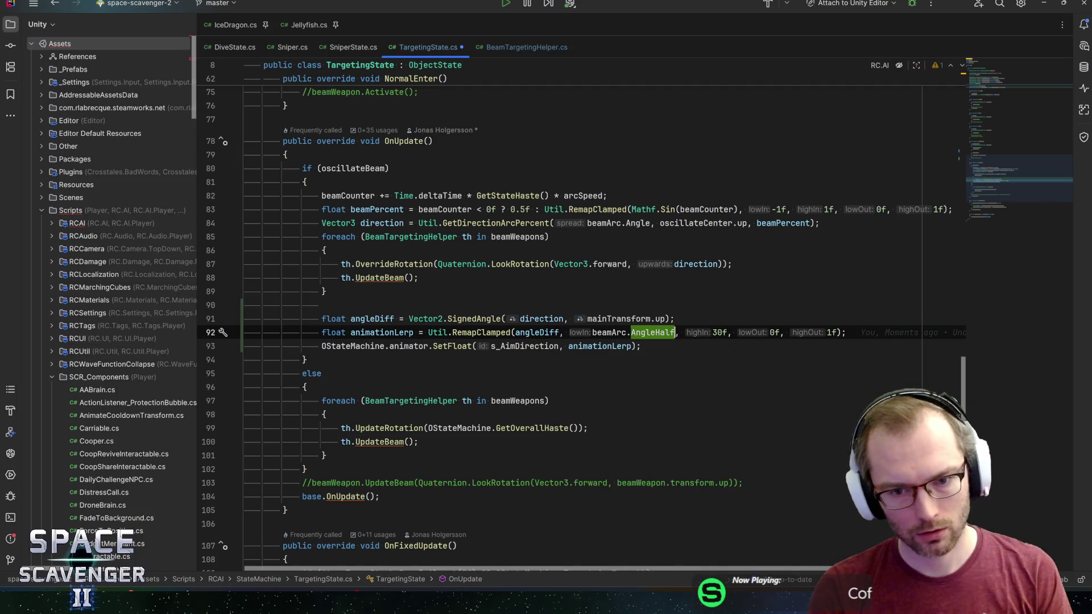
pyautogui.hotkey('ctrl', 'Left')
pyautogui.write('-')
# Select the fixed 30f upper bound and start typing beamArc.AngleHalf in its place
pyautogui.hotkey('ctrl', 'Right')
pyautogui.hotkey('ctrl', 'Right')
pyautogui.hotkey('ctrl', 'Right')
pyautogui.hotkey('ctrl', 'shift', 'Left')
pyautogui.hotkey('ctrl', 'shift', 'Left')
pyautogui.hotkey('shift', 'Right')
pyautogui.press('Right')
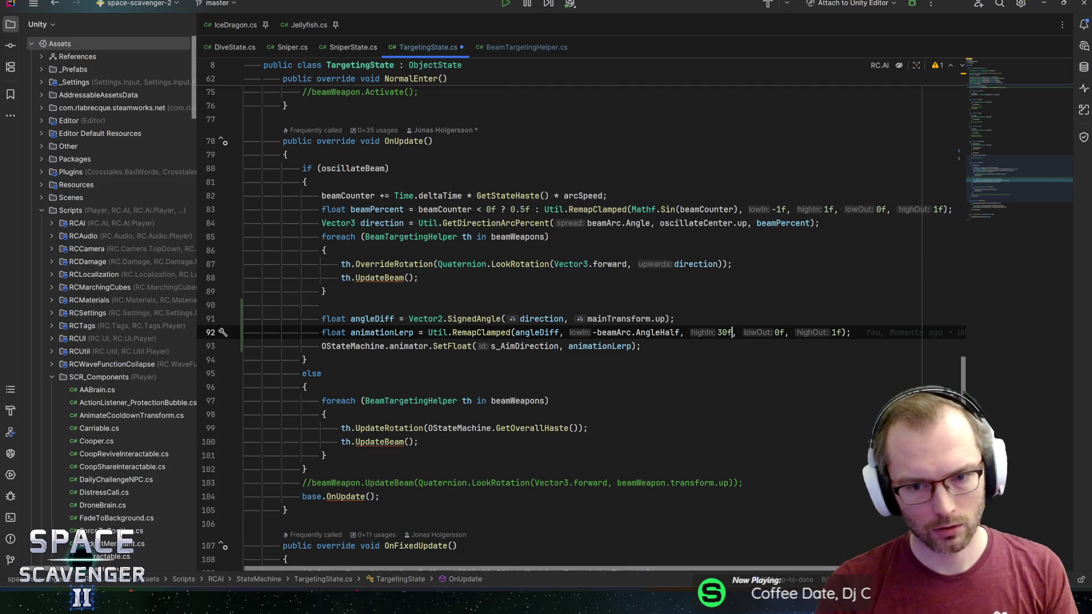
pyautogui.hotkey('ctrl', 'shift', 'Left')
pyautogui.write('beamArc.')
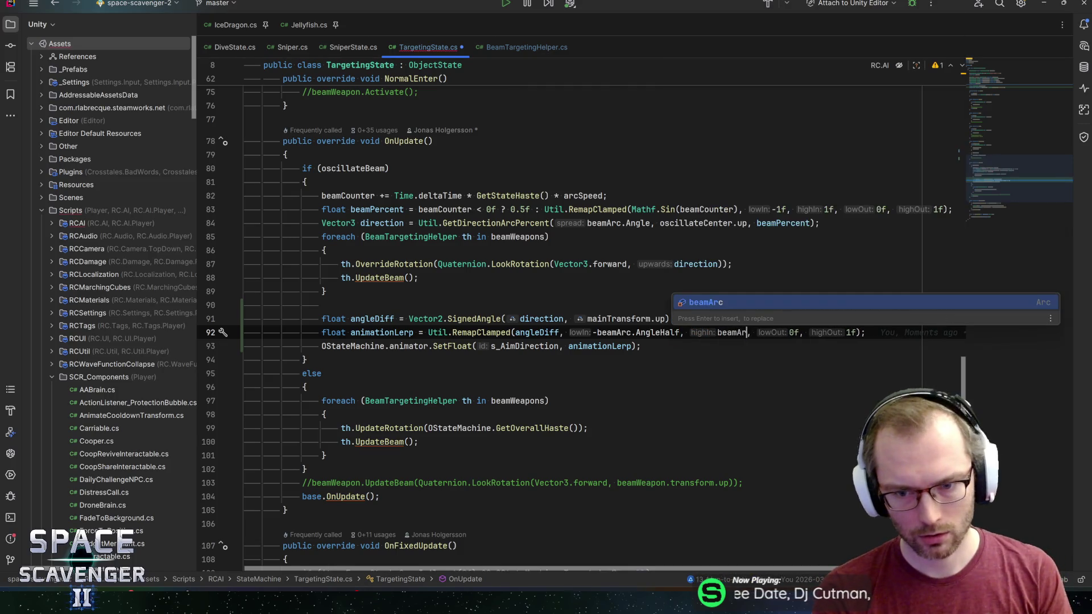
pyautogui.write('ang')
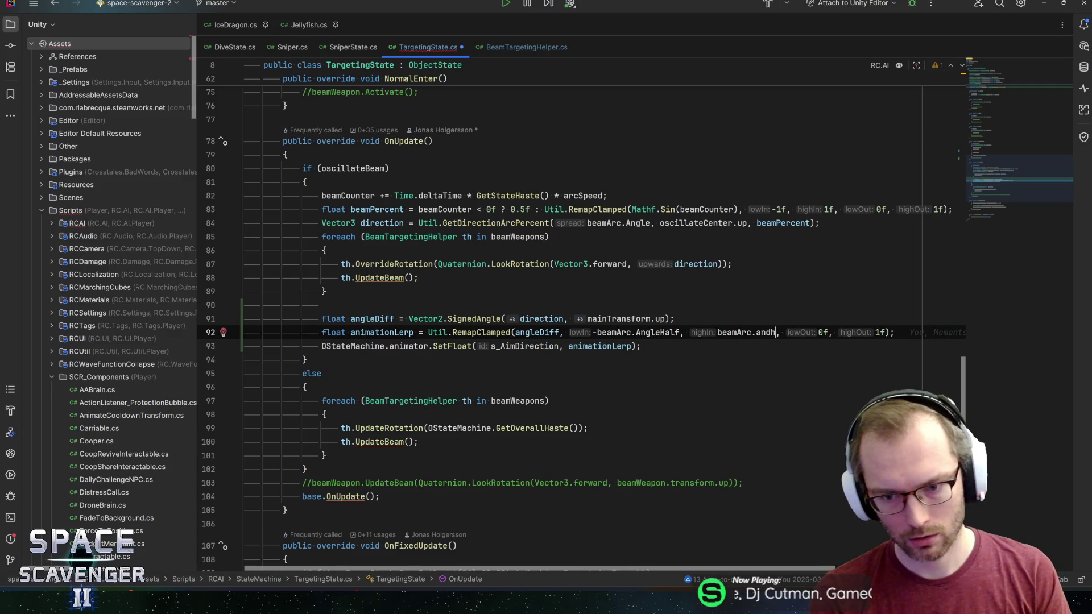
# Complete the upper bound as beamArc.AngleHalf, save, and start a new line below 92
pyautogui.press('Return')
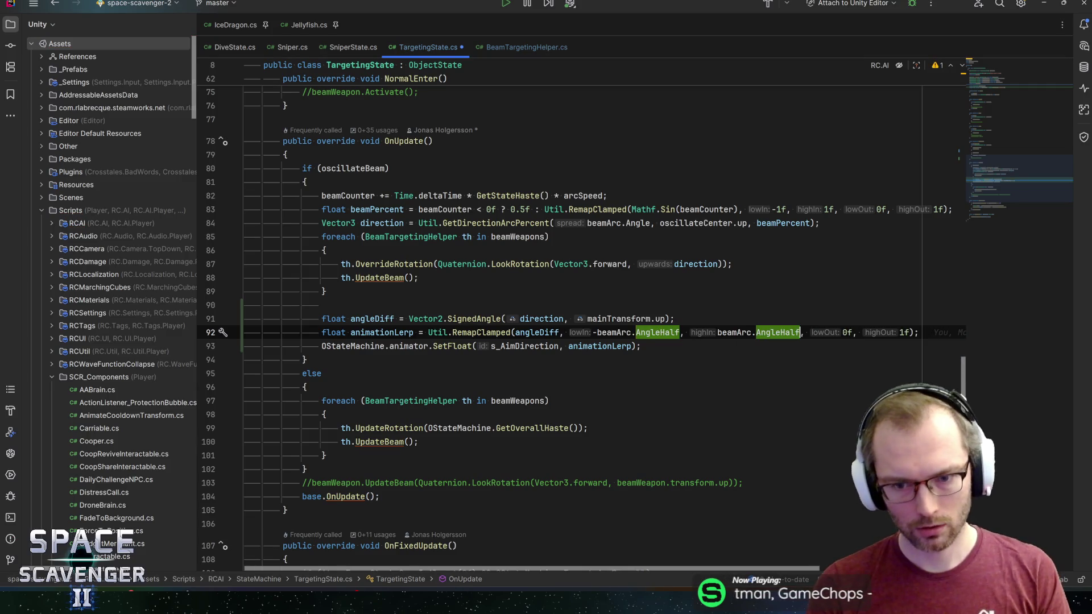
pyautogui.hotkey('ctrl', 's')
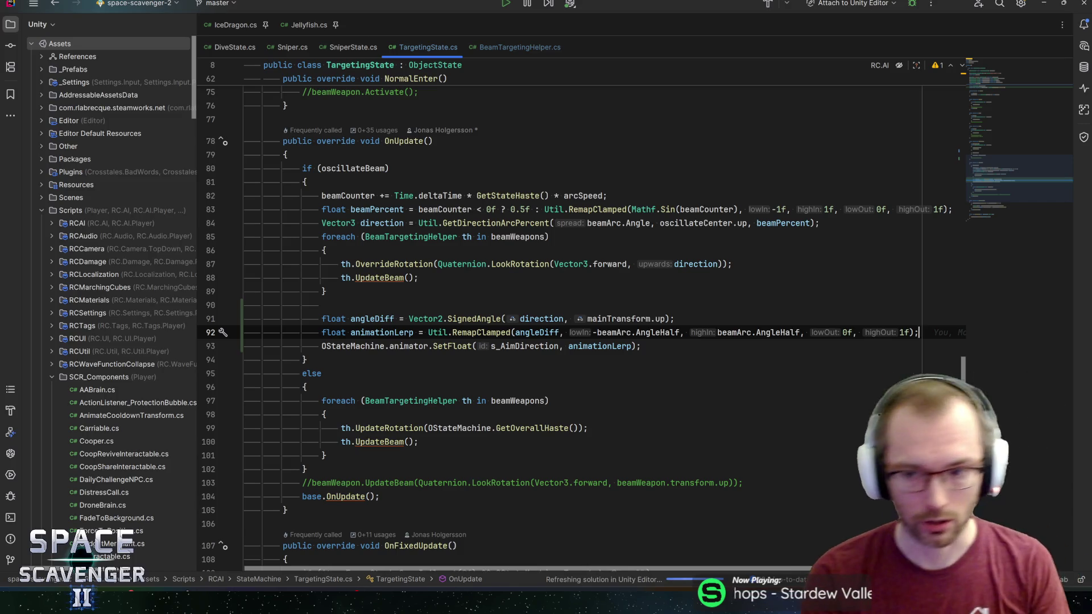
pyautogui.press('End')
pyautogui.press('Return')
# Add a clog line logging 'Lerp: {animationLerp}' in Col.Orange and save the script
pyautogui.write('clog')
pyautogui.press('Tab')
pyautogui.write('ora')
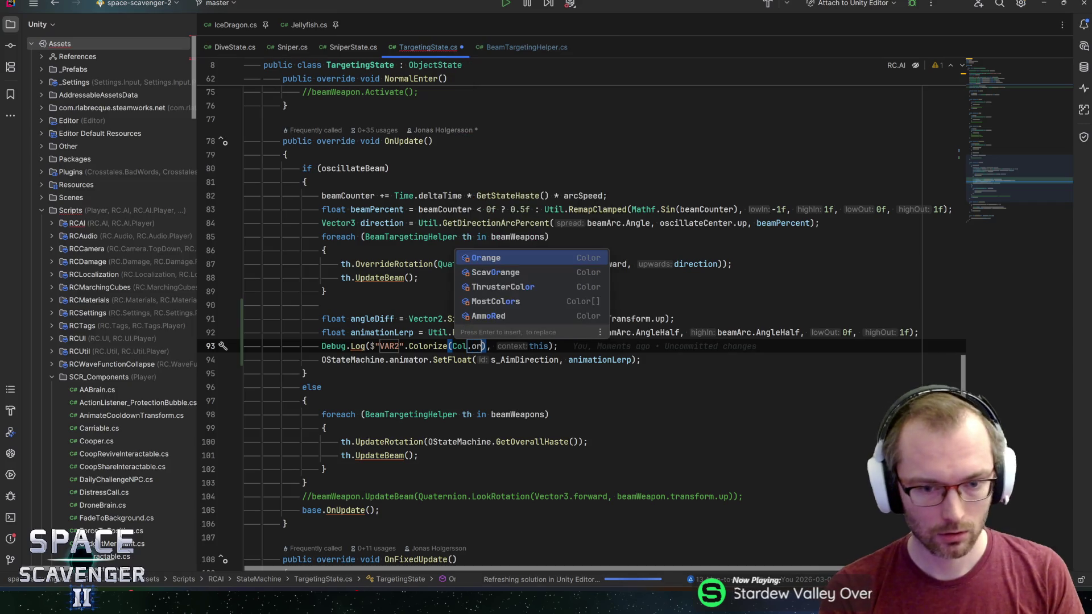
pyautogui.press('Return')
pyautogui.press('Tab')
pyautogui.write('Lerp')
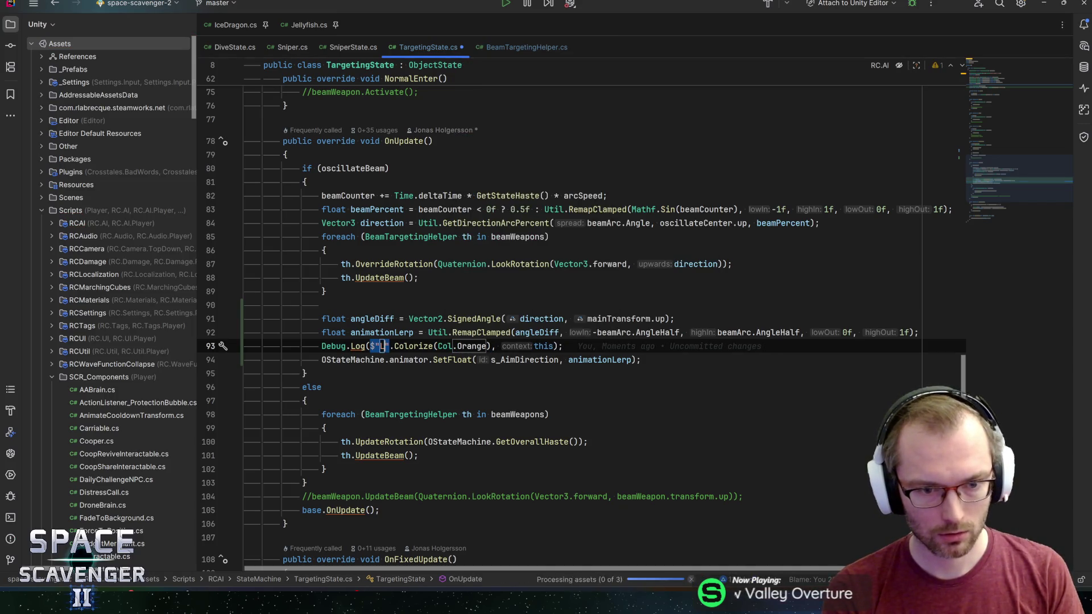
pyautogui.write(': {animatio')
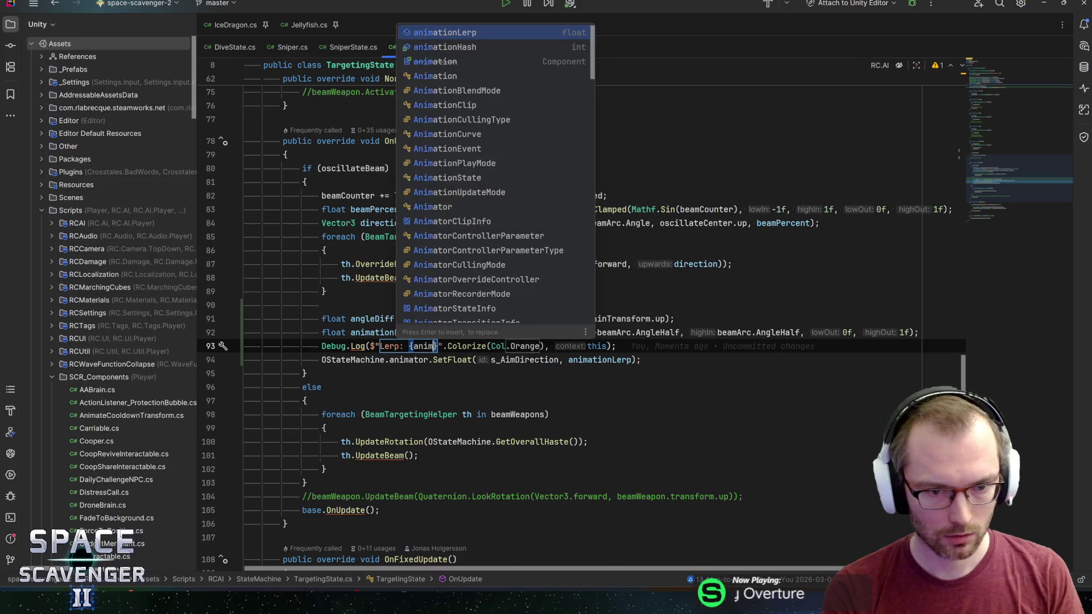
pyautogui.write('nLer')
pyautogui.press('Return')
pyautogui.press('End')
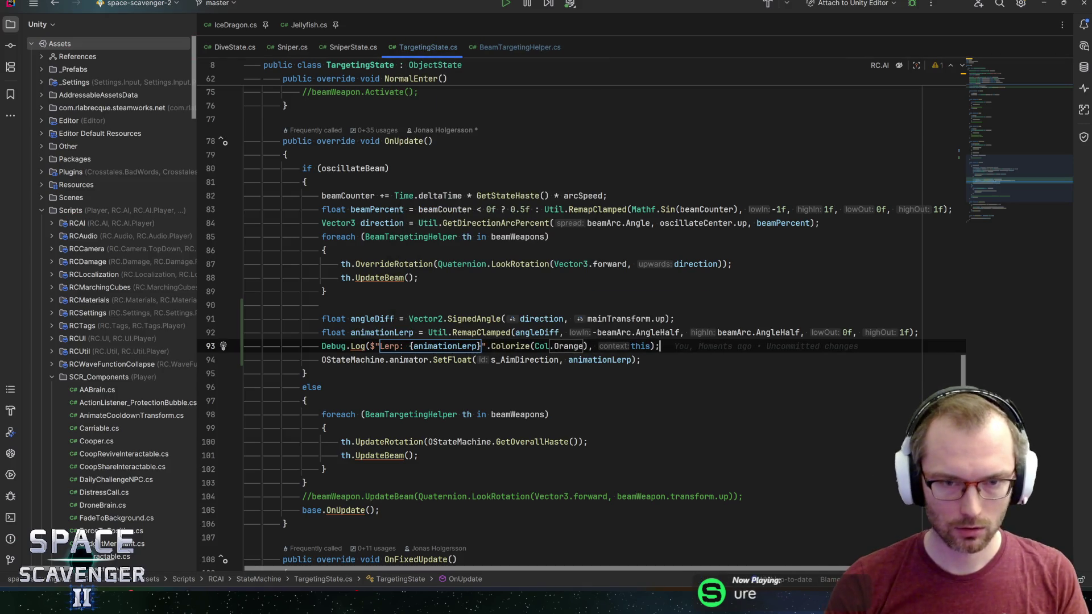
pyautogui.hotkey('ctrl', 's')
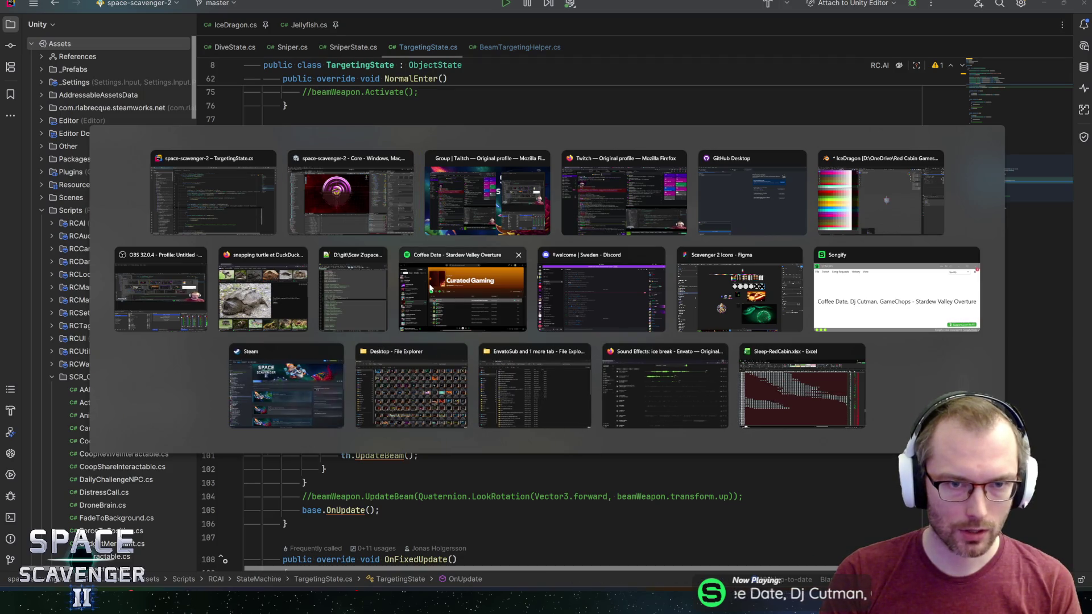
pyautogui.click(351, 194)
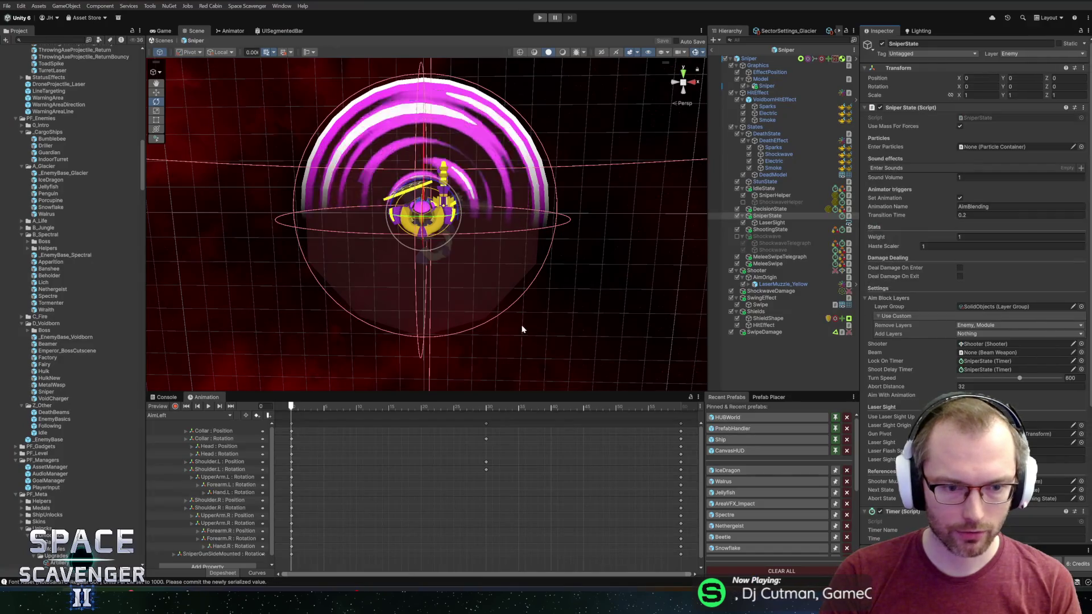
# Open the IceDragon prefab and load the AimLeft clip in the Animation window
pyautogui.doubleClick(739, 471)
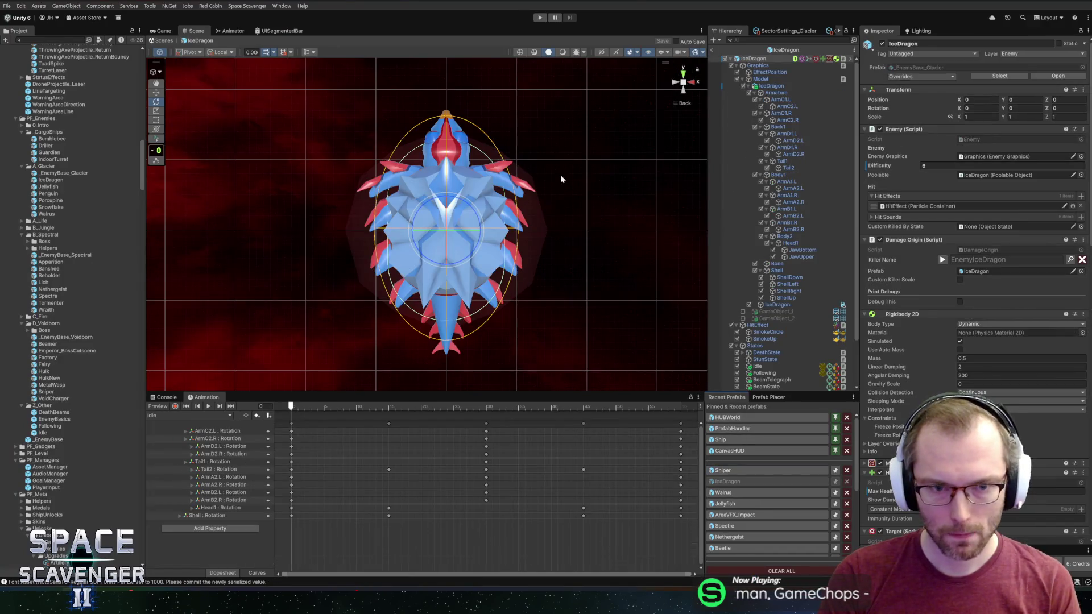
pyautogui.scroll(-3, 796, 284)
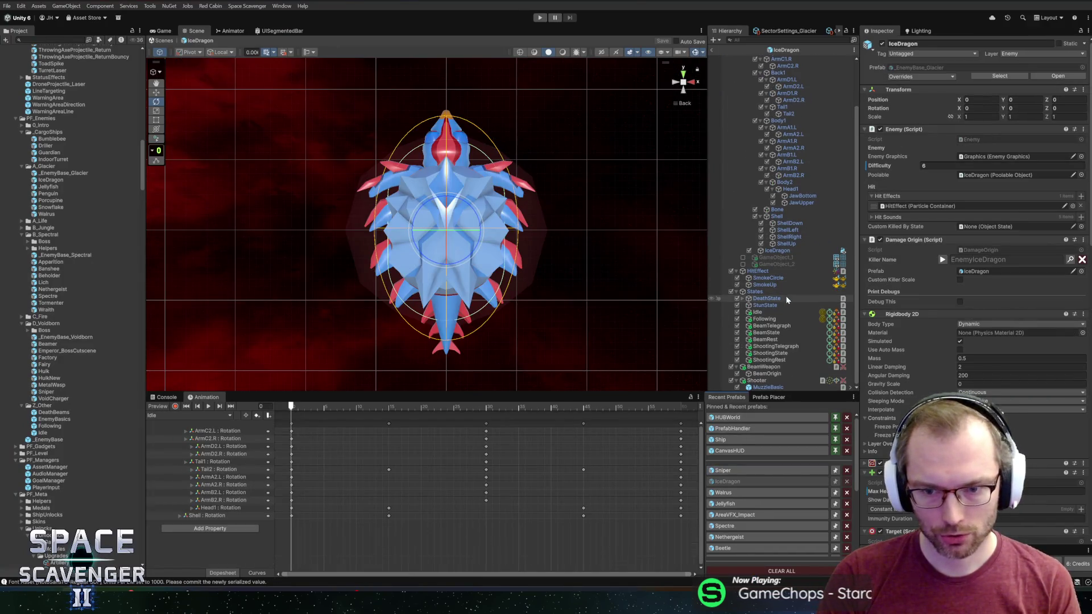
pyautogui.click(771, 327)
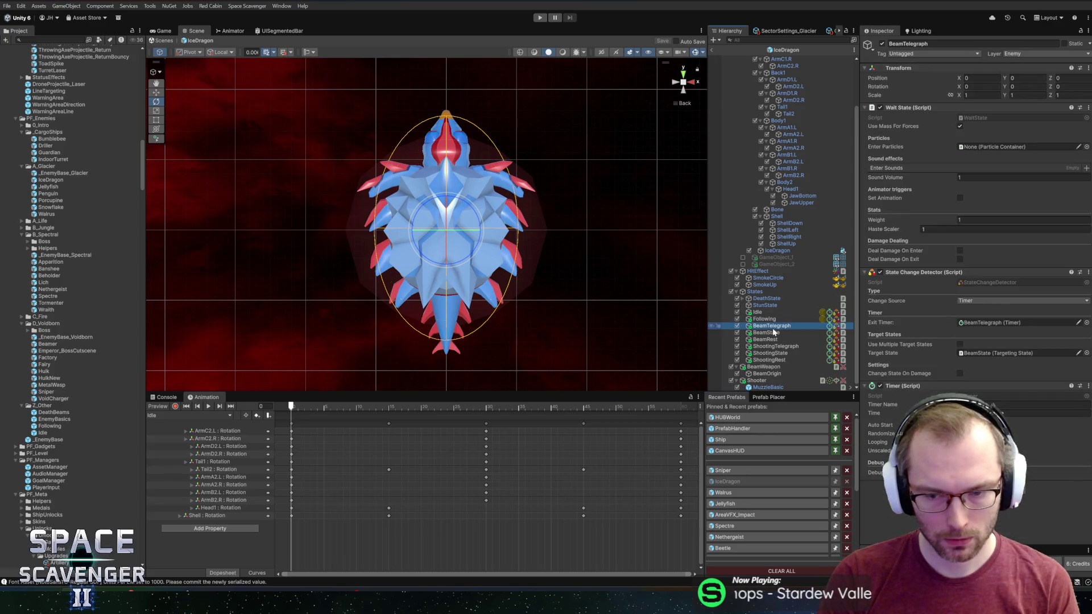
pyautogui.click(217, 414)
pyautogui.click(169, 424)
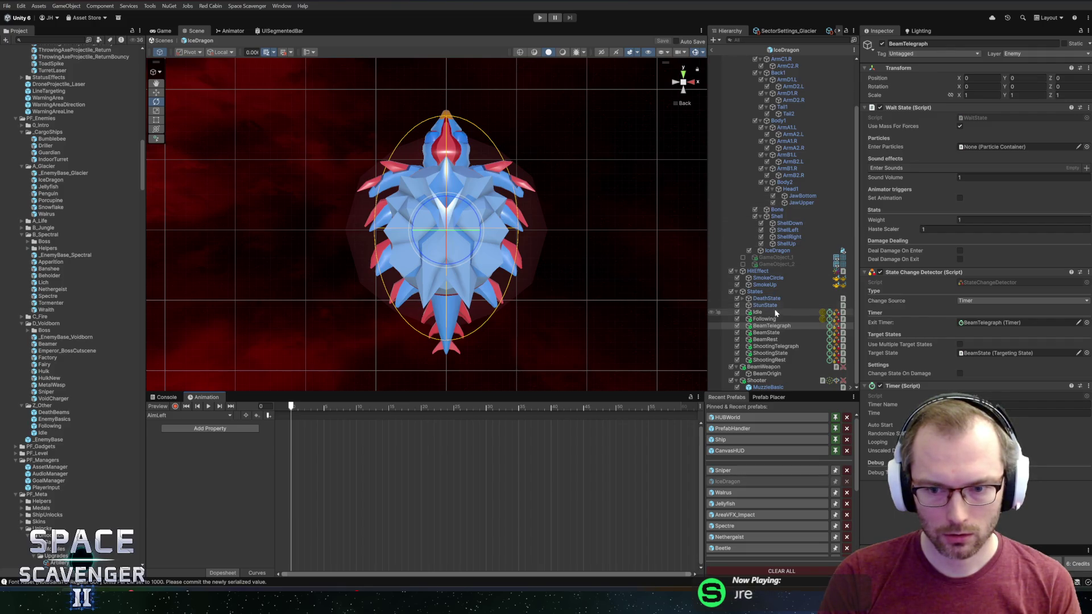
# Enable Set Animation on BeamState and name the animation 'BeamTargeting'
pyautogui.click(766, 332)
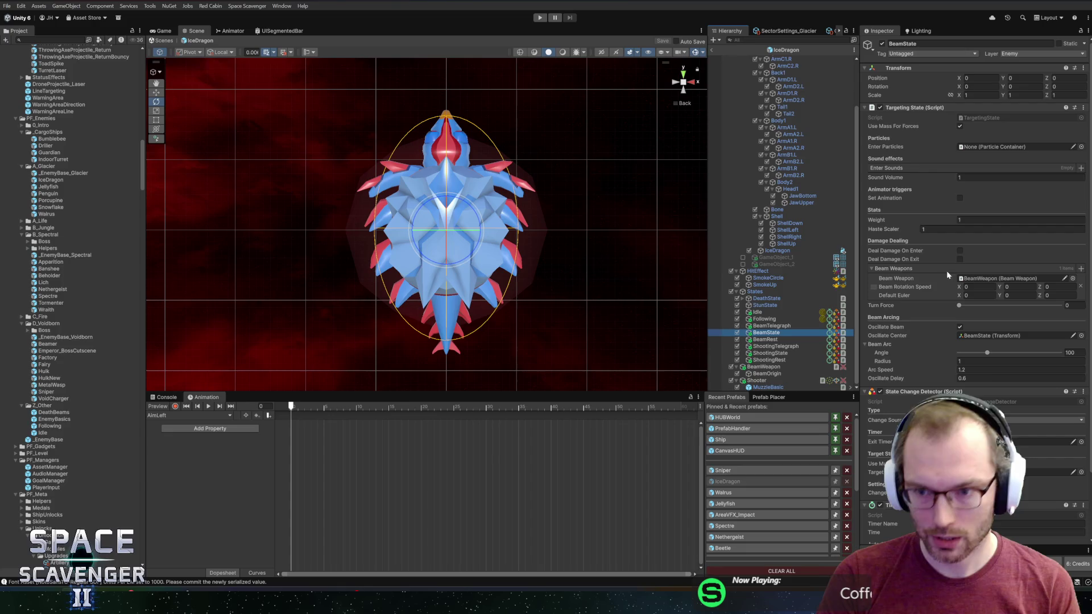
pyautogui.click(959, 198)
pyautogui.write('BeamTargeting')
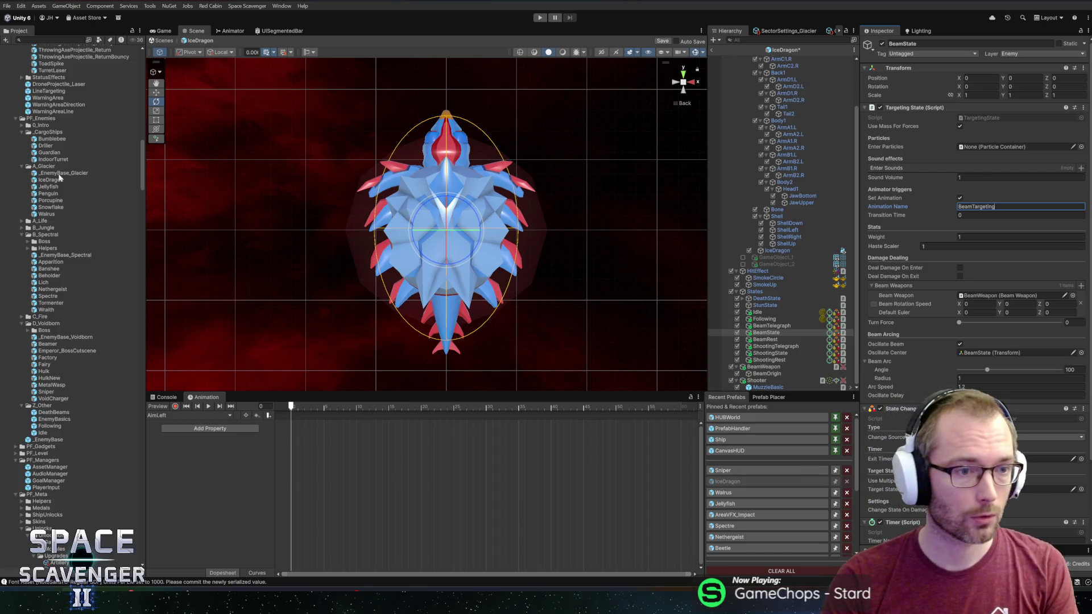
pyautogui.scroll(15, 59, 178)
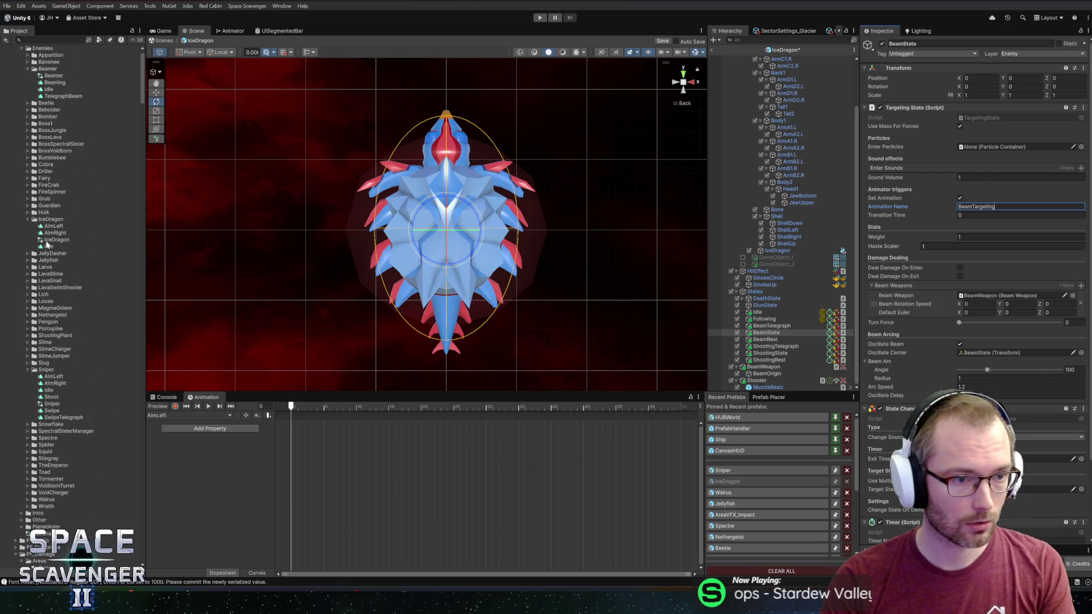
# Check the IceDragon controller's AimBlending tree, then change BeamState's Animation Name to 'AimDirection'
pyautogui.doubleClick(52, 240)
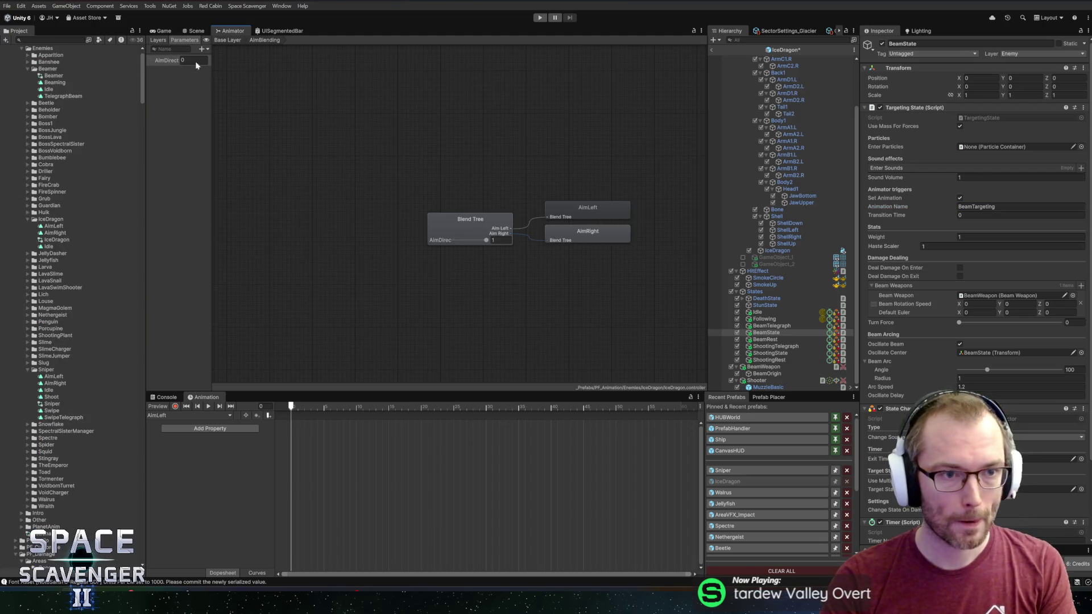
pyautogui.click(196, 31)
pyautogui.doubleClick(1000, 206)
pyautogui.write('AimDirec')
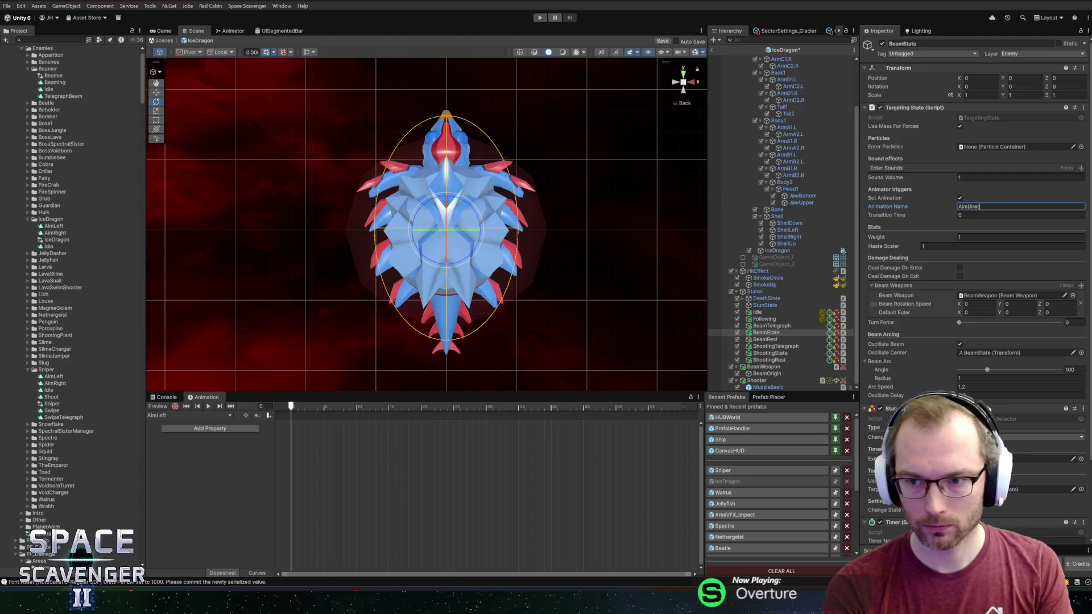
pyautogui.write('tion')
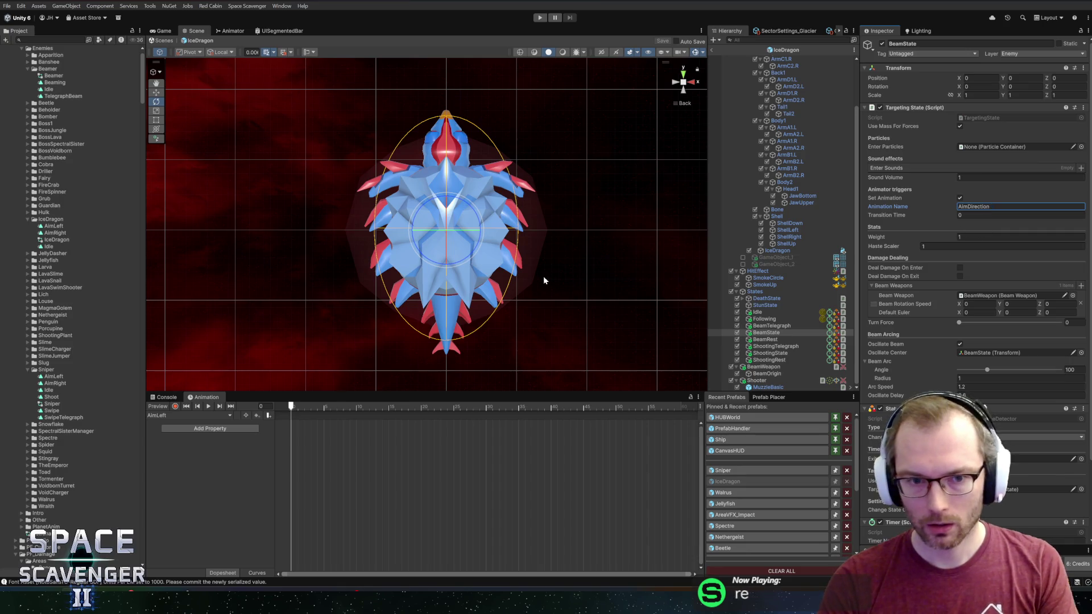
pyautogui.scroll(-2, 523, 280)
pyautogui.scroll(2, 599, 249)
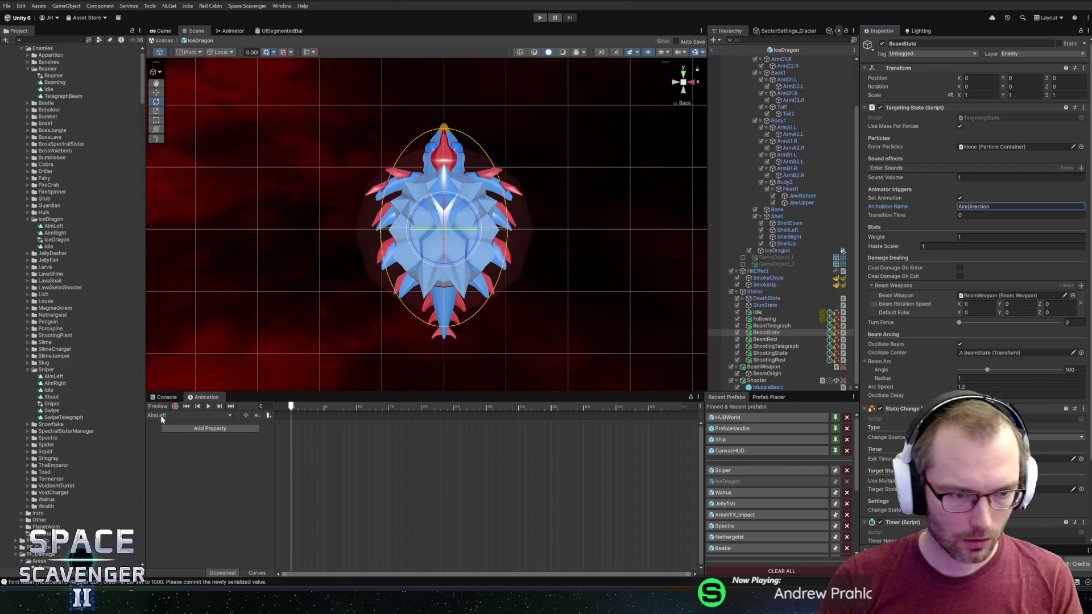
# Record Head1 (about 44° on Z) and JawUpper rotation keys at frame 31, then select them
pyautogui.click(375, 406)
pyautogui.moveTo(400, 406)
pyautogui.mouseDown()
pyautogui.moveTo(508, 407)
pyautogui.moveTo(493, 410)
pyautogui.mouseUp()
pyautogui.click(175, 406)
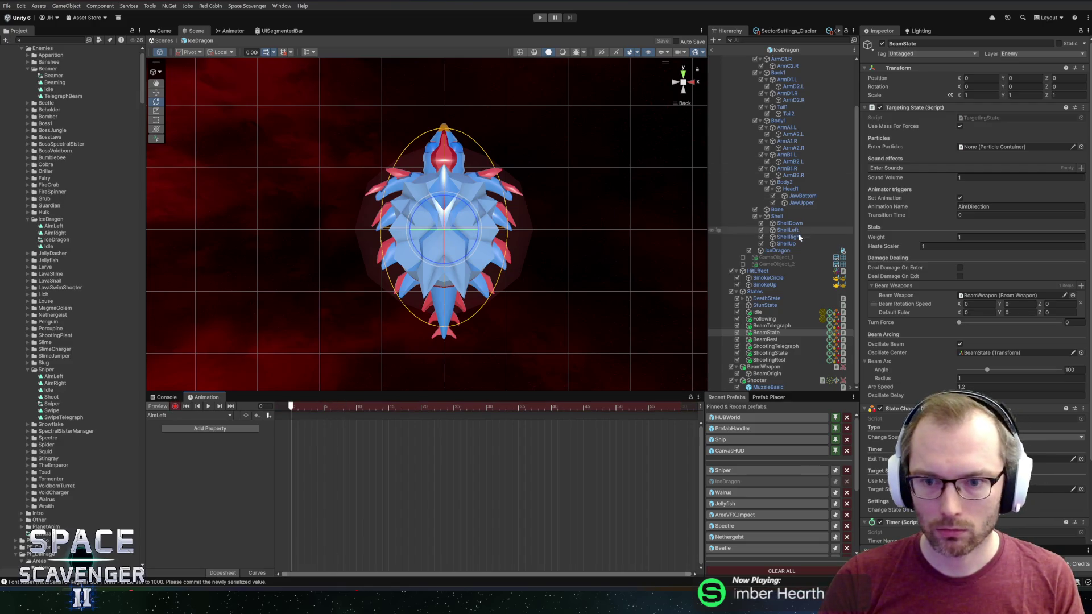
pyautogui.scroll(3, 780, 190)
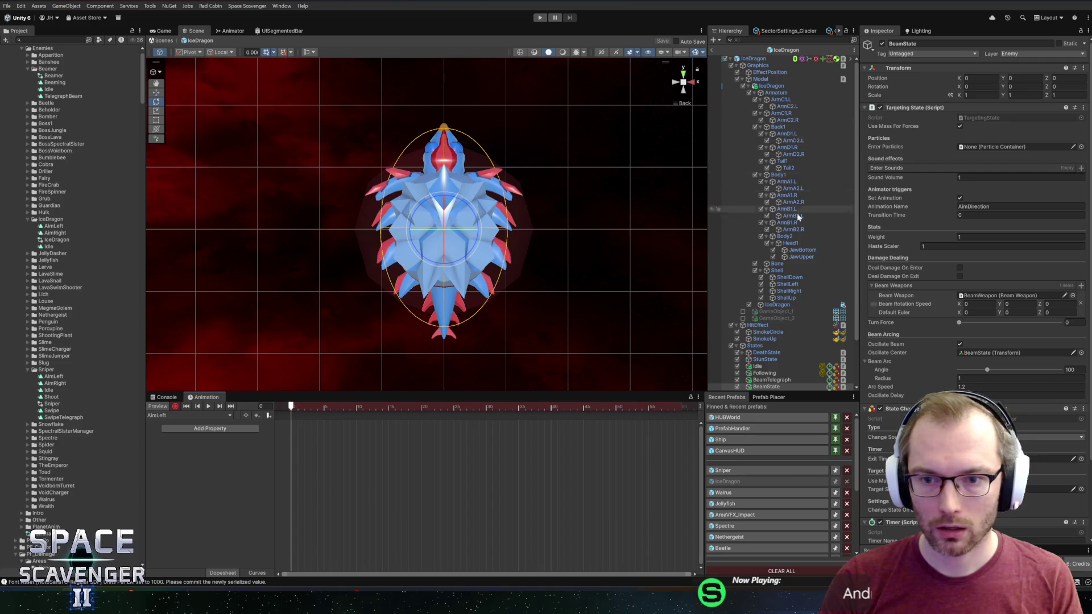
pyautogui.click(790, 243)
pyautogui.moveTo(457, 158)
pyautogui.mouseDown()
pyautogui.moveTo(484, 109)
pyautogui.moveTo(470, 102)
pyautogui.mouseUp()
pyautogui.click(801, 257)
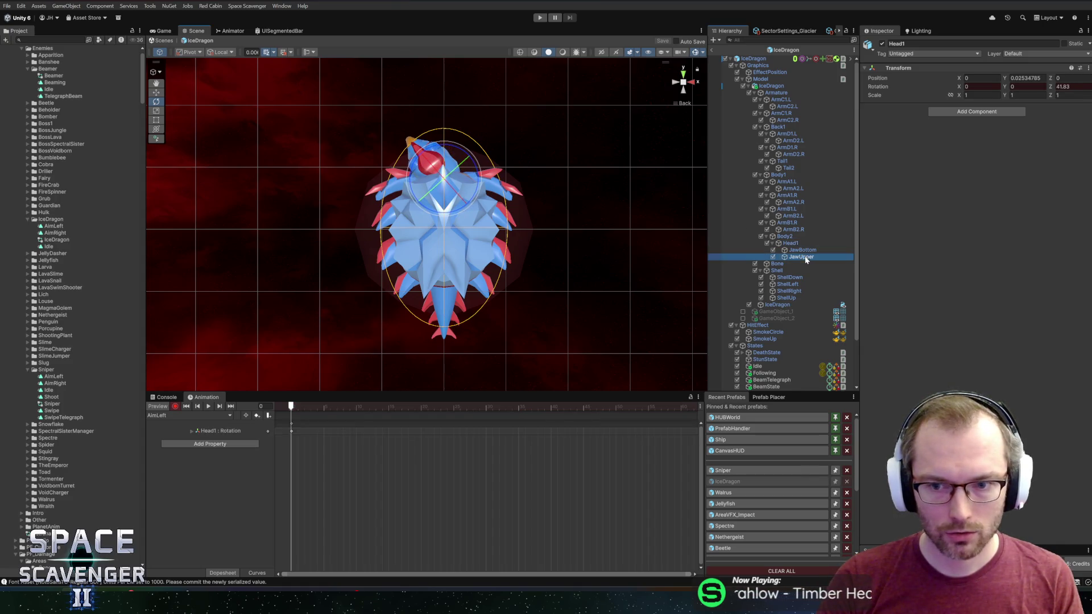
pyautogui.moveTo(427, 196); pyautogui.dragTo(448, 188)
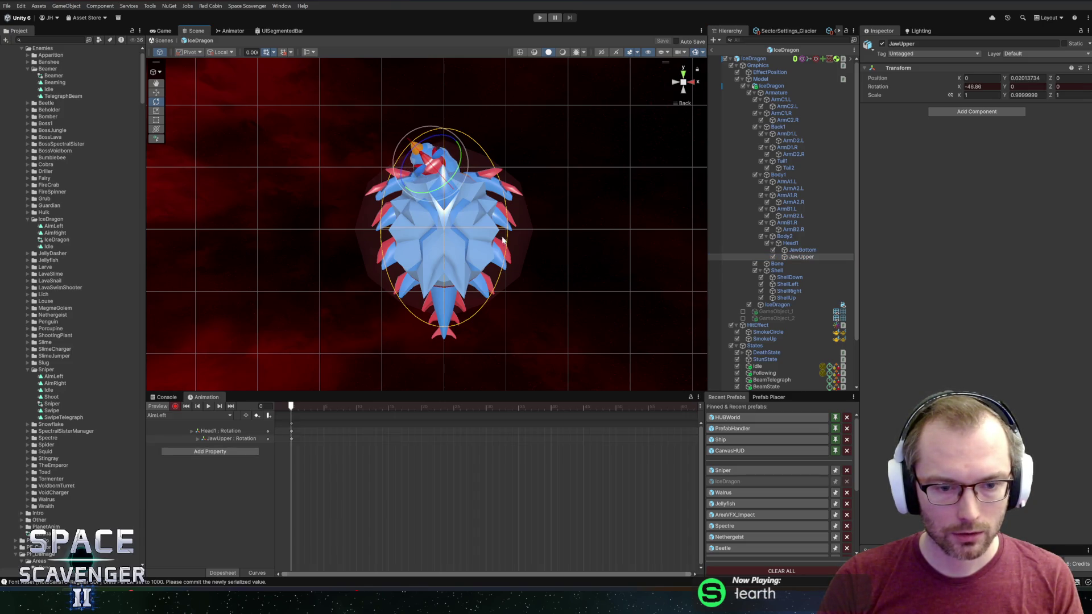
pyautogui.moveTo(339, 462); pyautogui.dragTo(344, 415)
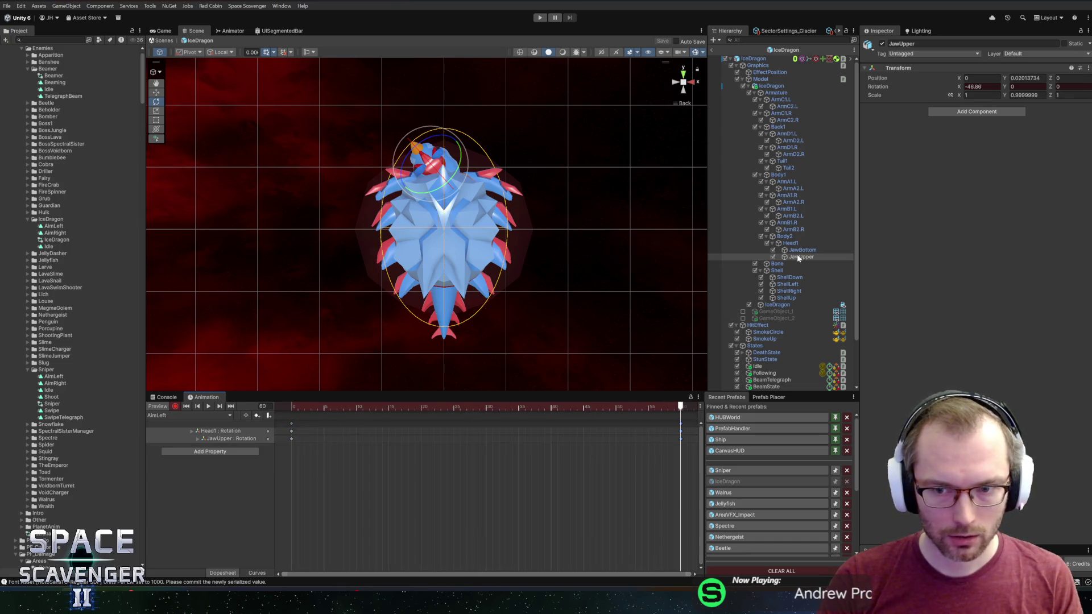
pyautogui.moveTo(686, 457); pyautogui.dragTo(253, 392)
pyautogui.click(174, 407)
# Switch to AimRight, paste the rotation keys at frame 0, and turn the head the other way
pyautogui.click(176, 415)
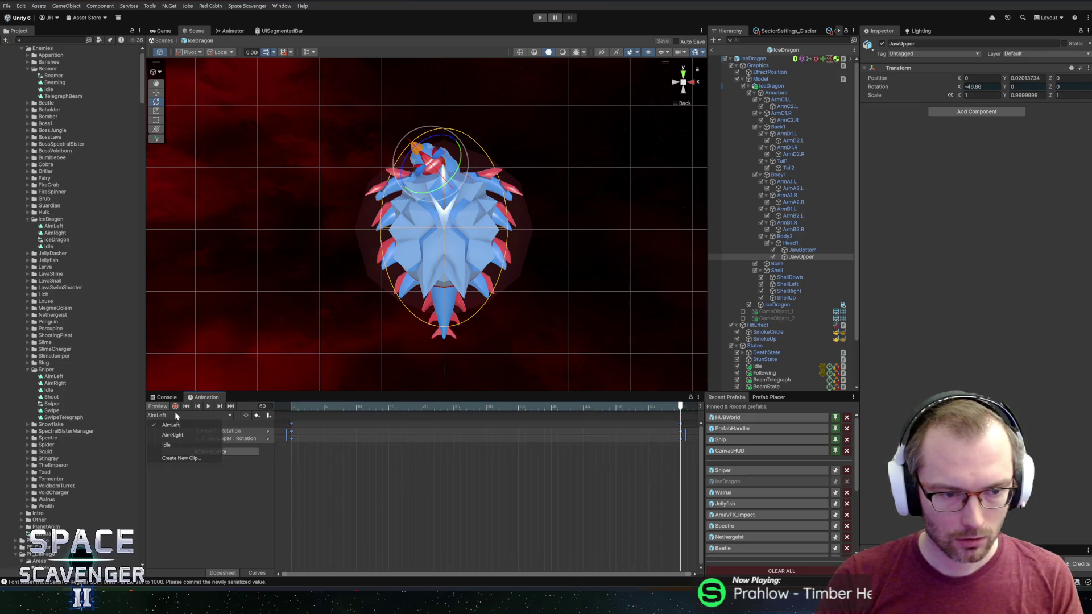
pyautogui.click(173, 435)
pyautogui.click(293, 406)
pyautogui.hotkey('ctrl', 'v')
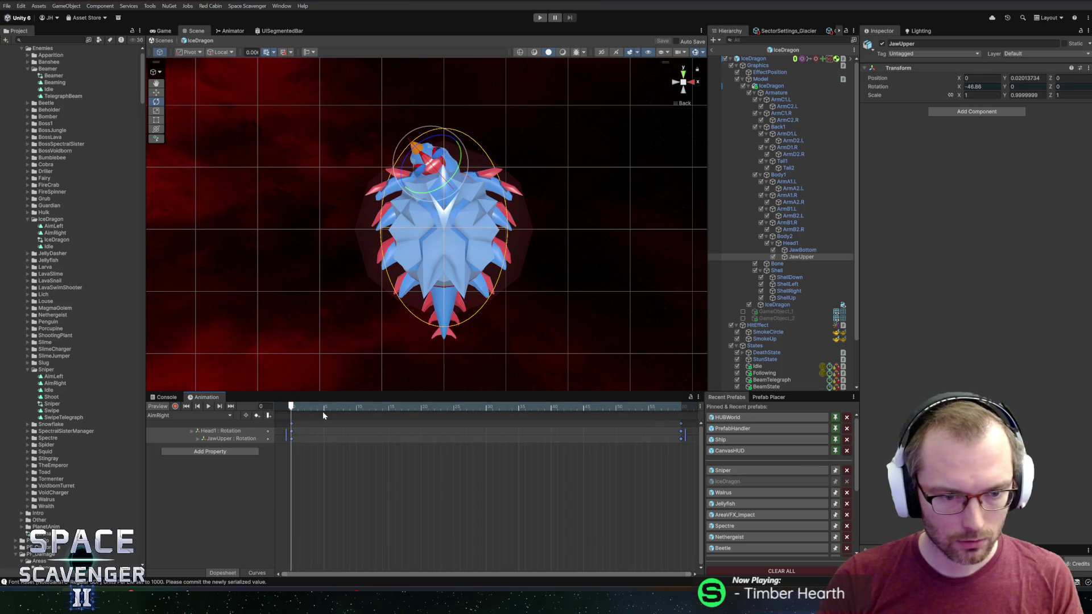
pyautogui.click(791, 244)
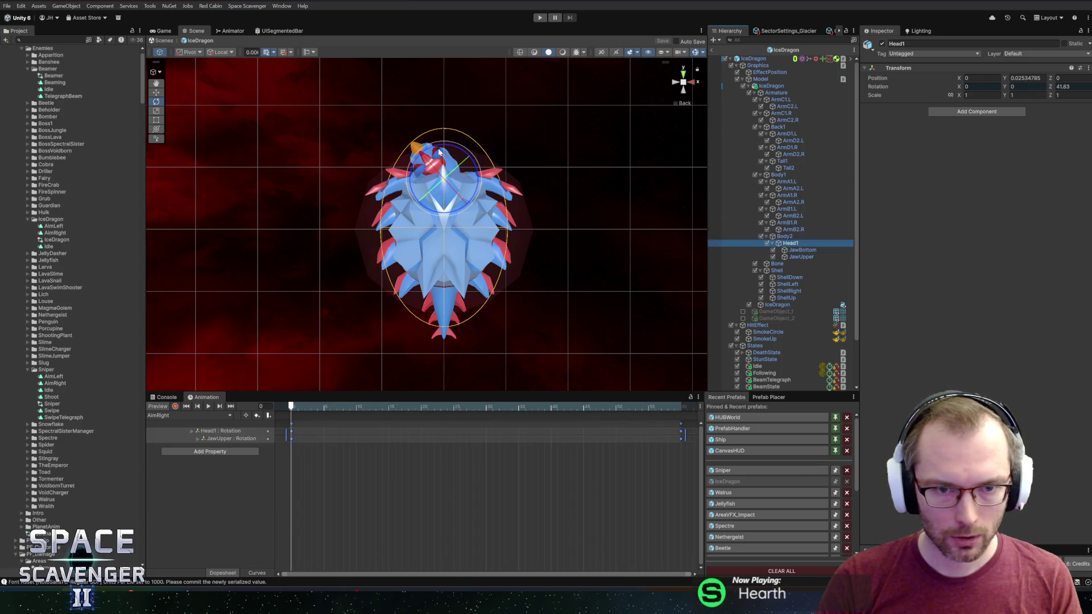
pyautogui.moveTo(439, 151)
pyautogui.mouseDown()
pyautogui.moveTo(512, 150)
pyautogui.moveTo(533, 164)
pyautogui.mouseUp()
pyautogui.click(316, 407)
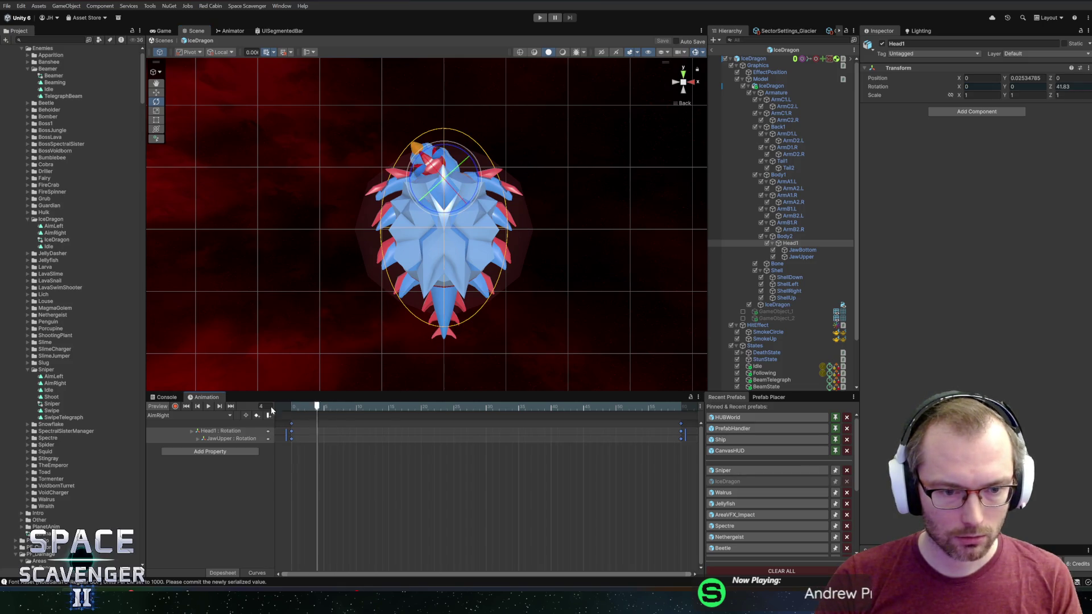
pyautogui.press('space')
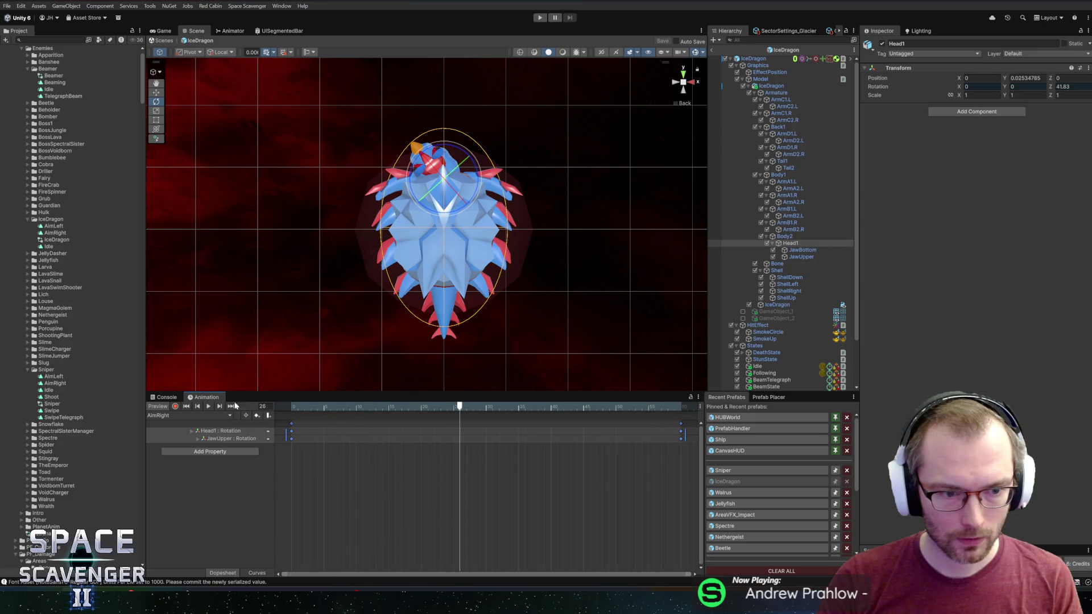
# Record the head turned right, preview the clip, stop recording, and leave the IceDragon prefab
pyautogui.click(175, 407)
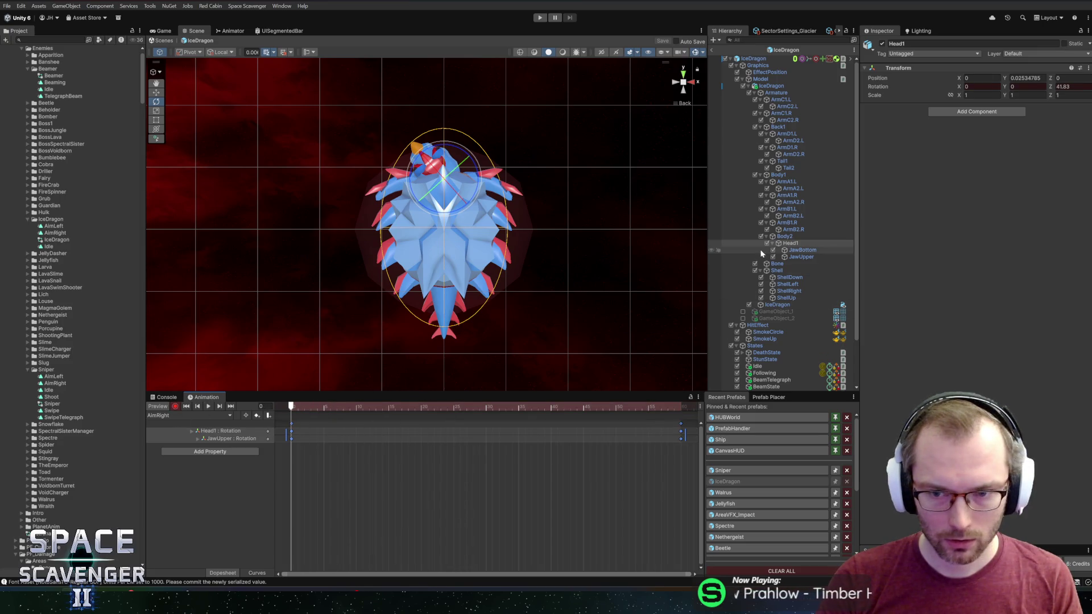
pyautogui.moveTo(495, 206); pyautogui.dragTo(529, 145)
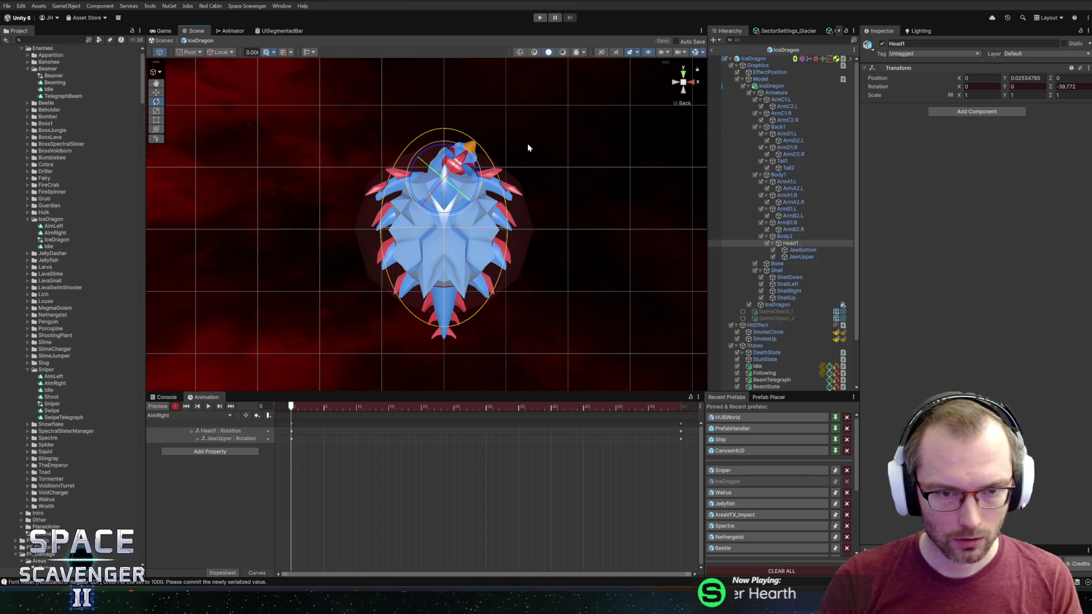
pyautogui.moveTo(307, 408); pyautogui.dragTo(680, 411)
pyautogui.hotkey('shift', ',')
pyautogui.click(175, 406)
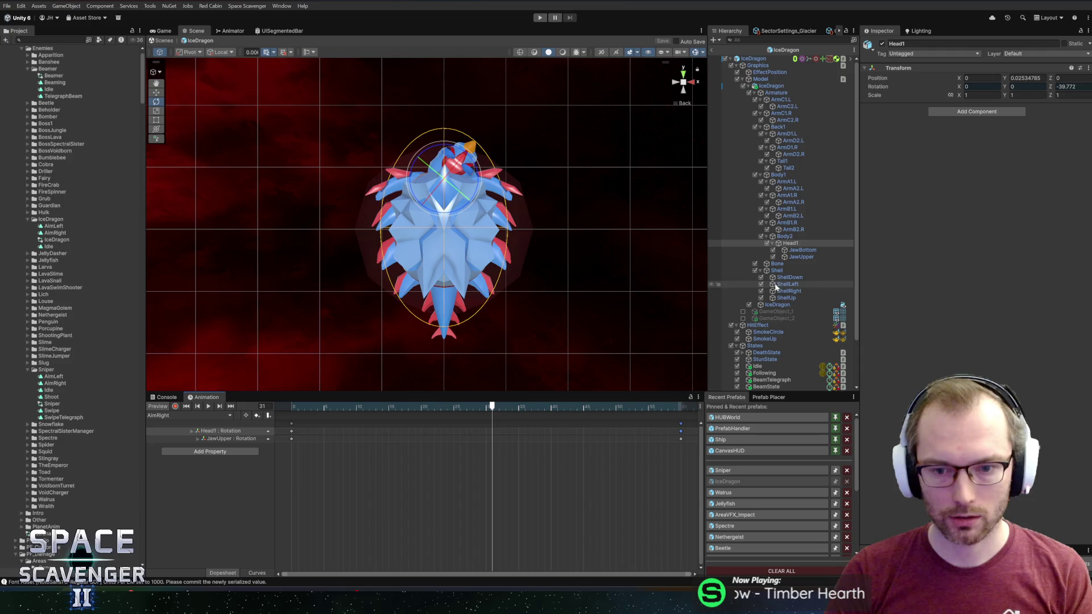
pyautogui.click(712, 52)
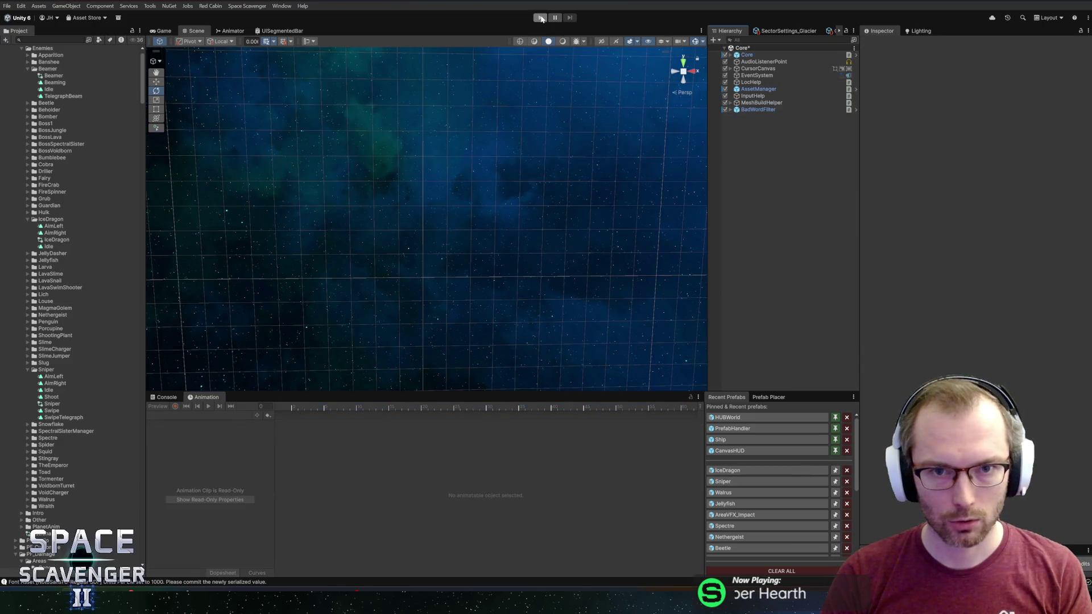
# Run the game with the Console shown, watch the IceDragon's ice beam, then stop
pyautogui.click(540, 18)
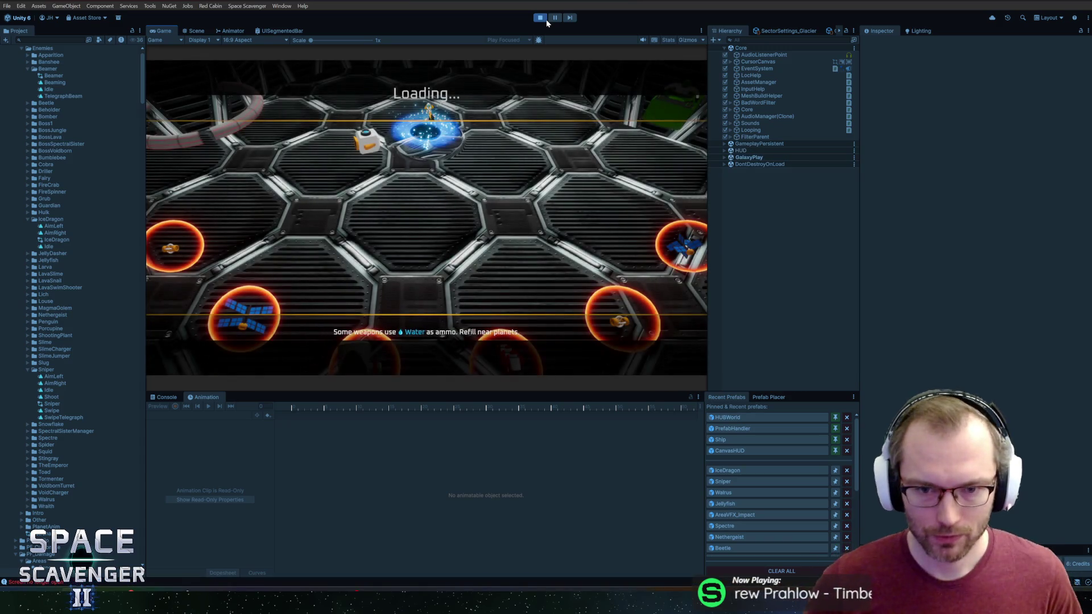
pyautogui.click(165, 397)
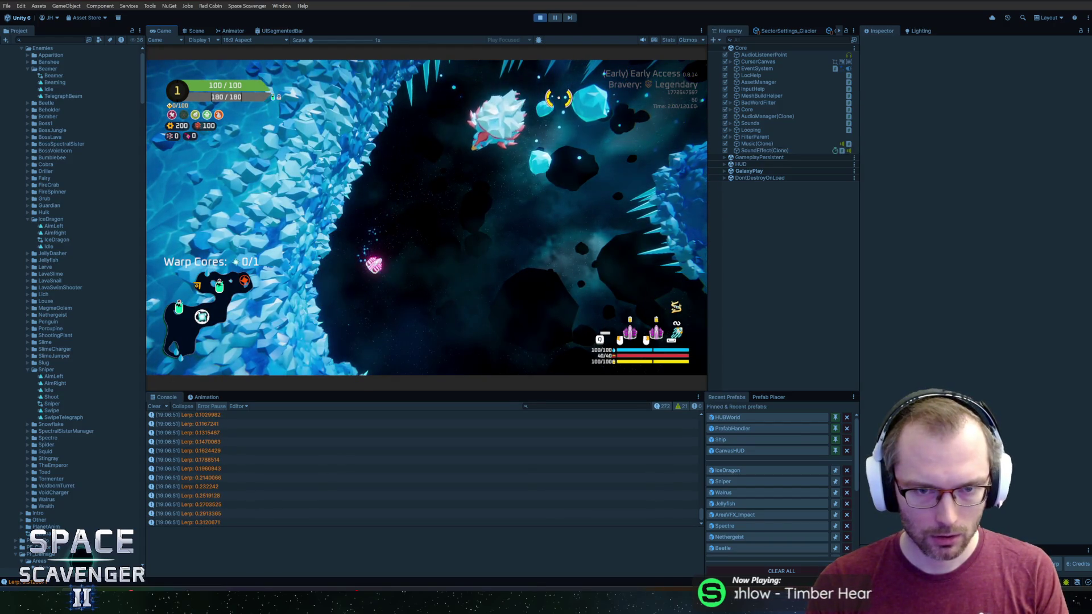
pyautogui.click(544, 19)
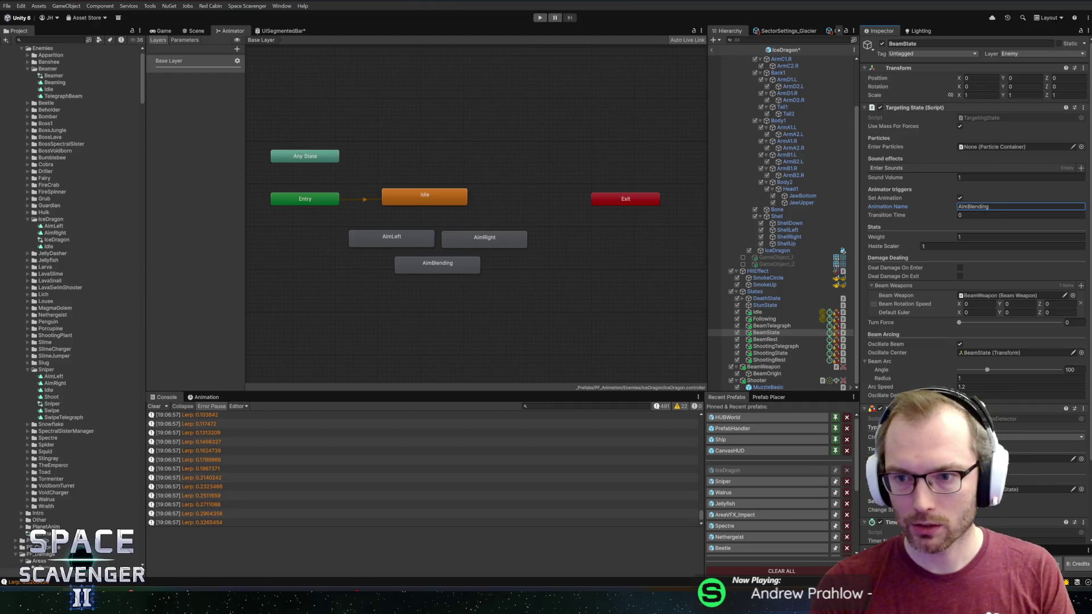
# Enter Play mode again to re-test the IceDragon in an icy sector
pyautogui.click(538, 19)
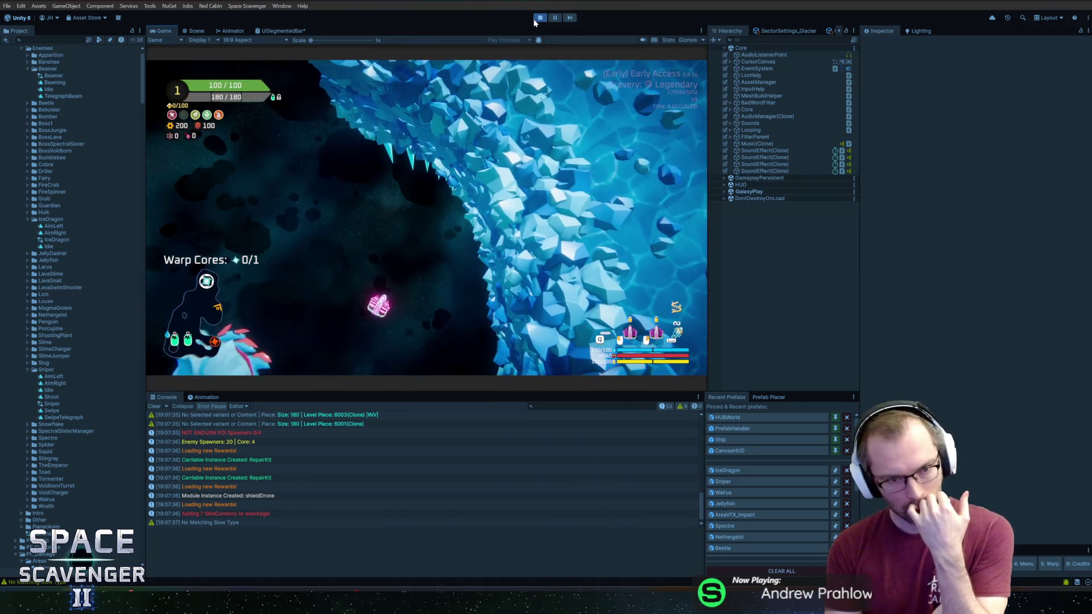
# Discard the unsaved UISegmentedBar shader graph changes, fight the IceDragon in Play mode, then stop
pyautogui.moveTo(377, 244)
pyautogui.mouseDown()
pyautogui.moveTo(317, 214)
pyautogui.moveTo(321, 227)
pyautogui.moveTo(339, 216)
pyautogui.moveTo(309, 207)
pyautogui.mouseUp()
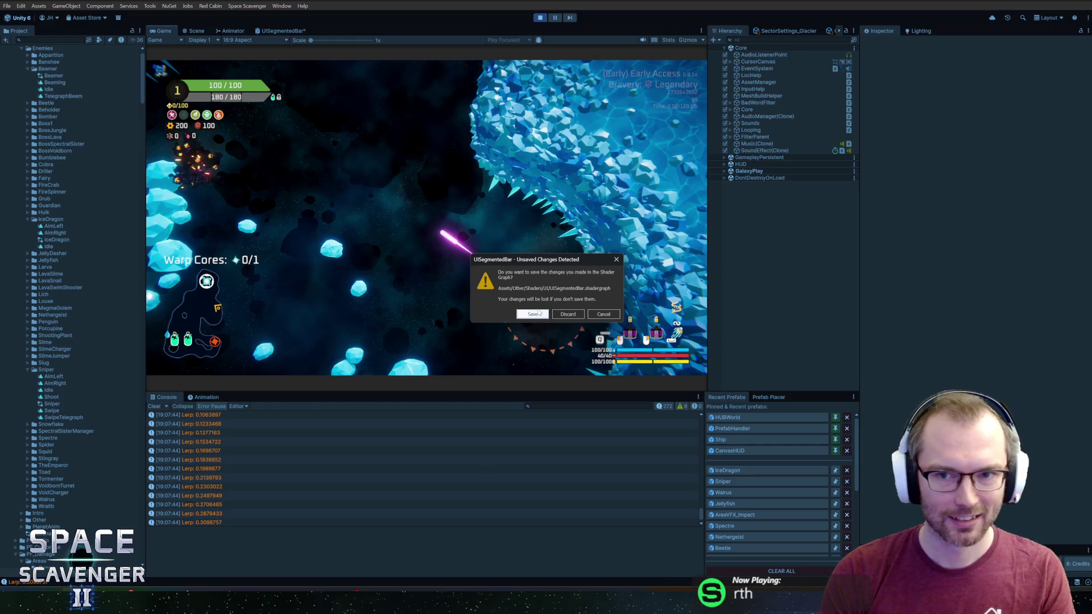
pyautogui.click(567, 314)
pyautogui.hotkey('shift', 'space')
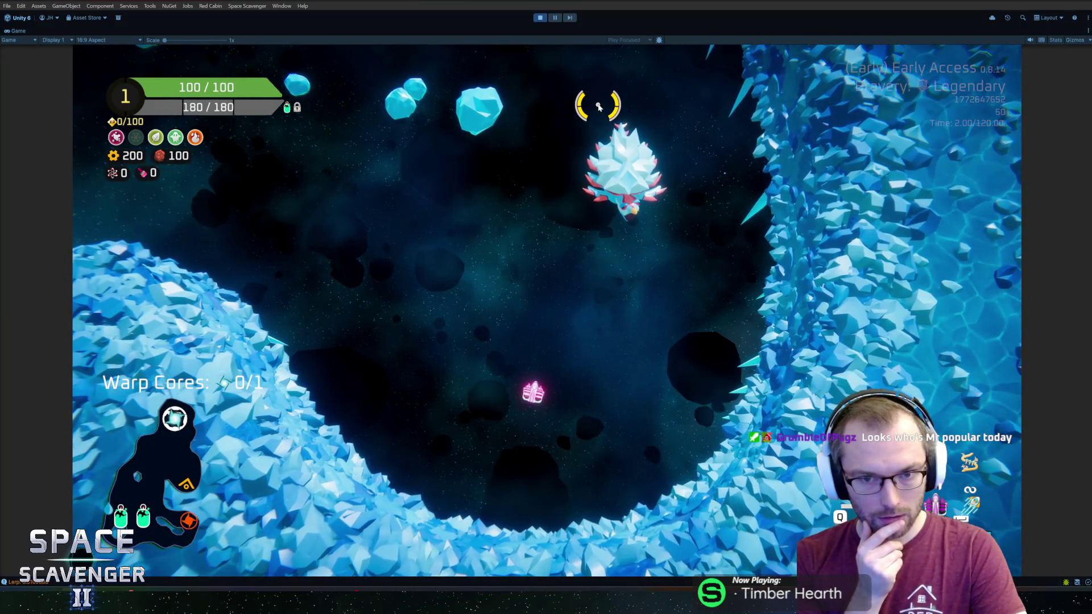
pyautogui.hotkey('ctrl', 'p')
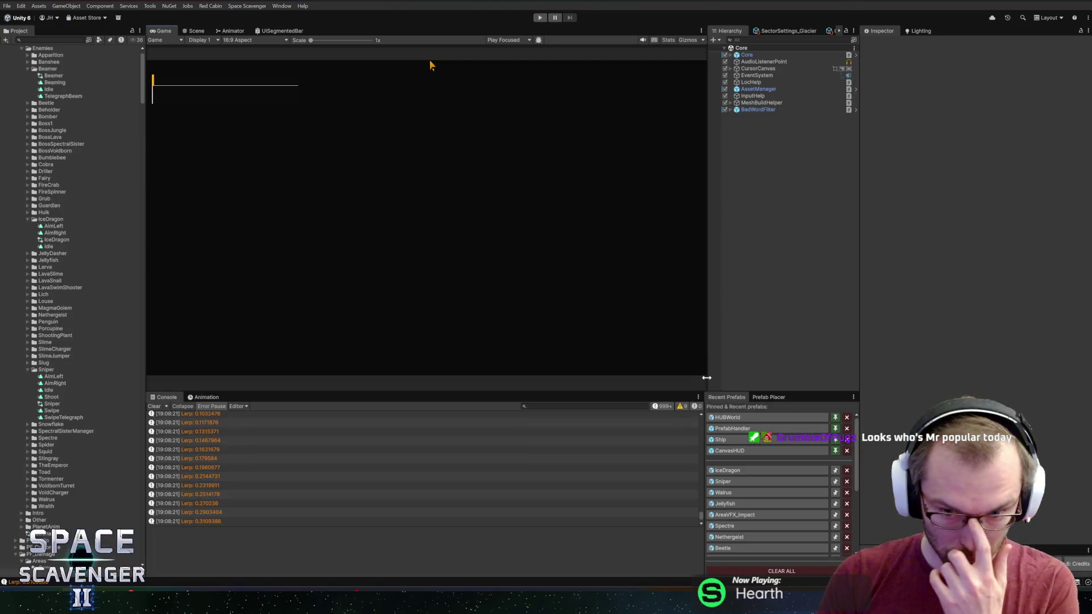
# Open the IceDragon prefab and drag its BeamWeapon up along Y toward the dragon's head
pyautogui.click(726, 469)
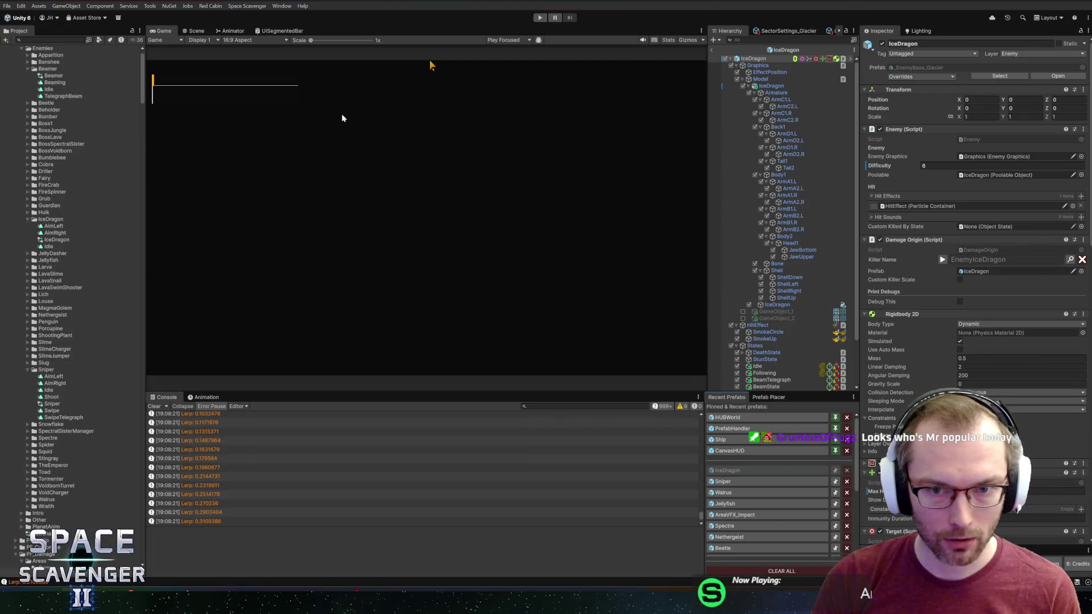
pyautogui.click(206, 32)
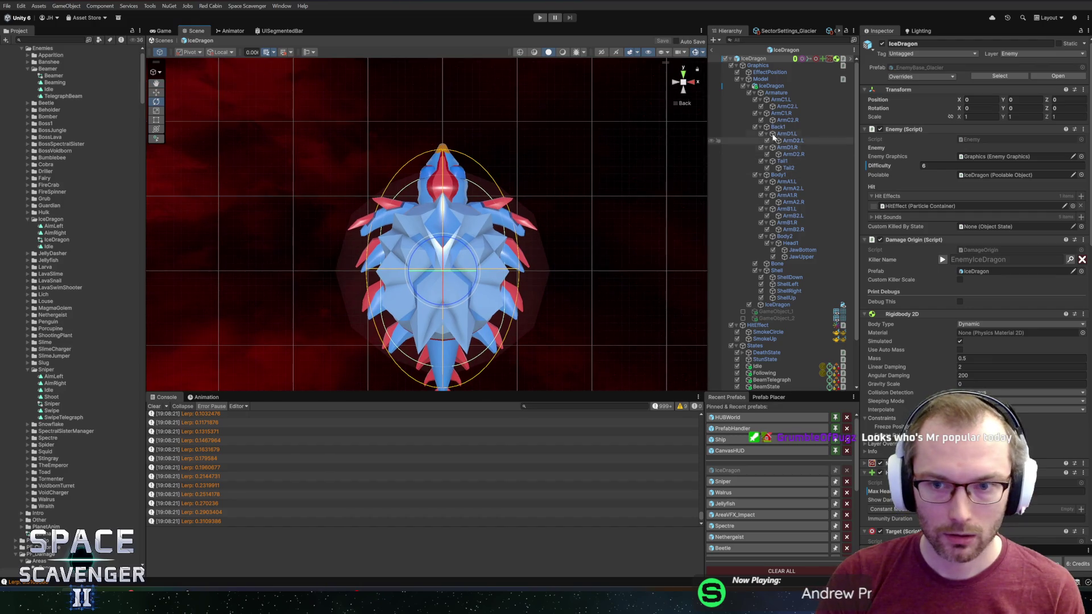
pyautogui.scroll(-3, 768, 315)
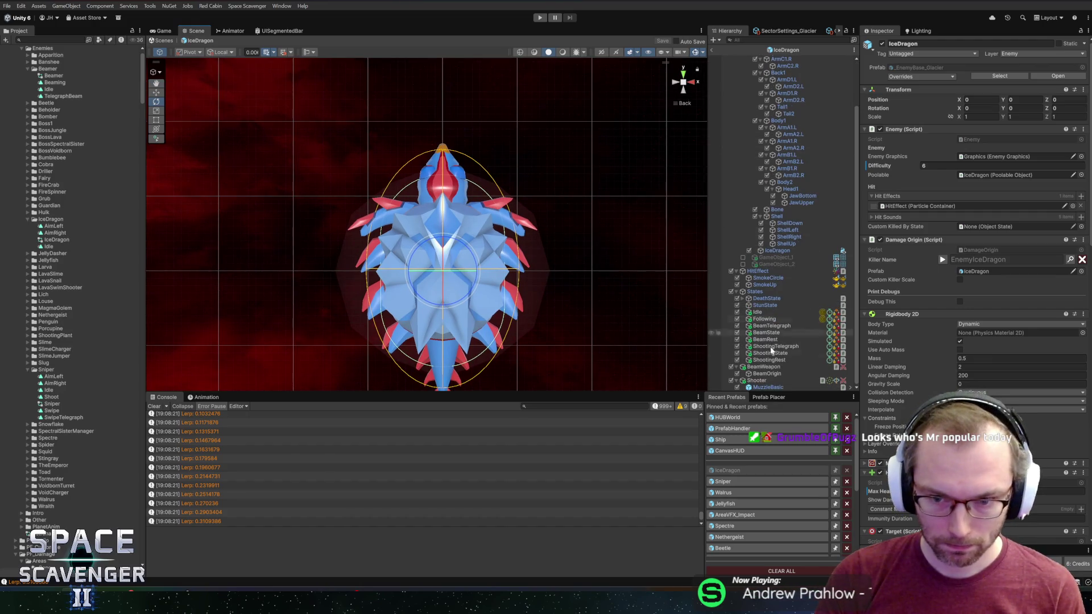
pyautogui.click(763, 367)
pyautogui.press('w')
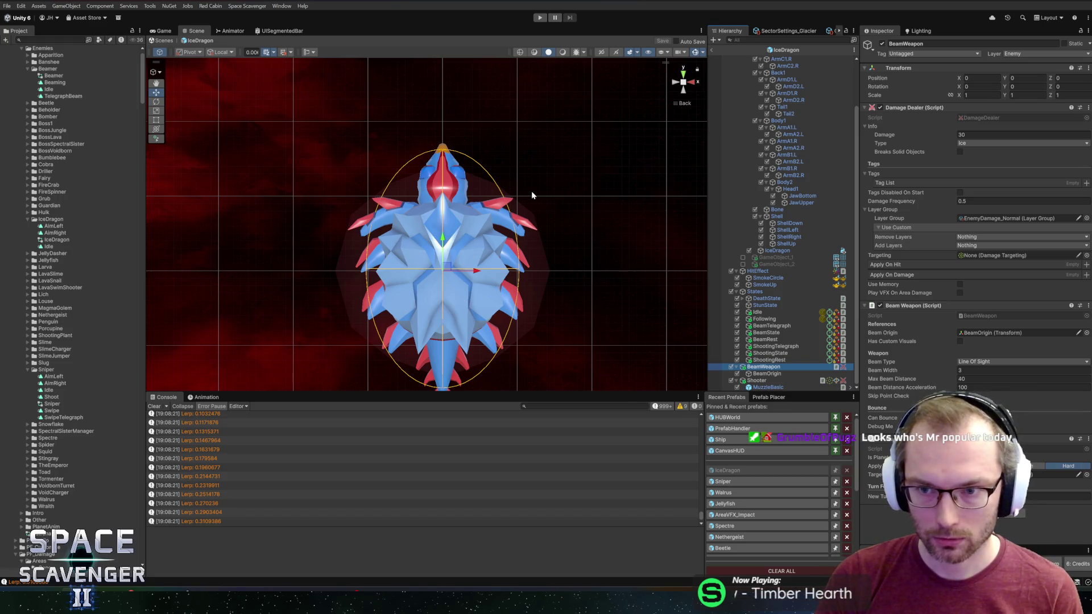
pyautogui.moveTo(441, 244); pyautogui.dragTo(444, 160)
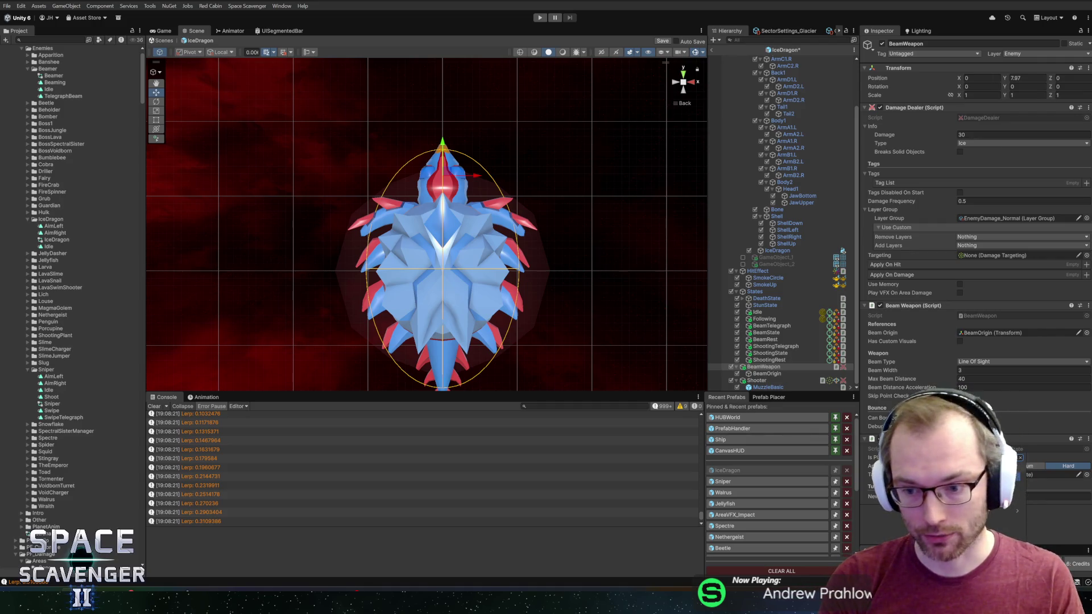
pyautogui.scroll(-3, 976, 273)
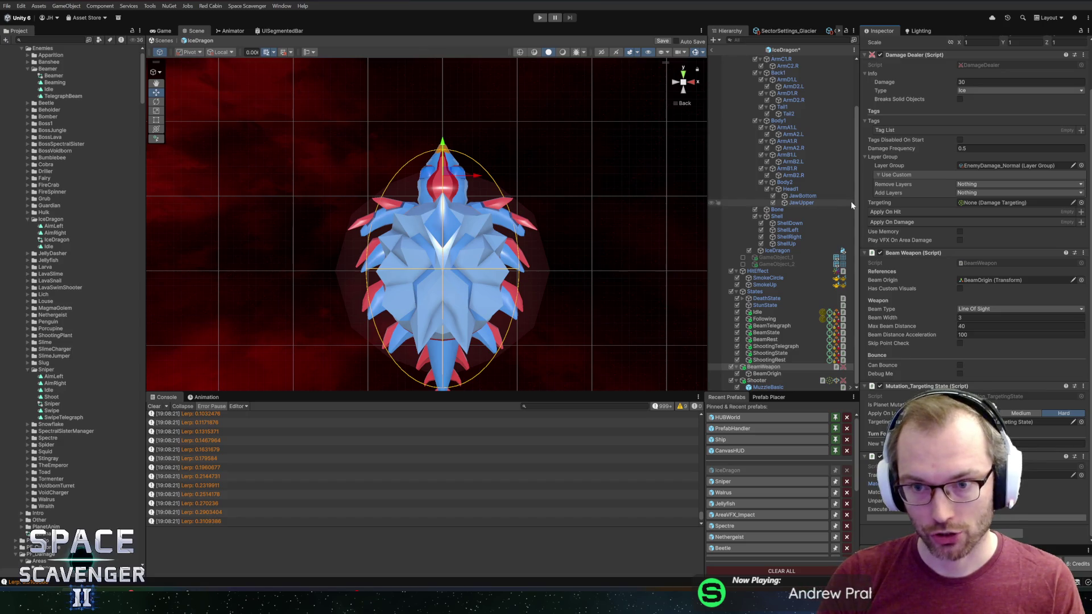
# Compare Head1, JawBottom and JawUpper, then save the prefab with BeamWeapon at Y 7.97
pyautogui.scroll(3, 837, 166)
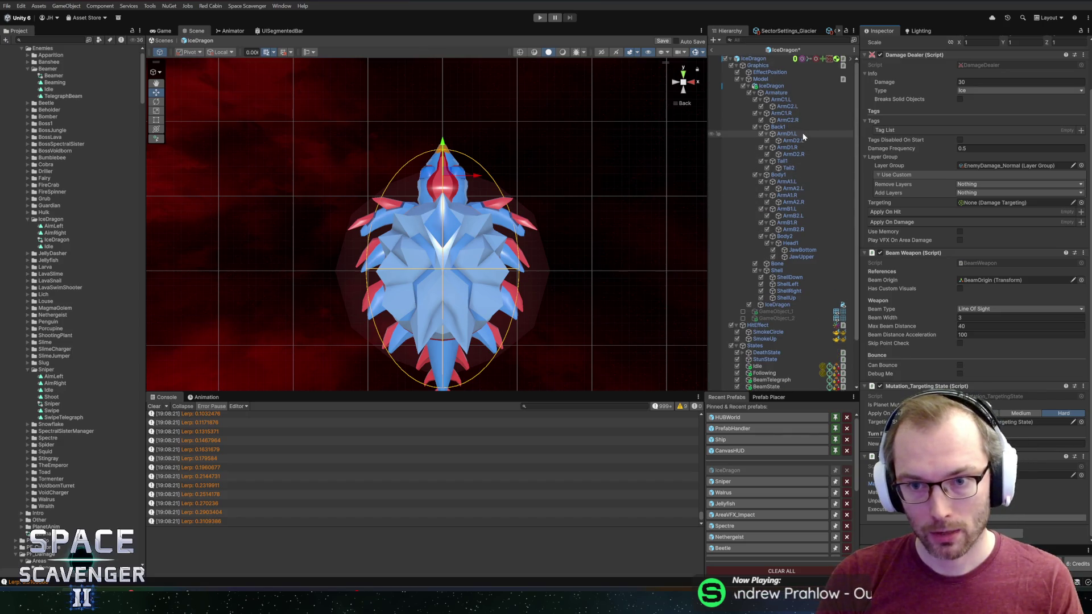
pyautogui.click(788, 243)
pyautogui.click(794, 250)
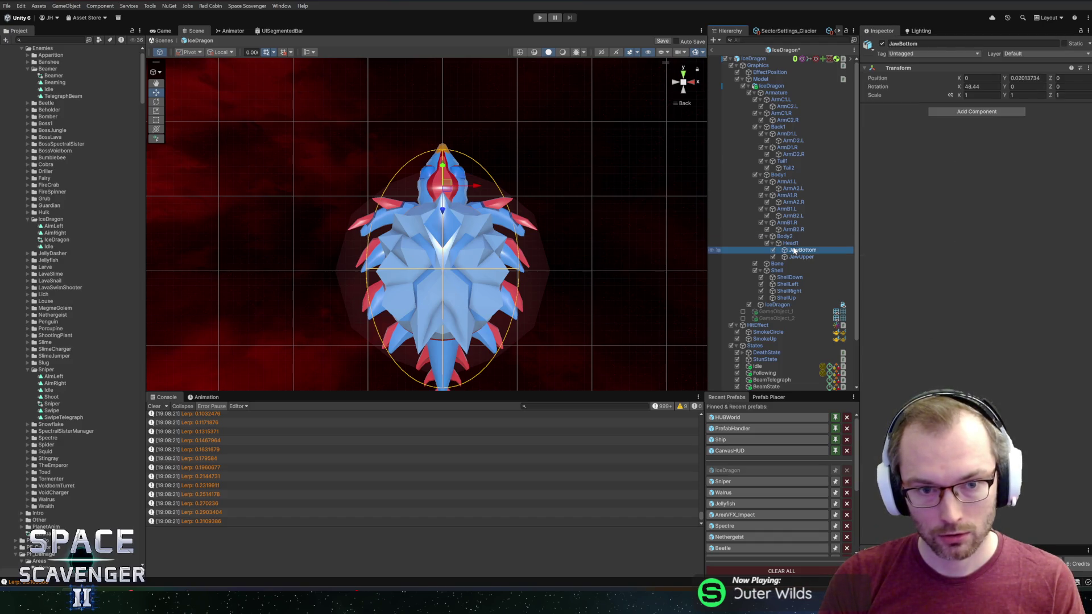
pyautogui.click(796, 257)
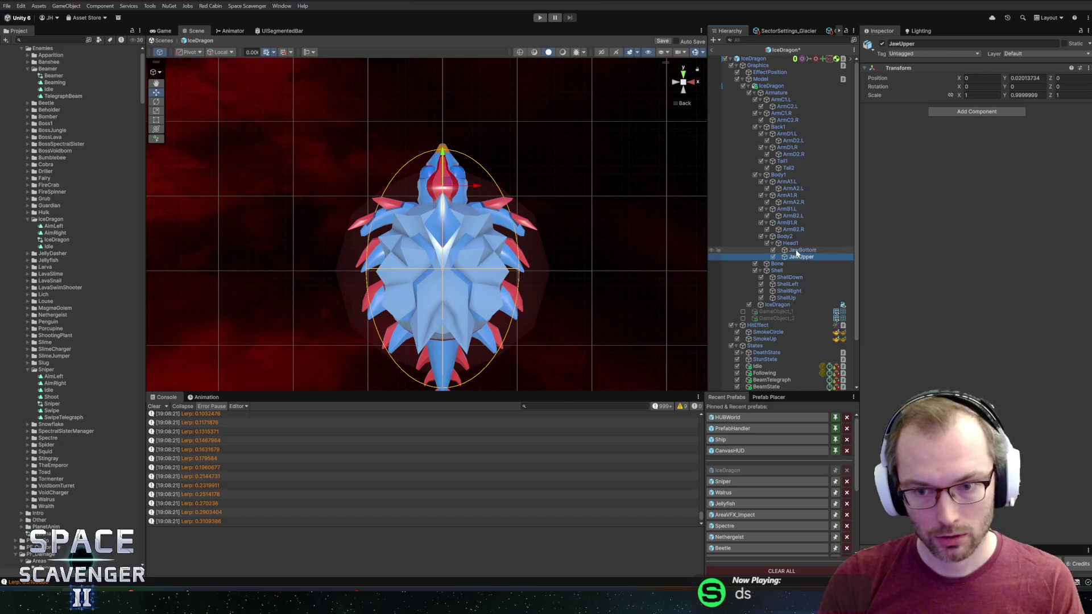
pyautogui.scroll(-3, 808, 282)
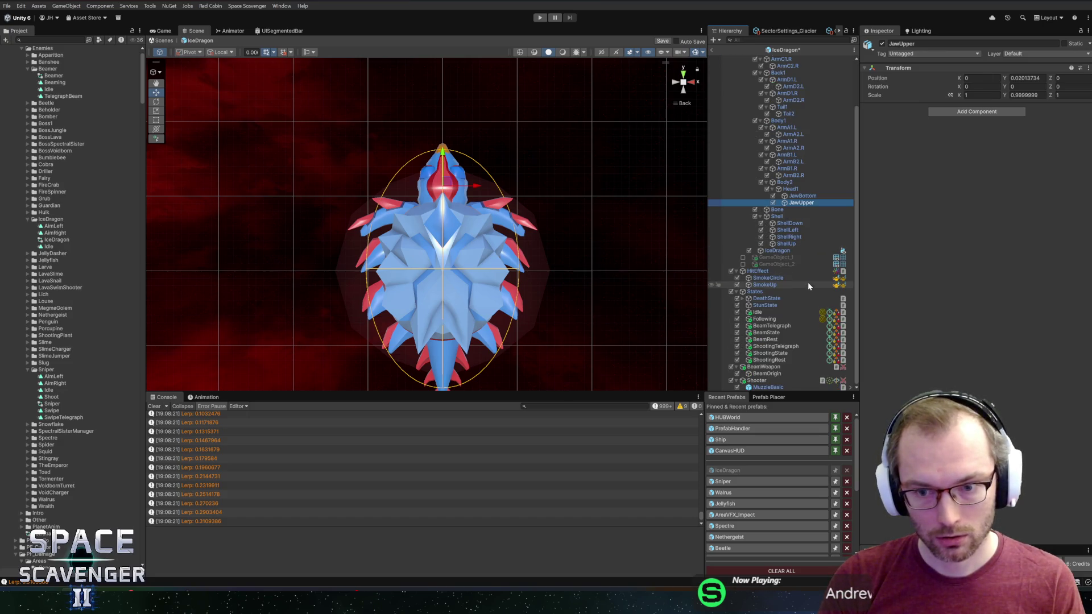
pyautogui.click(763, 368)
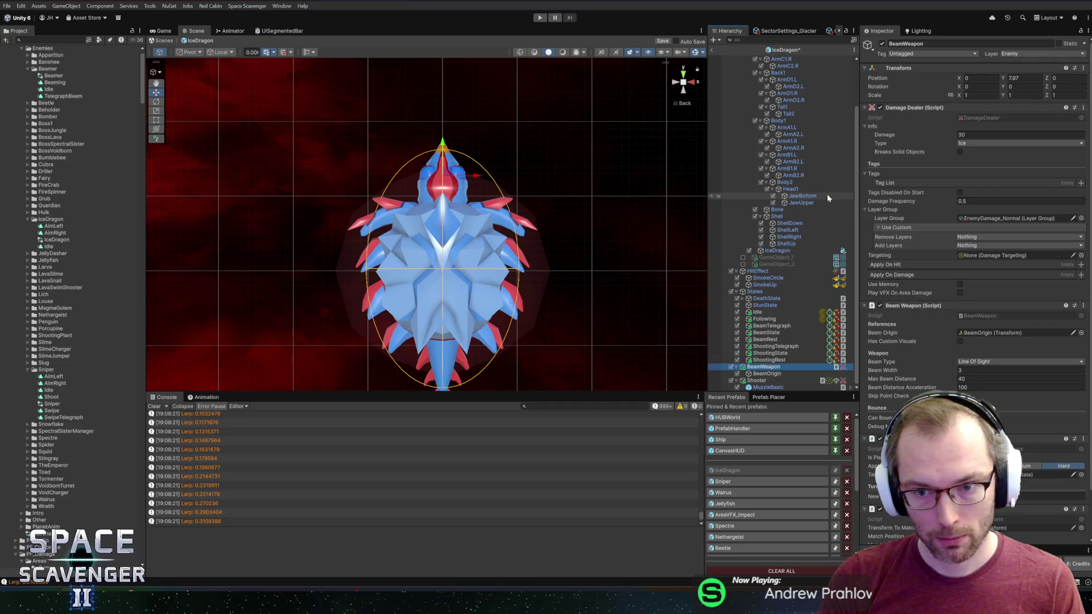
pyautogui.scroll(-2, 938, 398)
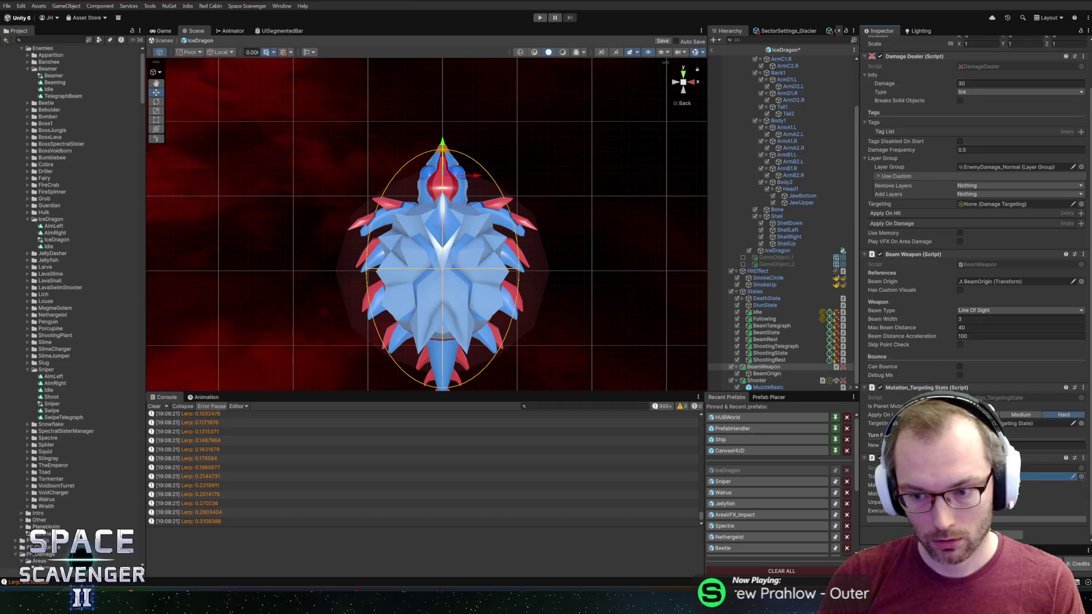
pyautogui.hotkey('ctrl', 's')
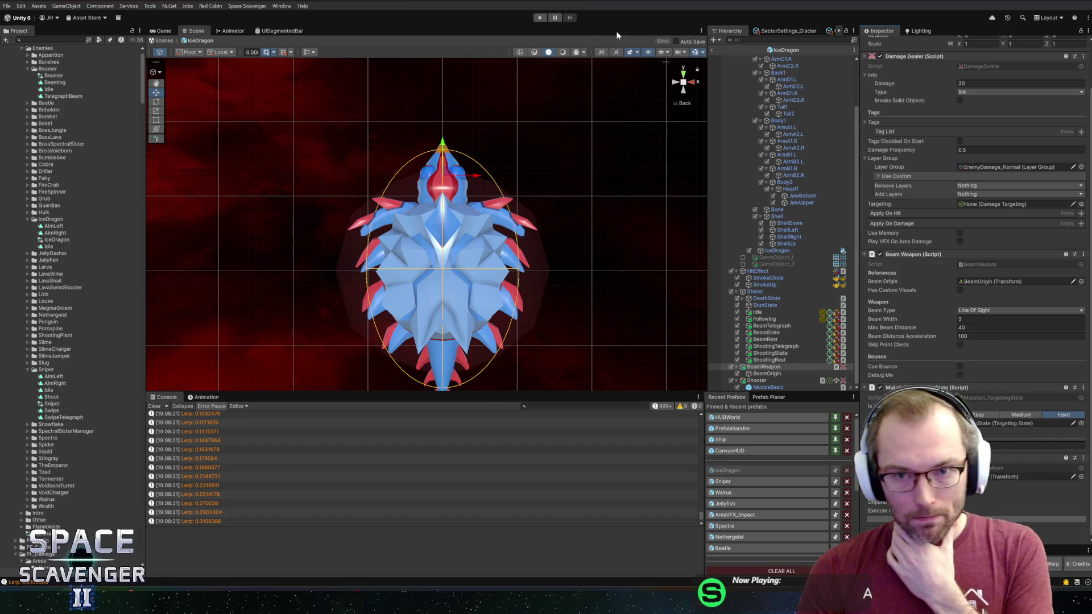
# Run a test fight against the IceDragon to check its higher beam origin, then stop
pyautogui.click(541, 18)
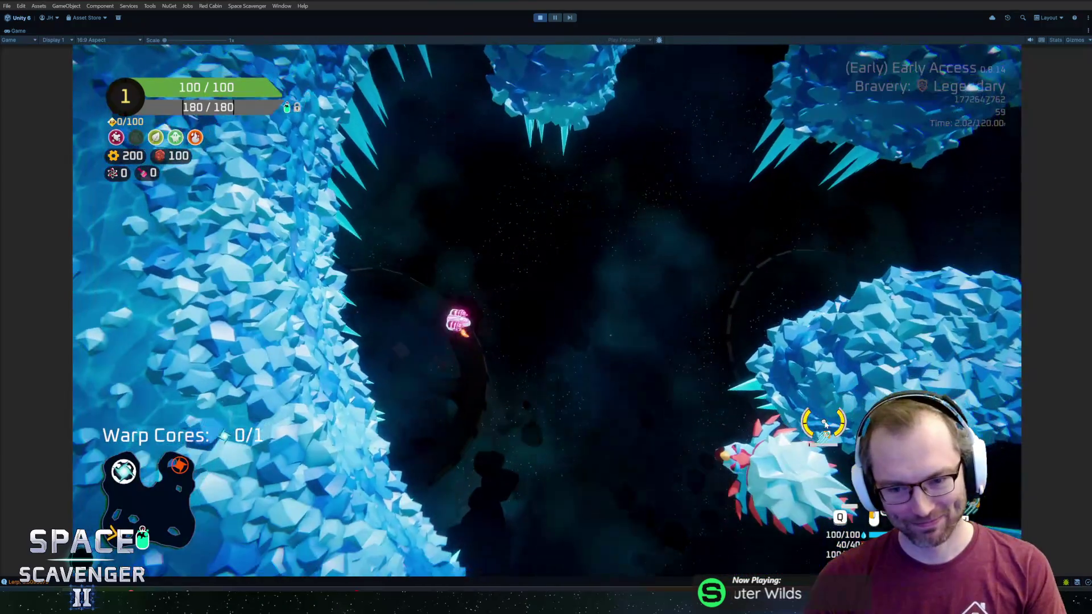
pyautogui.press('a')
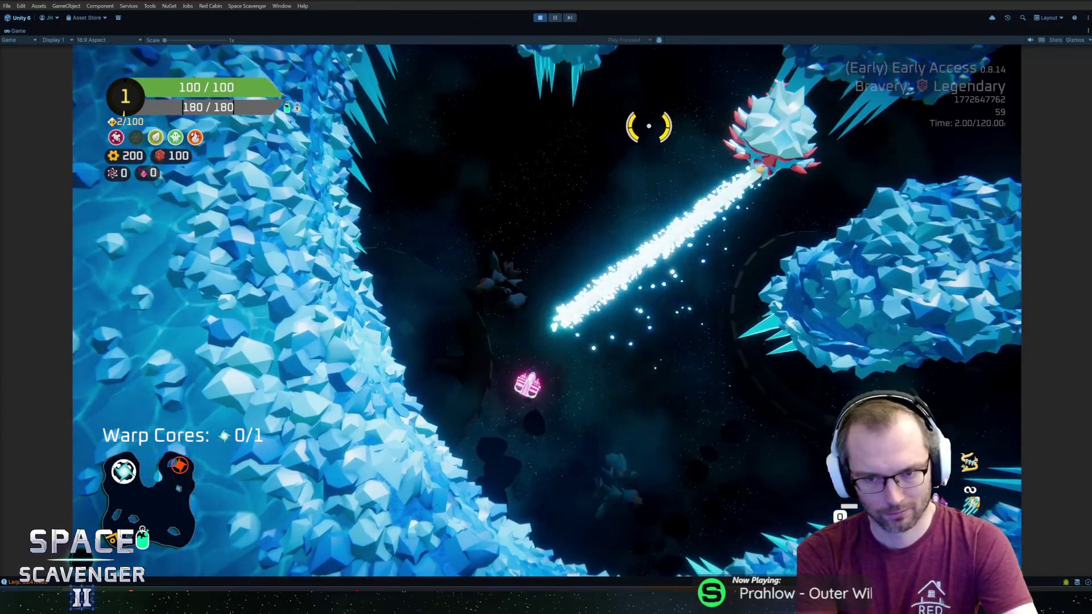
pyautogui.hotkey('ctrl', 'p')
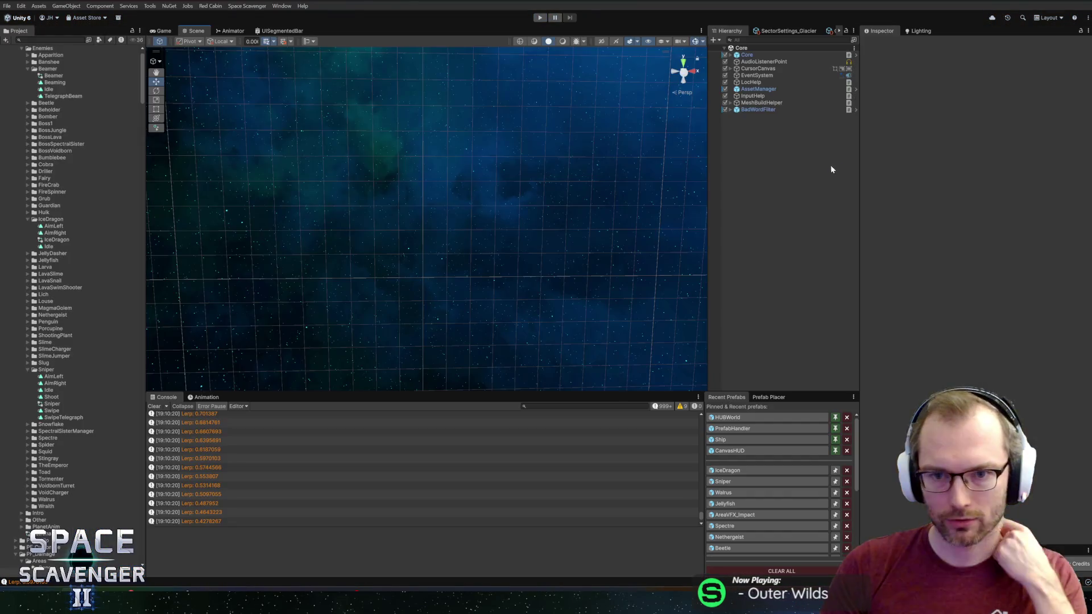
# Review the IceDragon BeamWeapon's 30 Ice damage and its EnemyDamage_Normal layer group
pyautogui.click(752, 469)
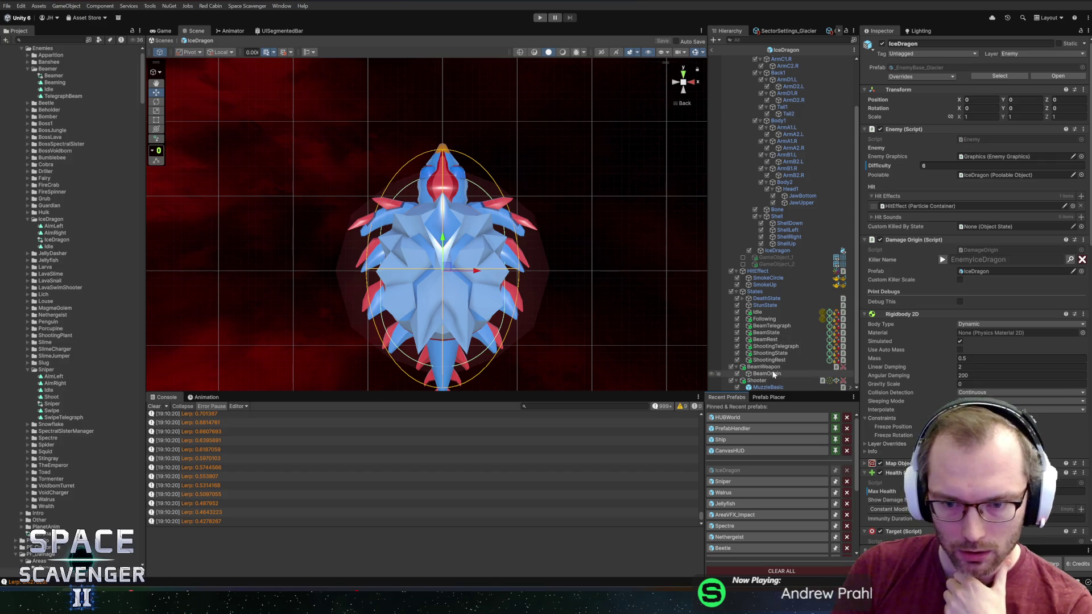
pyautogui.click(763, 367)
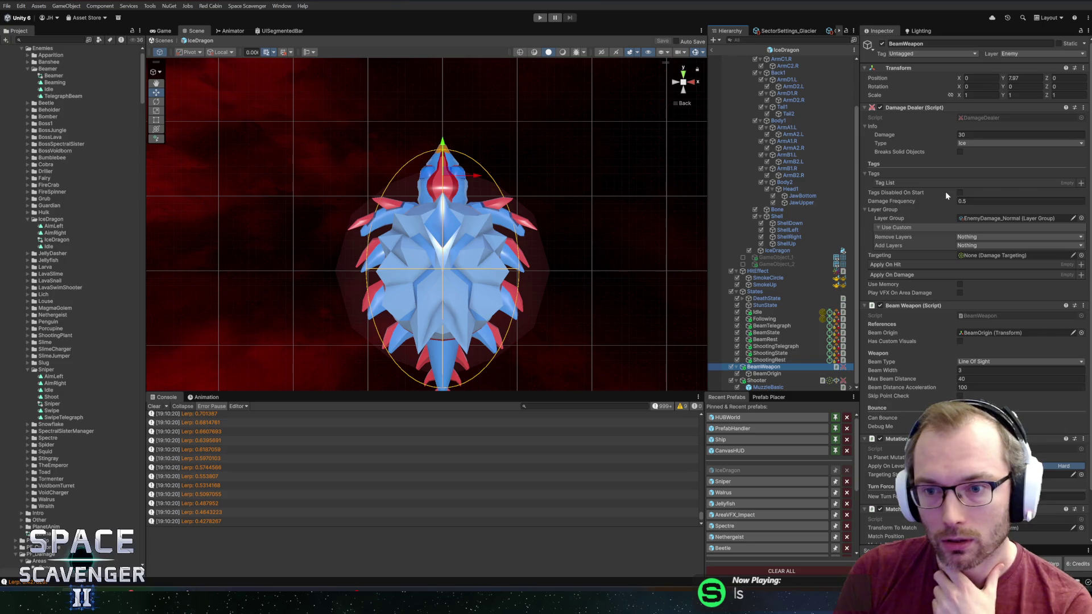
pyautogui.scroll(-2, 946, 228)
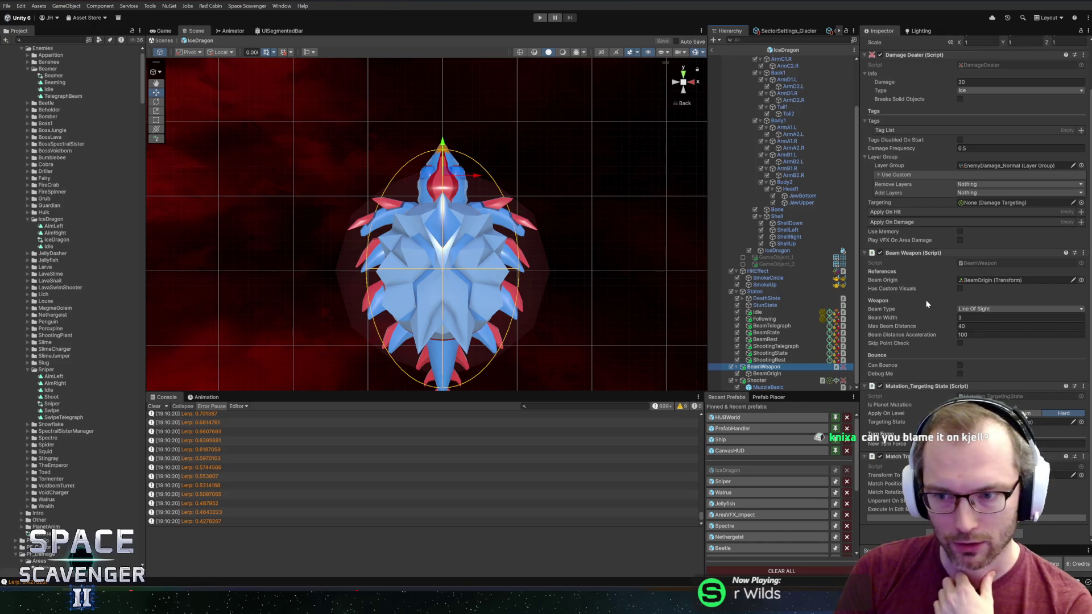
pyautogui.scroll(3, 927, 304)
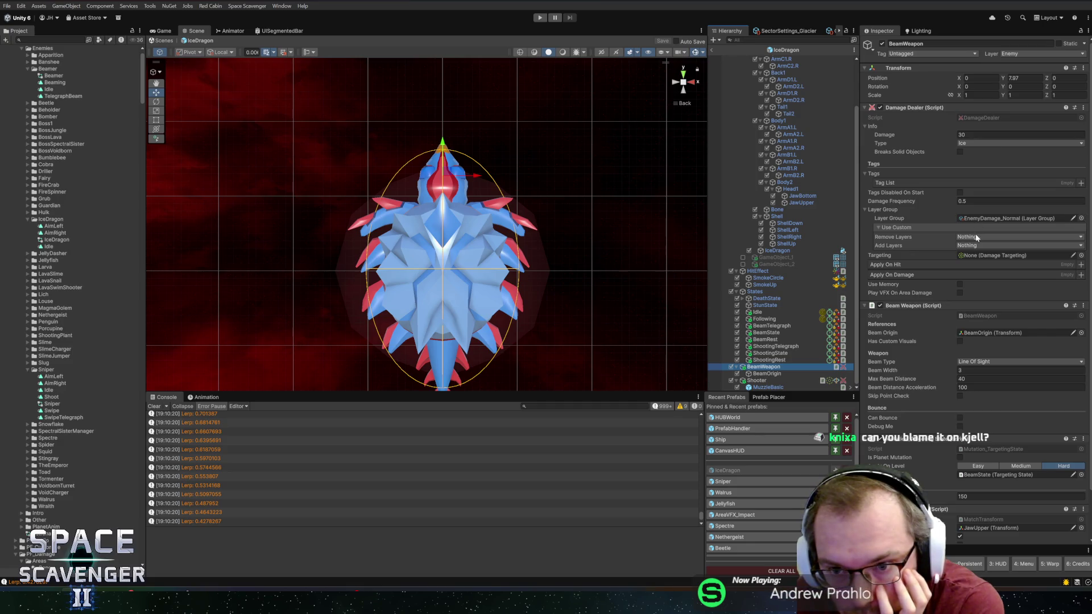
pyautogui.click(999, 223)
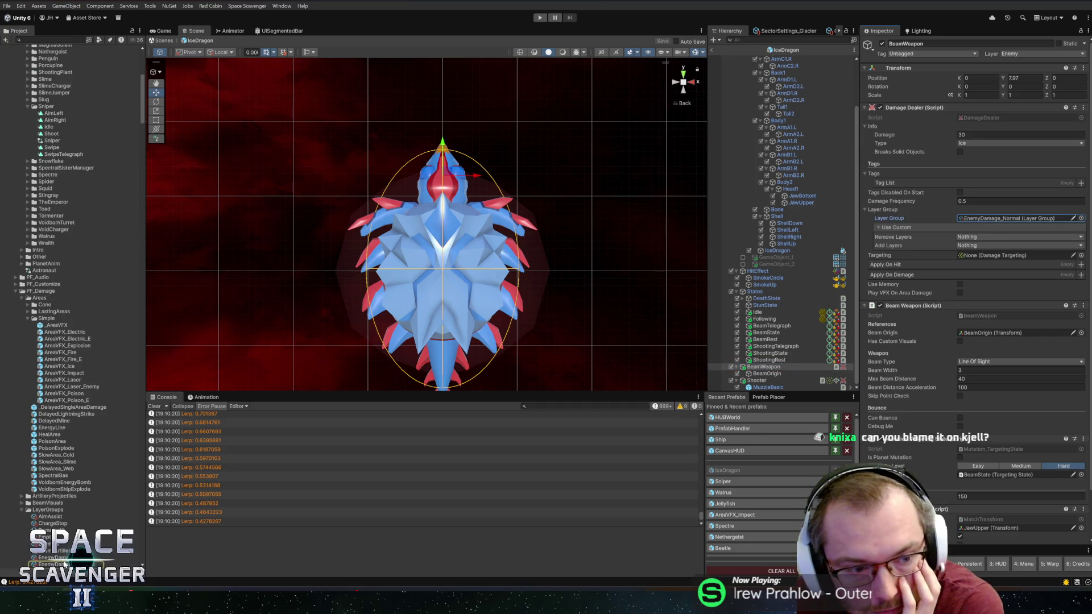
# Open EnemyDamage_Normal, then search the project for 'quant' and select the QuantumBeam asset
pyautogui.doubleClick(1000, 219)
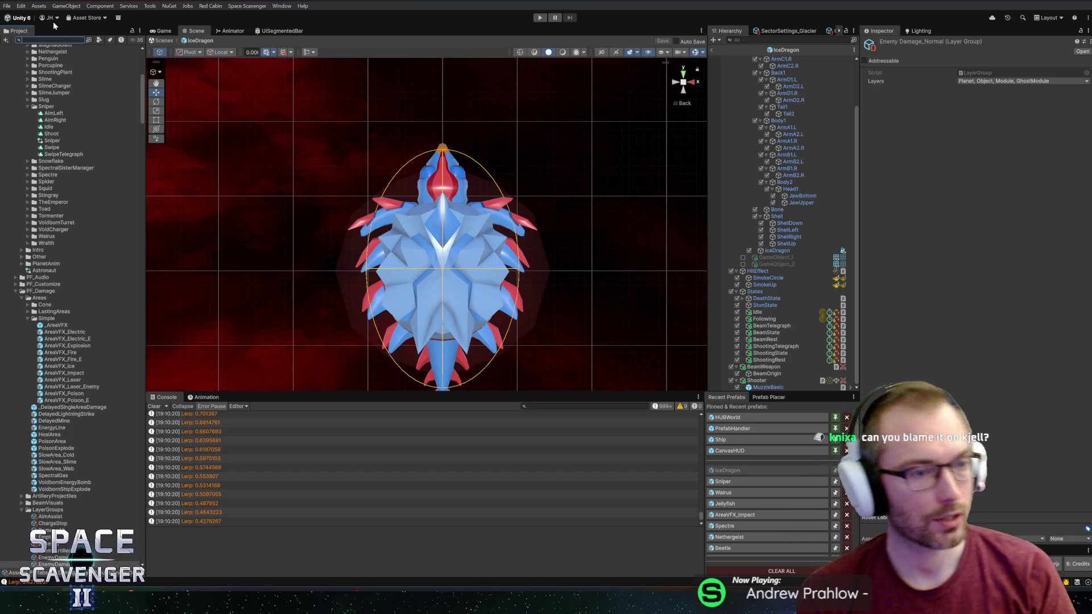
pyautogui.write('quant')
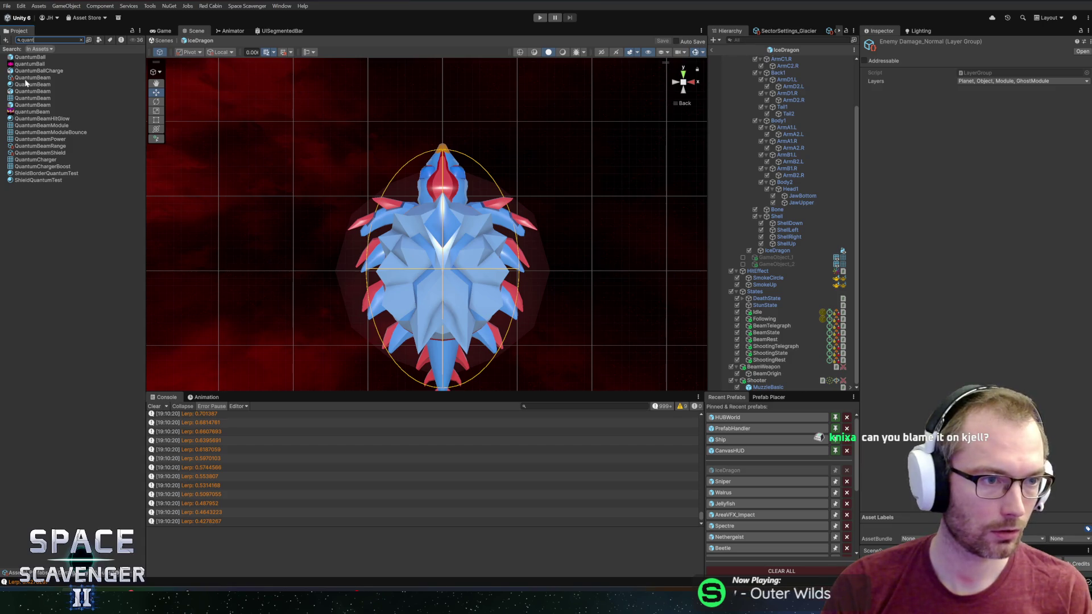
pyautogui.click(32, 99)
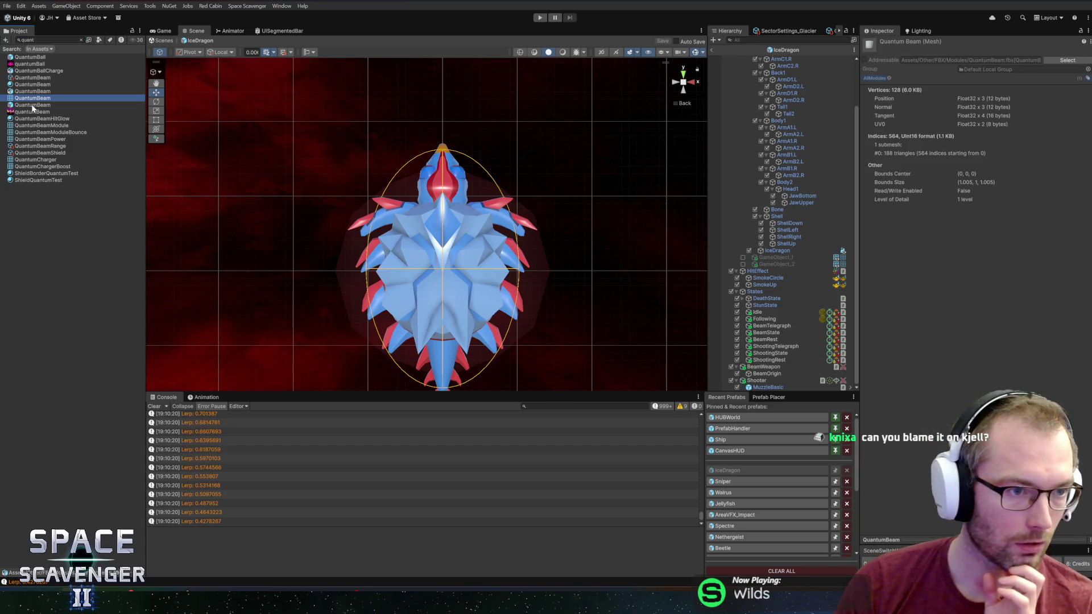
# Open the QuantumBeam prefab and inspect where its BeamOrigin object is placed
pyautogui.doubleClick(32, 106)
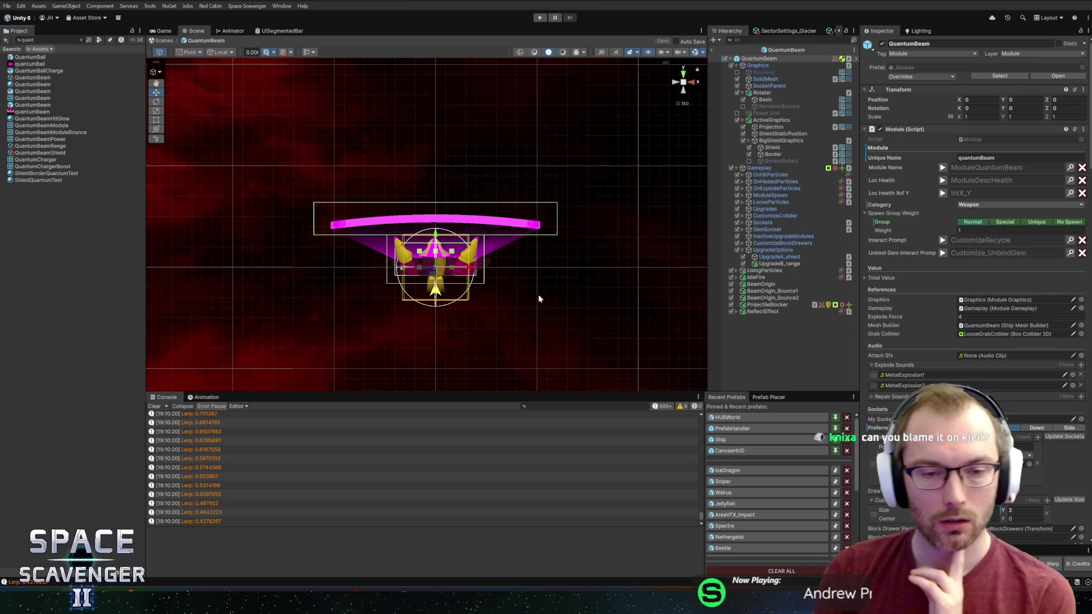
pyautogui.scroll(2, 503, 235)
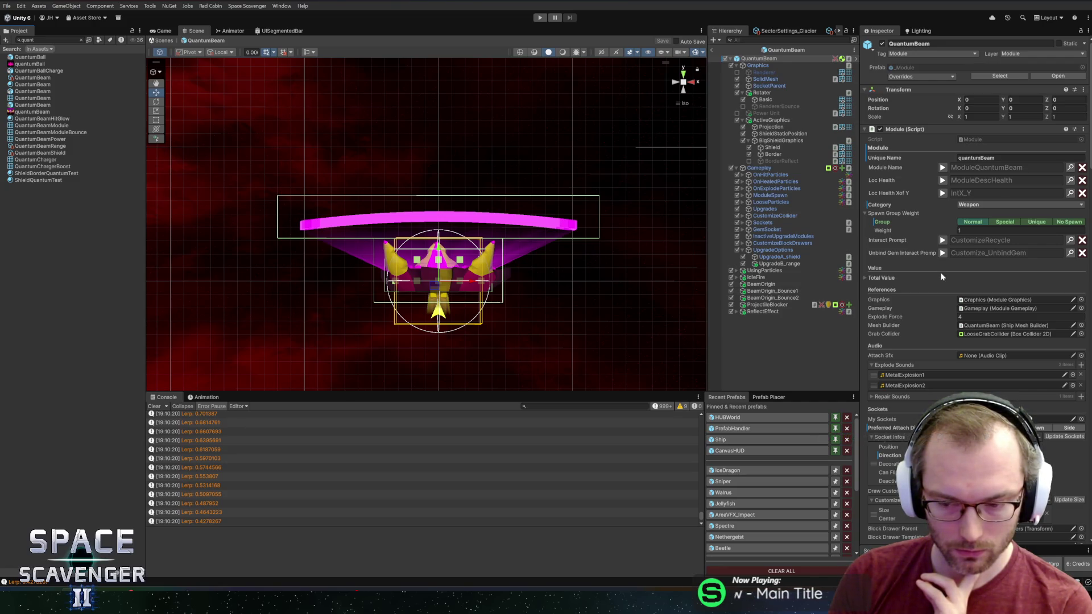
pyautogui.scroll(-15, 940, 277)
pyautogui.scroll(-15, 941, 276)
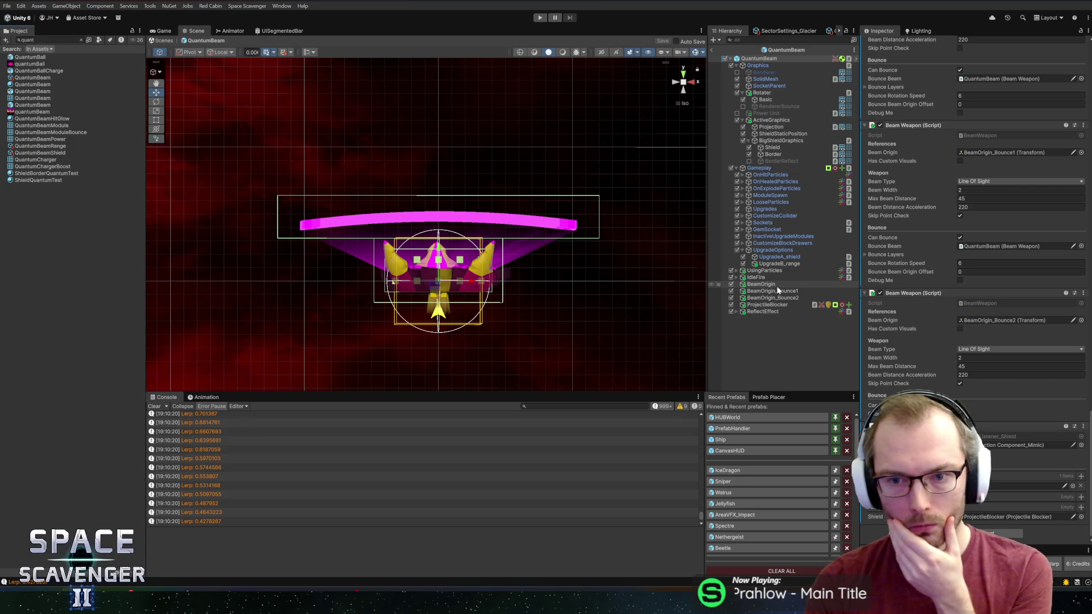
pyautogui.click(777, 287)
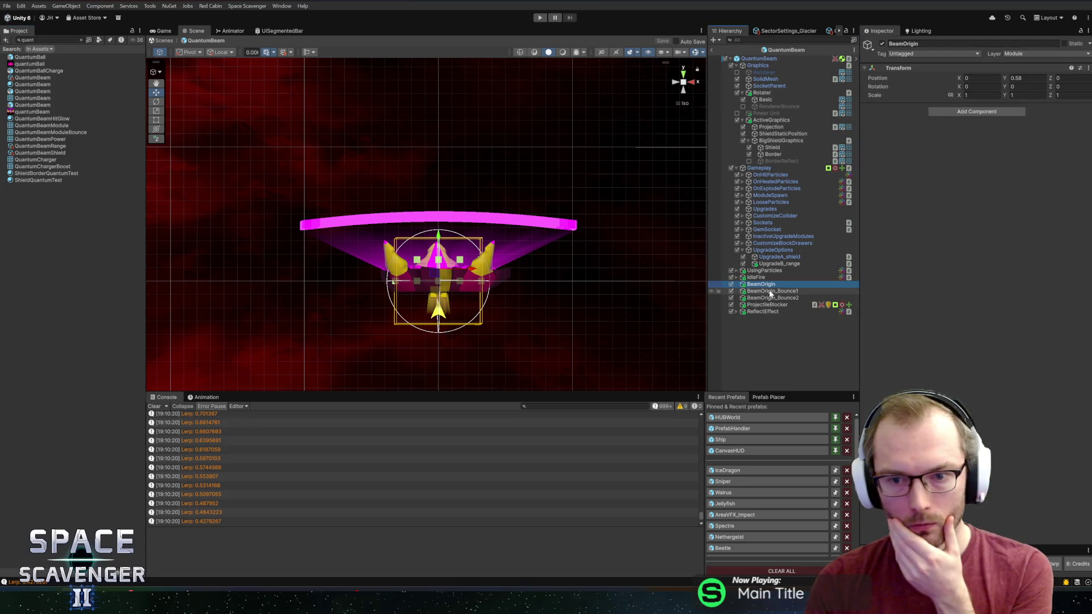
# Review the QuantumBeam root's components, including its 200 Laser damage settings
pyautogui.click(759, 58)
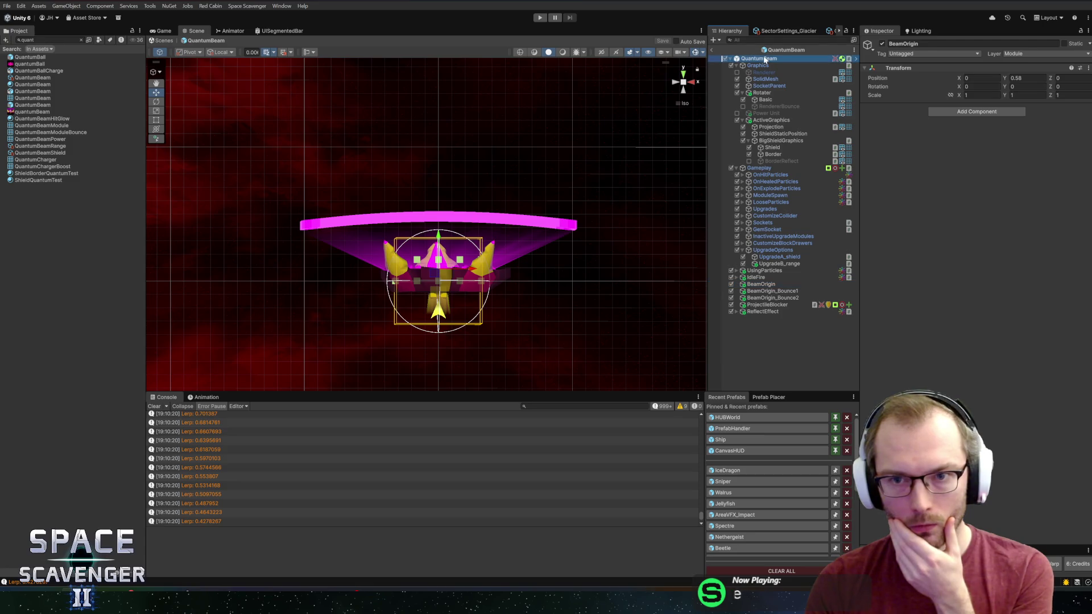
pyautogui.scroll(-10, 920, 292)
pyautogui.scroll(-10, 919, 292)
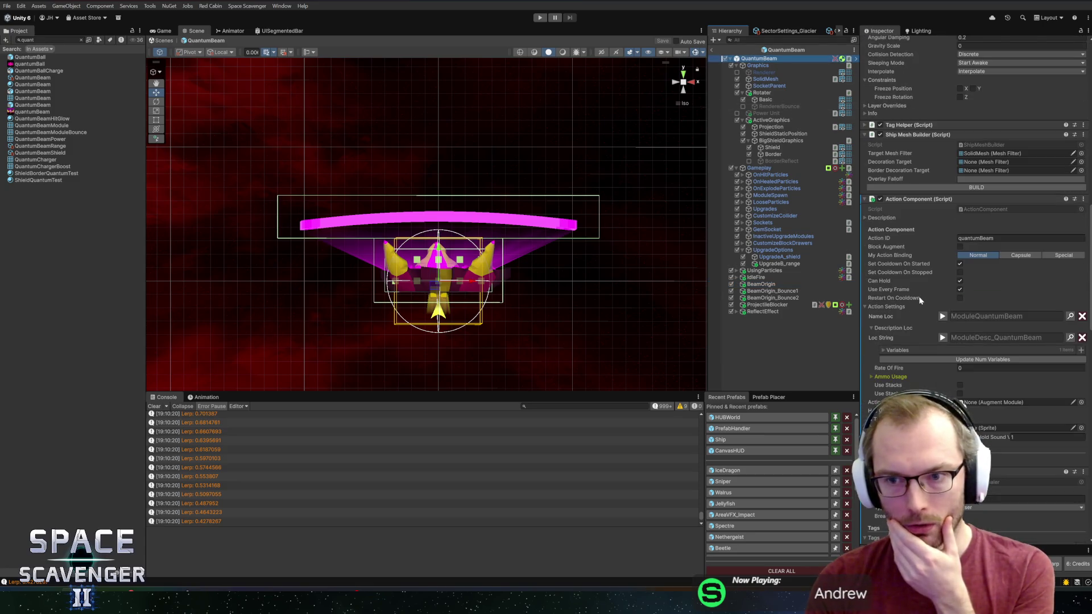
pyautogui.scroll(-10, 919, 300)
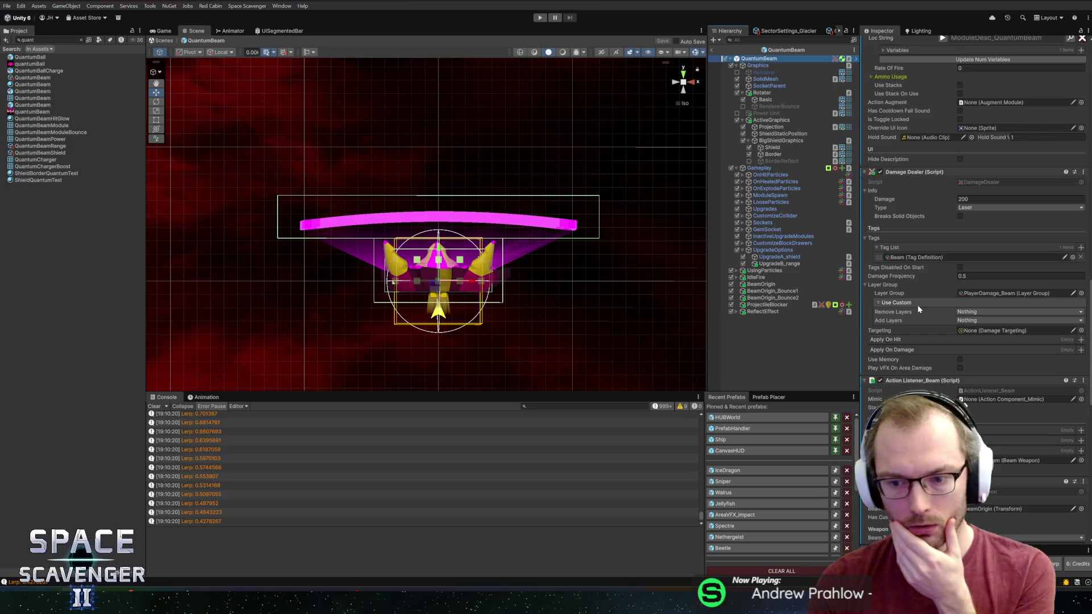
pyautogui.scroll(-5, 919, 309)
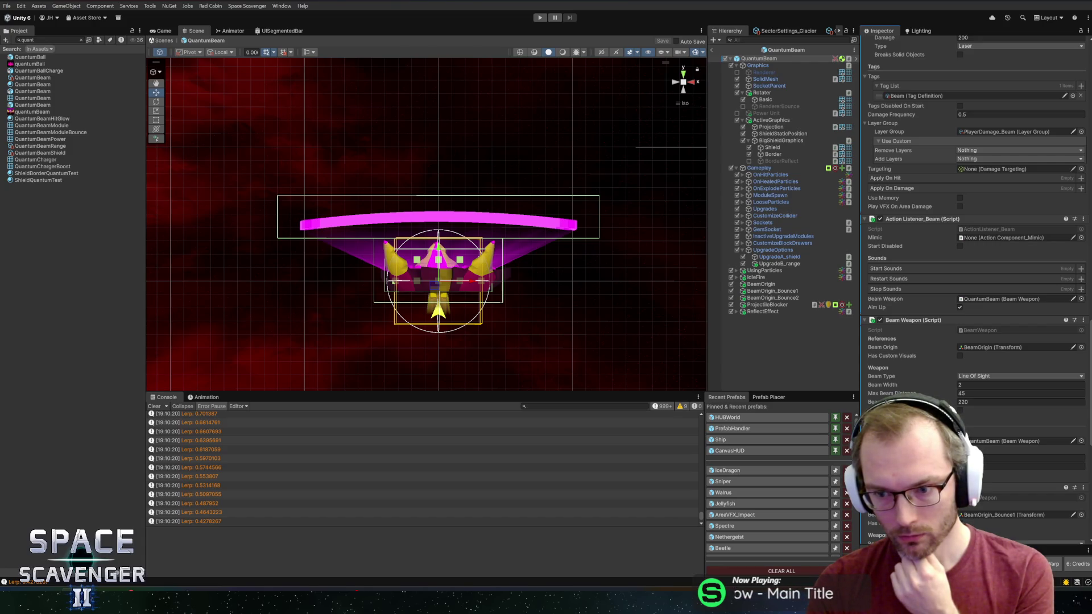
pyautogui.scroll(-5, 973, 284)
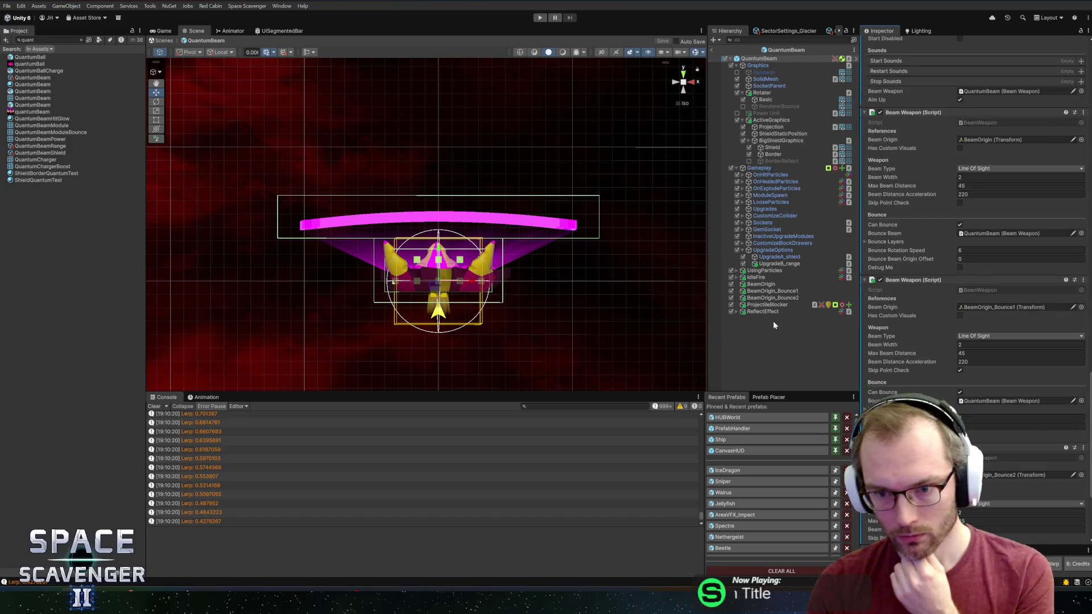
pyautogui.scroll(10, 967, 261)
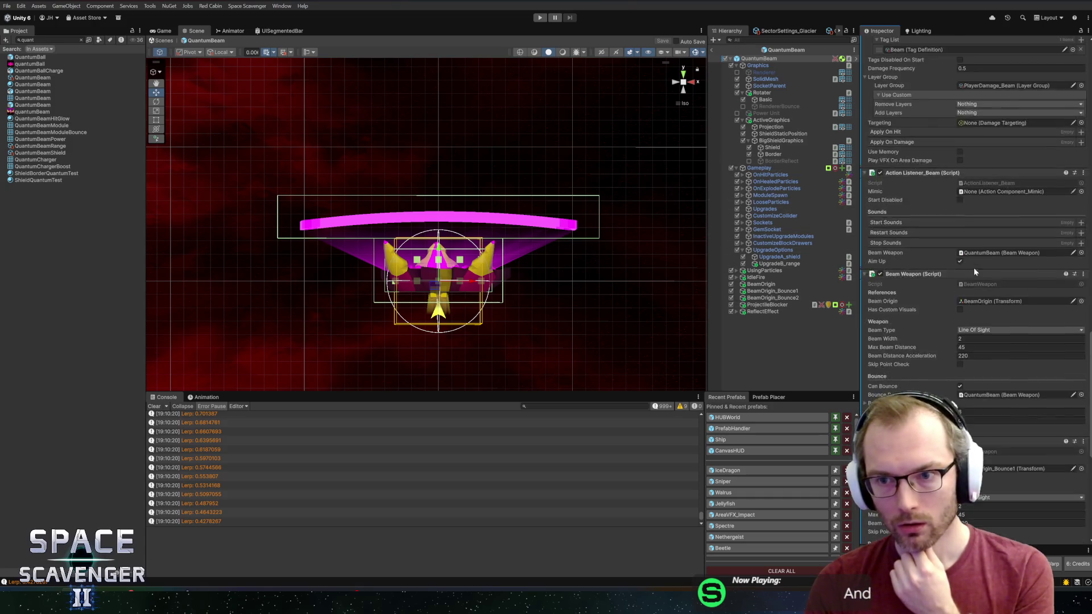
pyautogui.scroll(1, 964, 258)
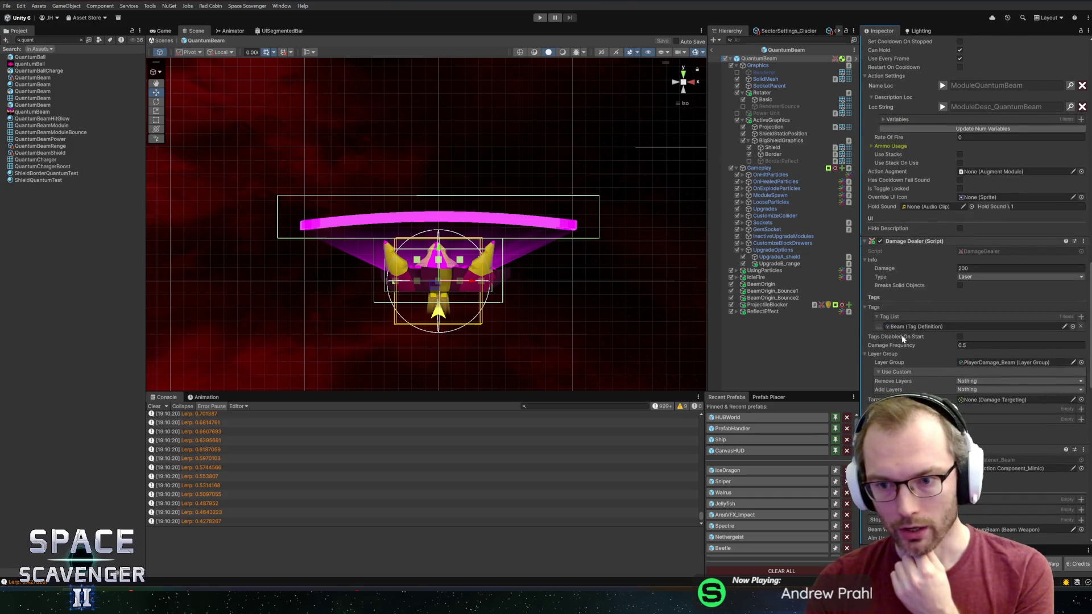
pyautogui.scroll(-1, 938, 340)
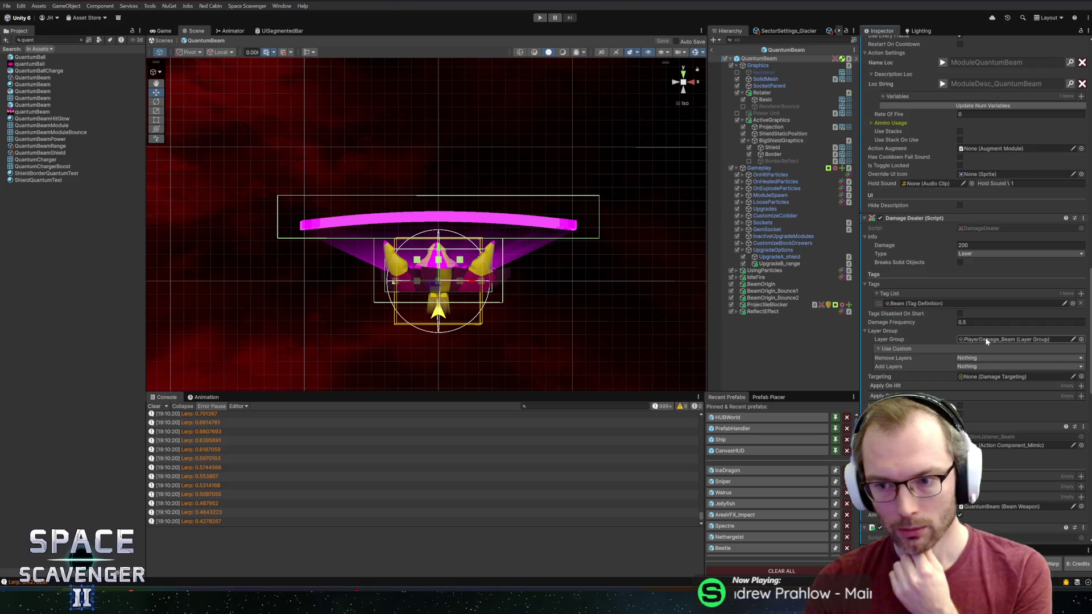
# Locate and inspect the PlayerDamage_Beam layer group, then return to the IceDragon prefab
pyautogui.click(986, 340)
pyautogui.click(68, 152)
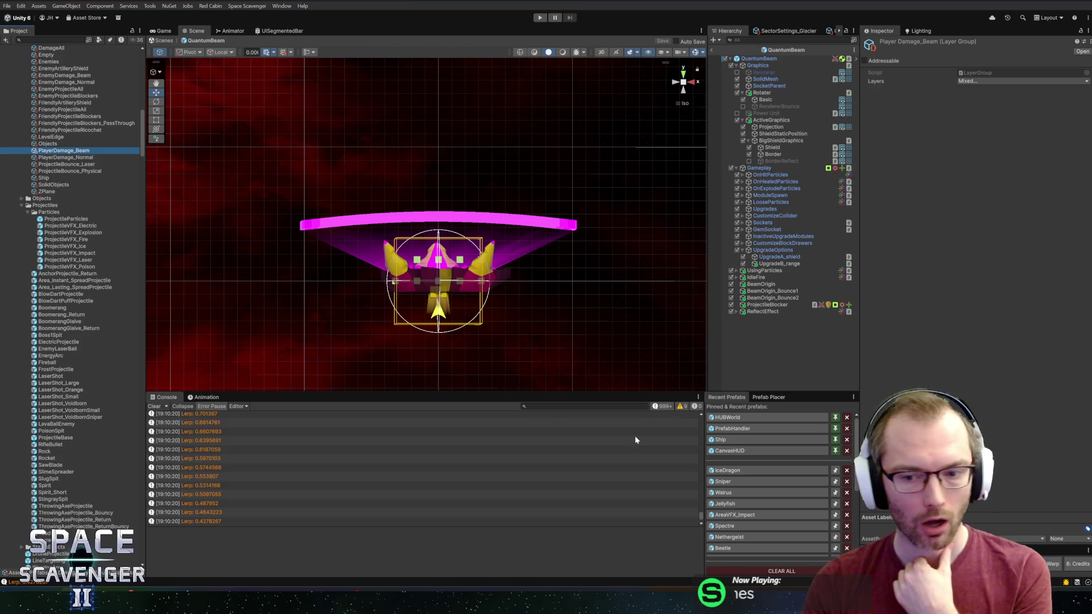
pyautogui.click(728, 470)
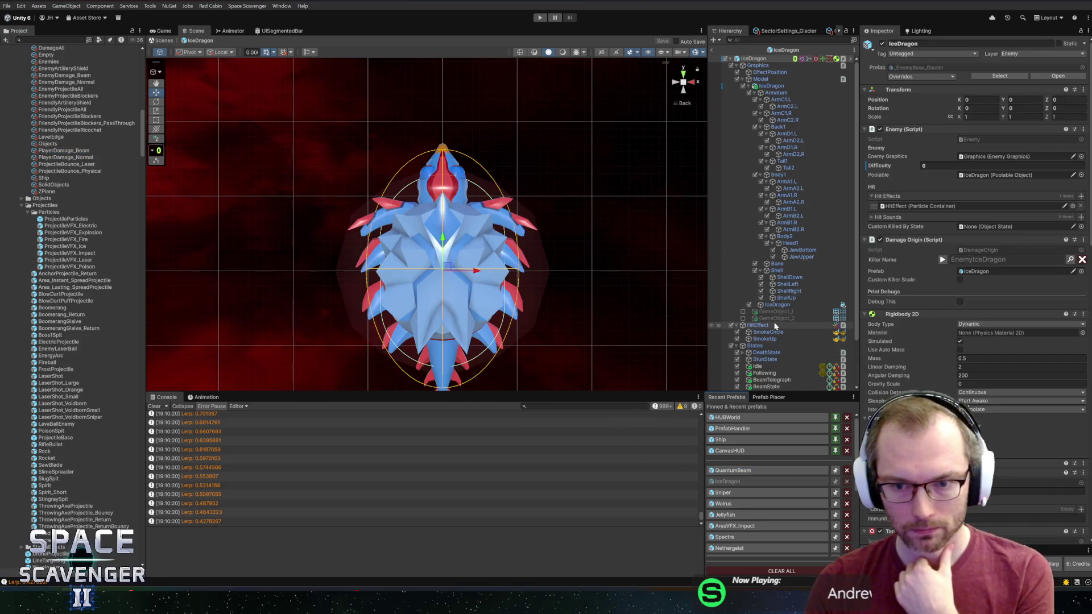
# Assign EnemyDamage_Beam as the BeamWeapon's Layer Group, then leave the prefab and start Play mode
pyautogui.scroll(-3, 775, 326)
pyautogui.click(756, 380)
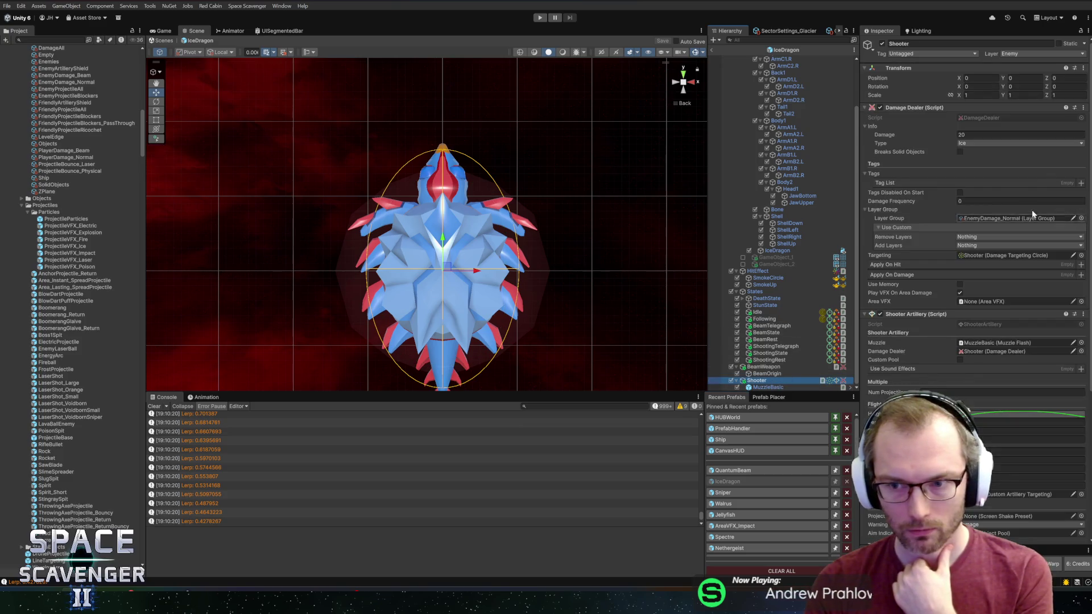
pyautogui.click(793, 367)
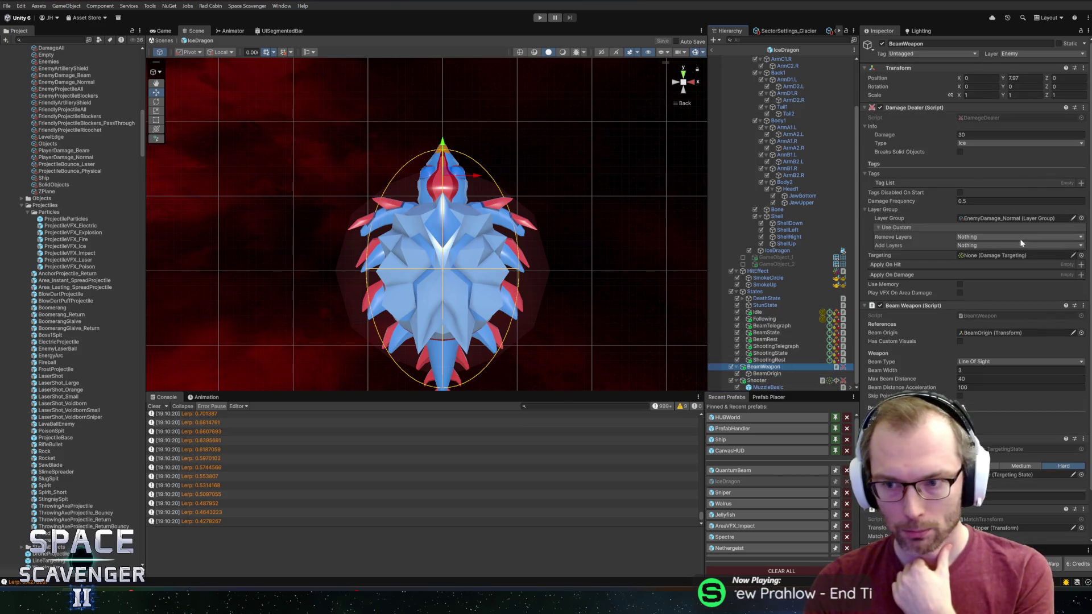
pyautogui.click(1080, 219)
pyautogui.doubleClick(840, 147)
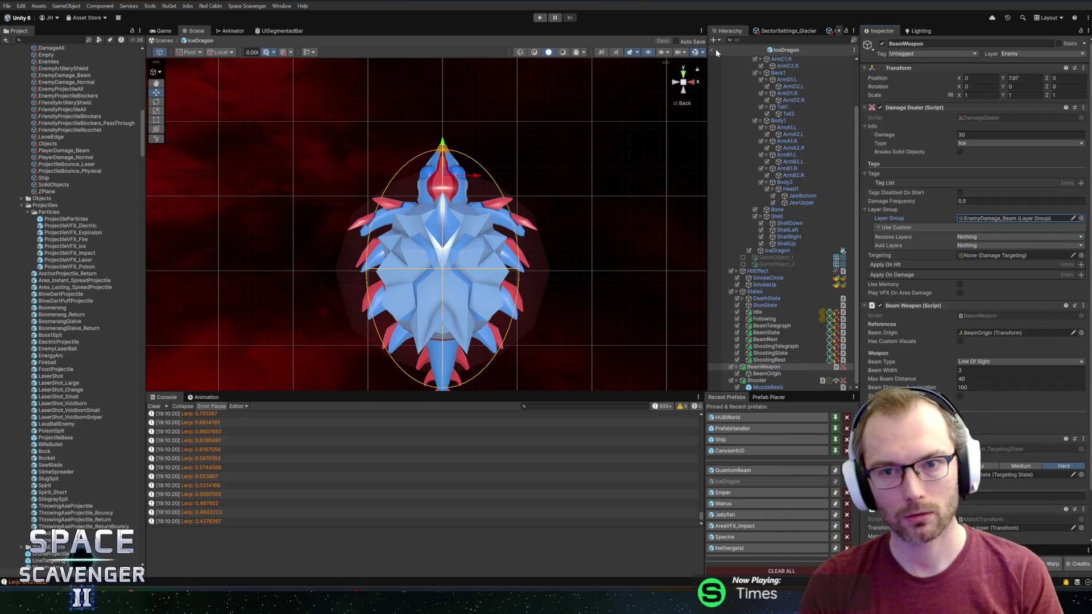
pyautogui.click(713, 50)
pyautogui.click(539, 18)
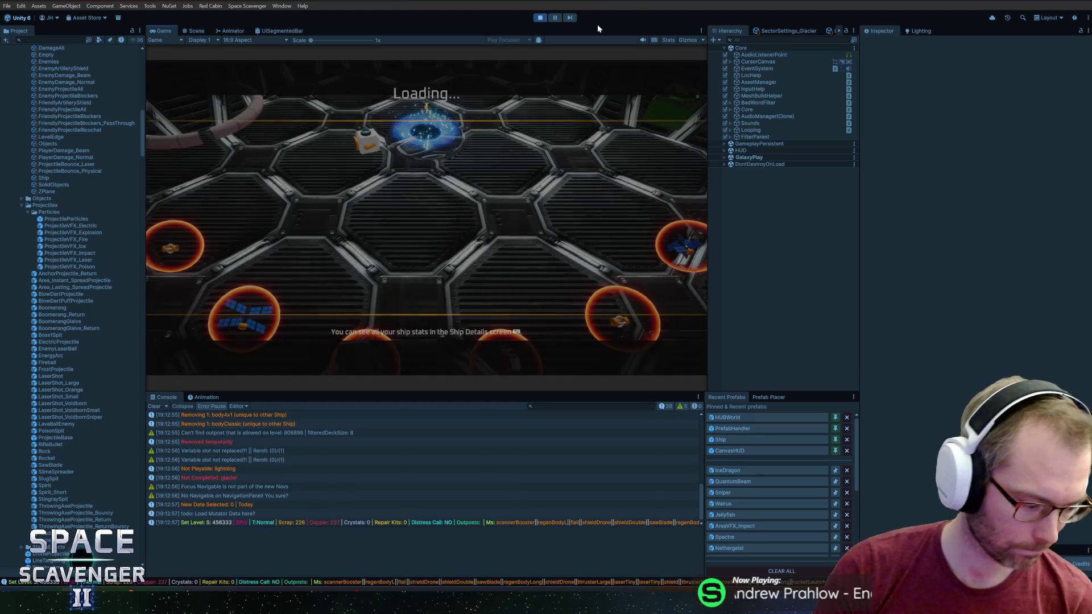
# Maximise the Game view and open the in-game developer command console
pyautogui.doubleClick(164, 32)
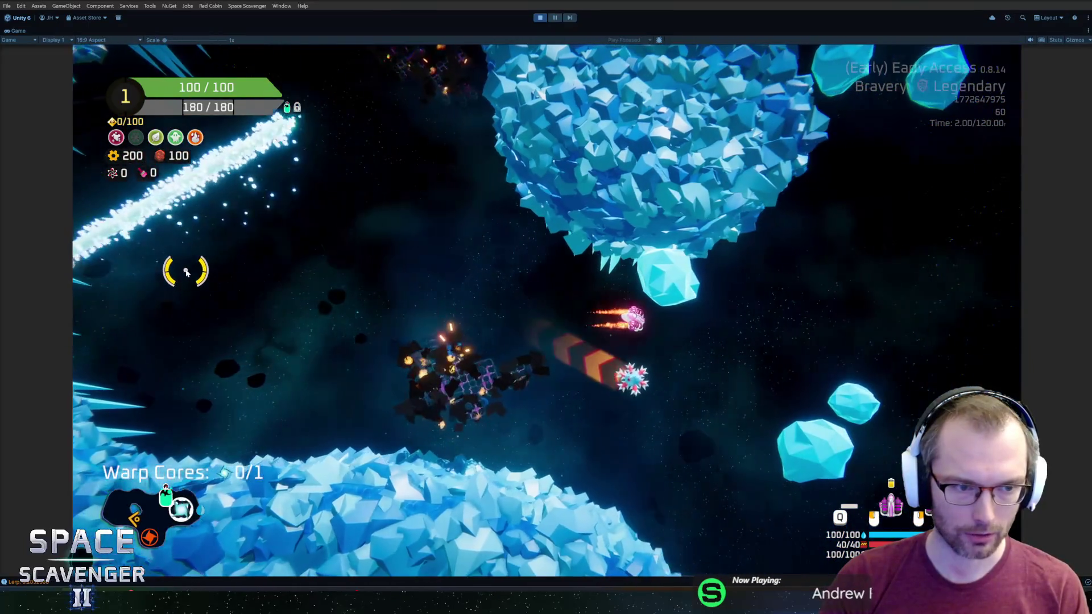
pyautogui.press('`')
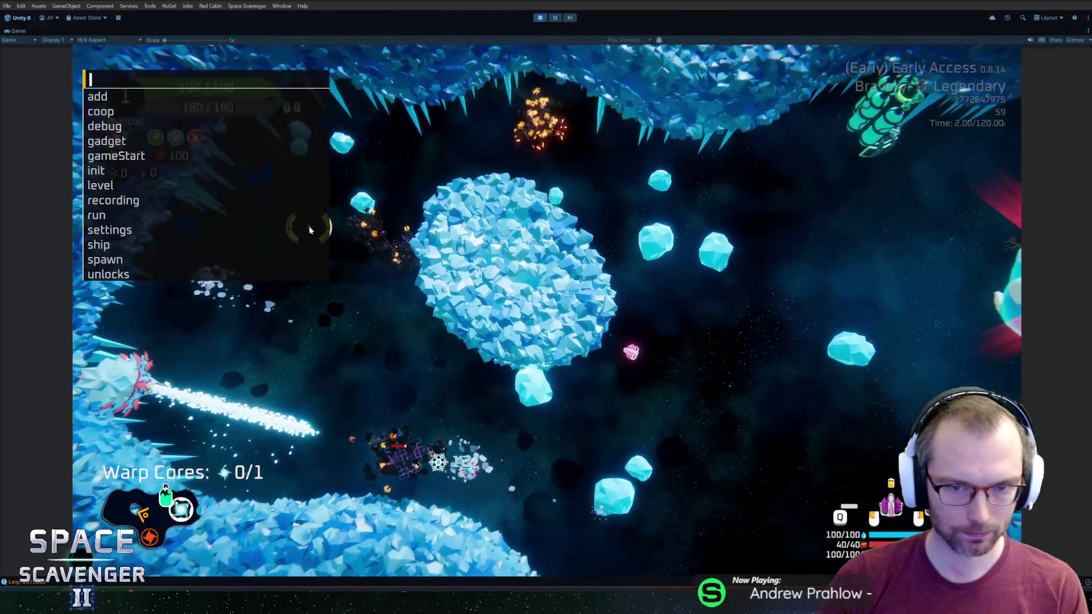
# Spawn an IceDragon with 'spawn IceDragon' and fly the ship through the asteroids and ice field
pyautogui.write('spawn IceDragon')
pyautogui.press('Return')
pyautogui.press('d')
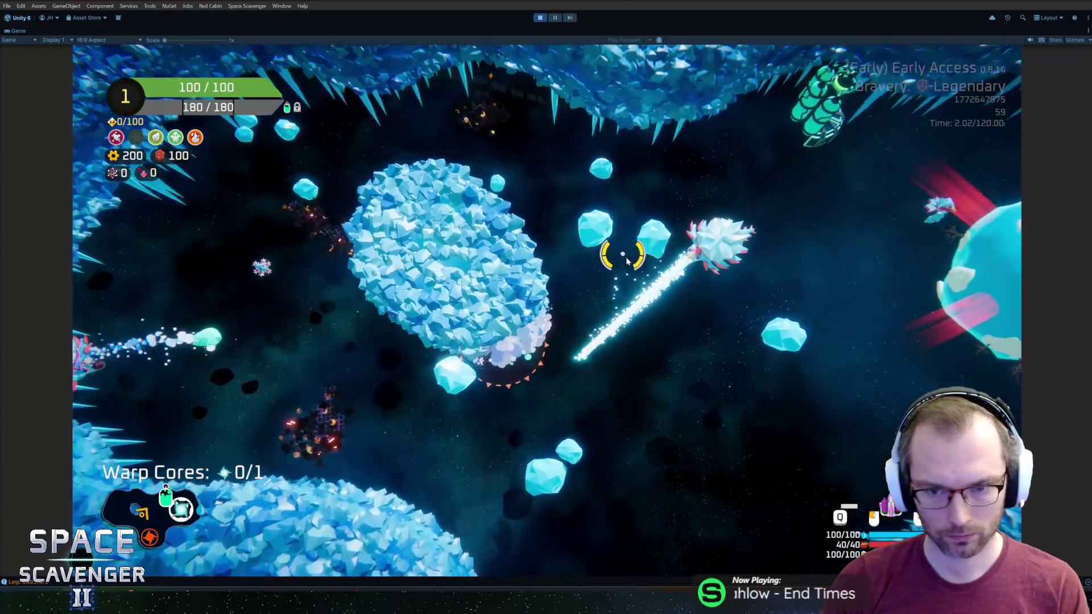
pyautogui.press('w')
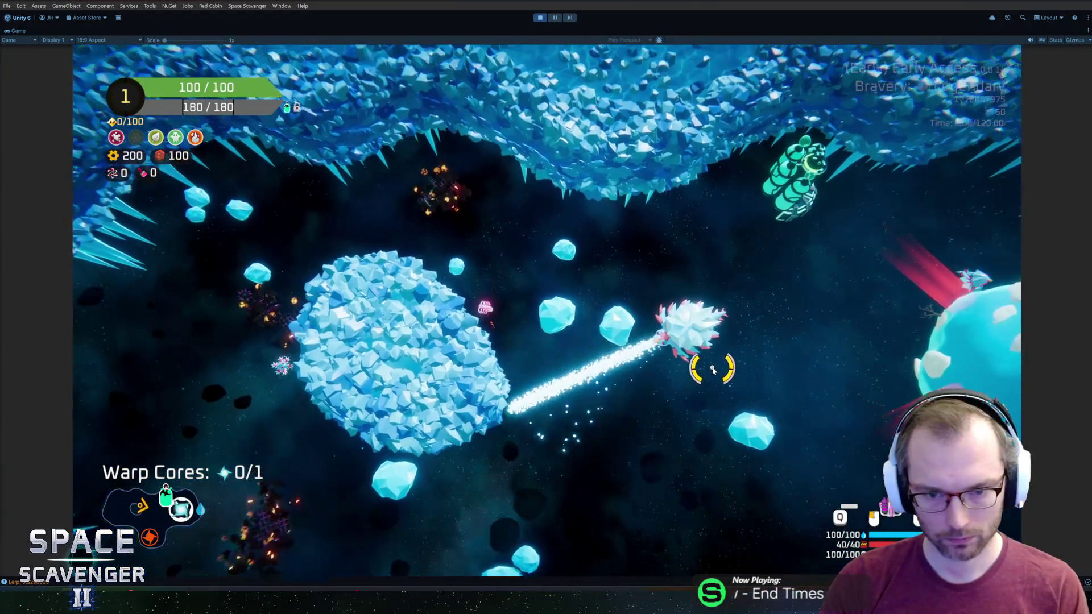
pyautogui.press('s')
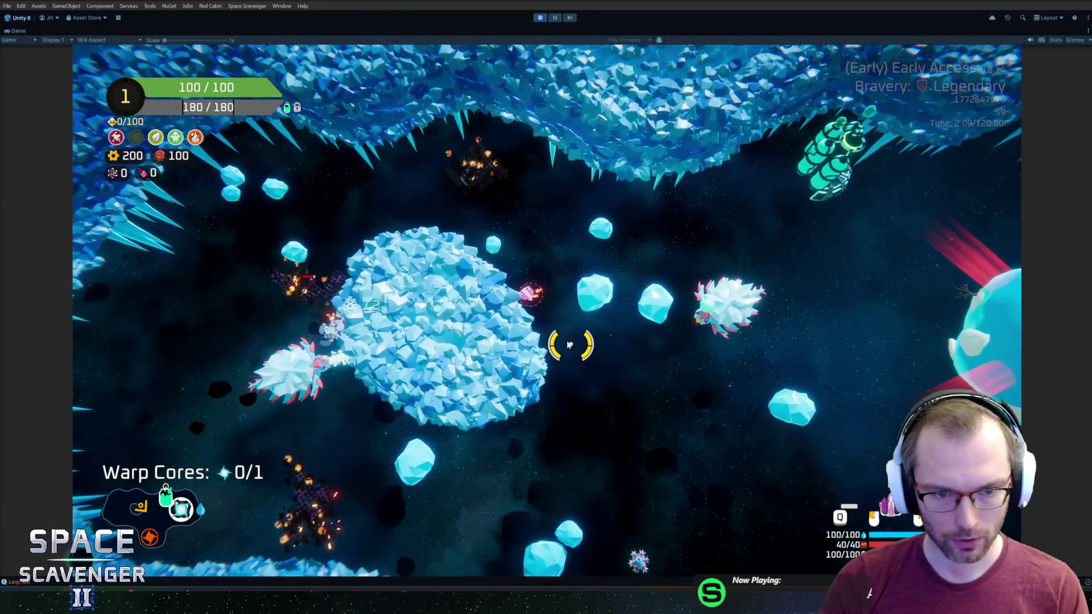
pyautogui.press('s')
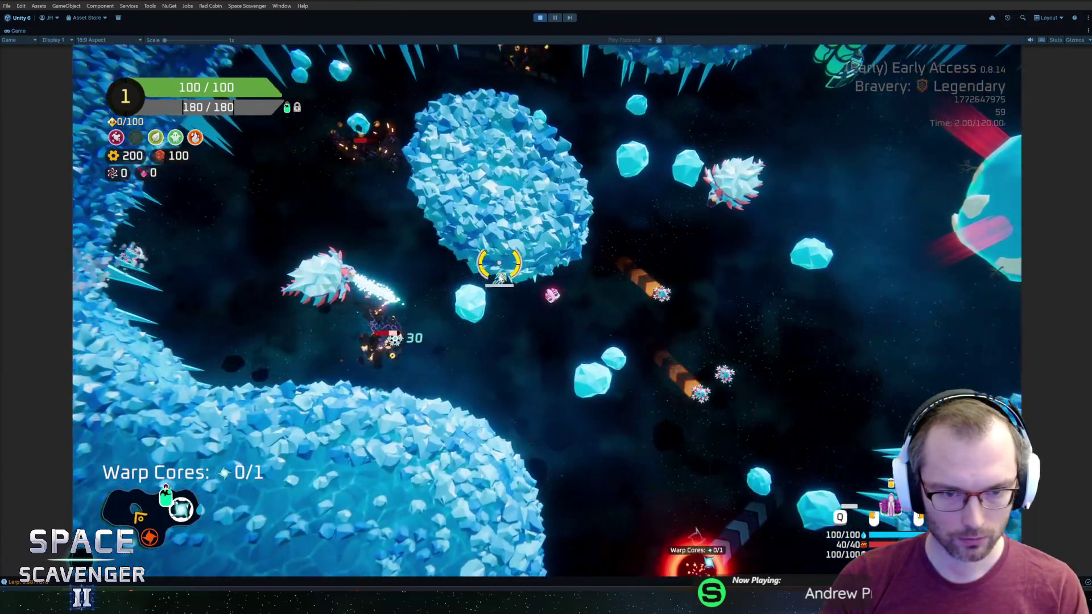
pyautogui.press('w')
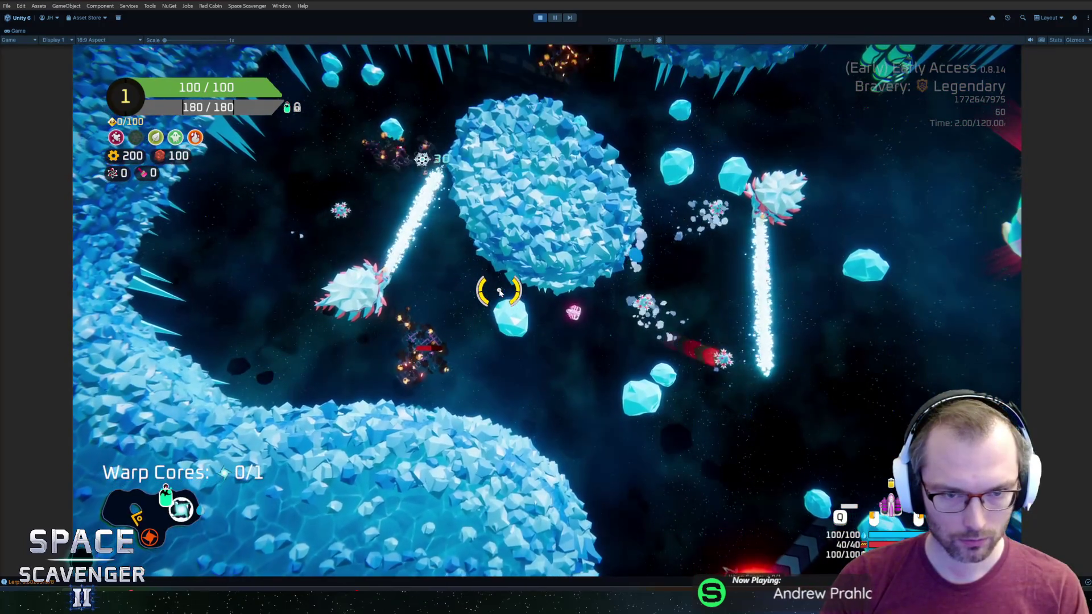
pyautogui.press('s')
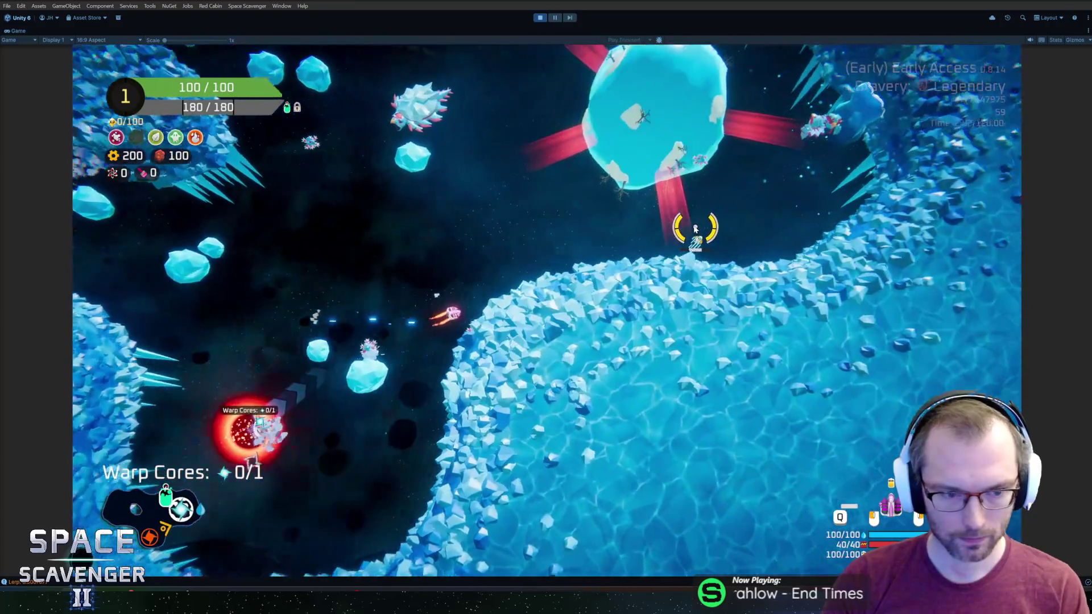
pyautogui.press('w')
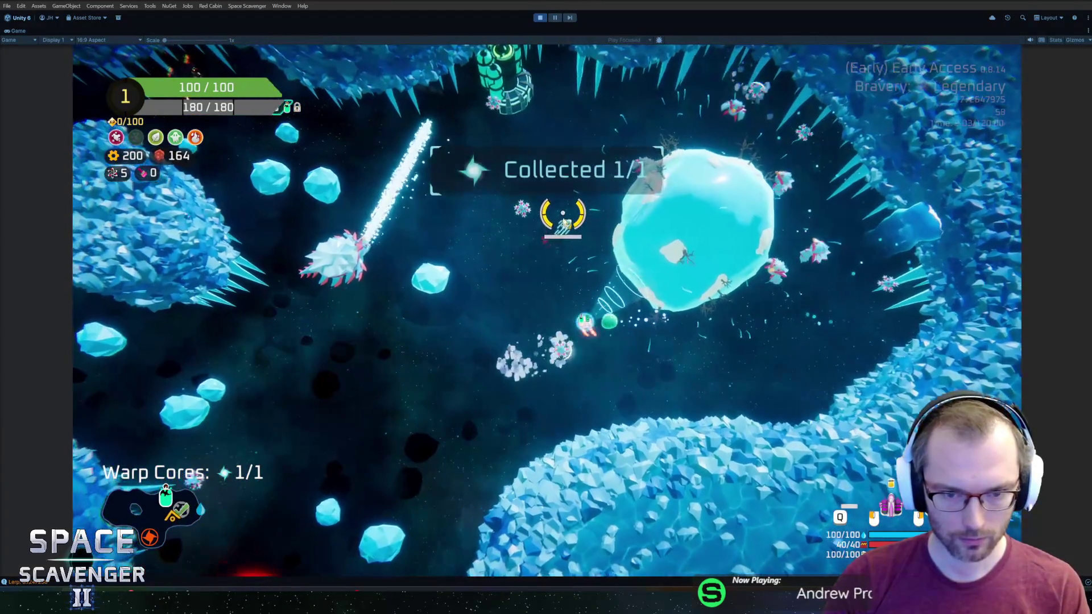
# Fly past the ice planet to the Oxygen Station, use it, and decline its reward
pyautogui.press('d')
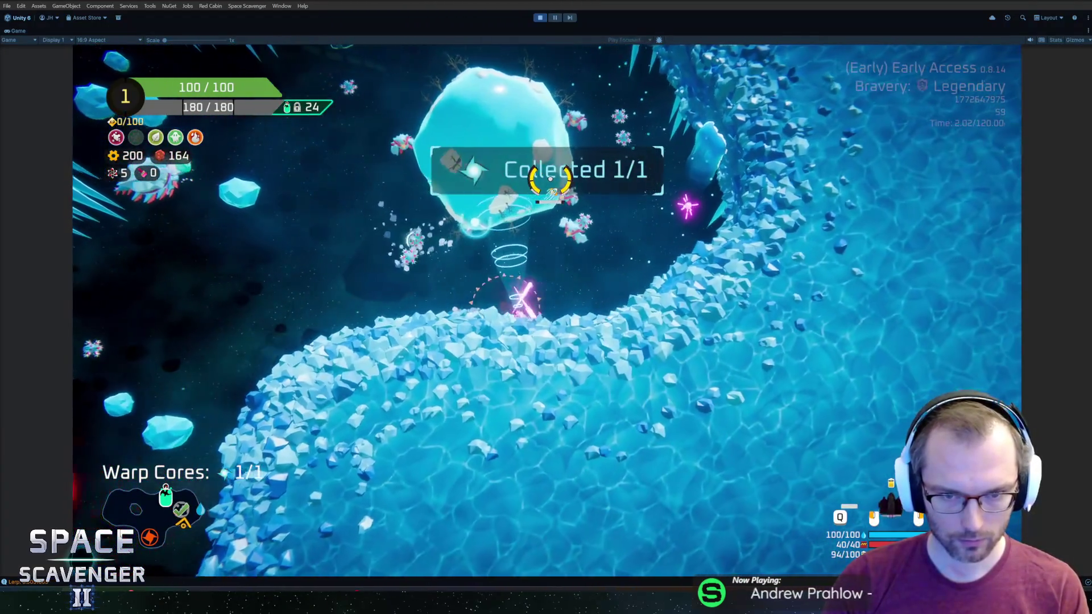
pyautogui.press('d')
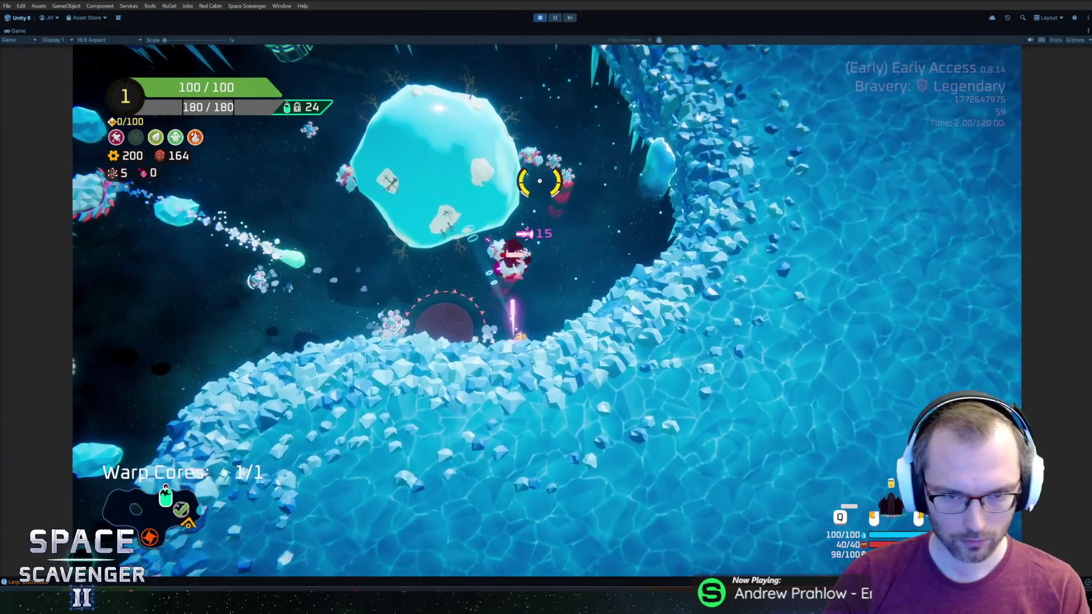
pyautogui.press('w')
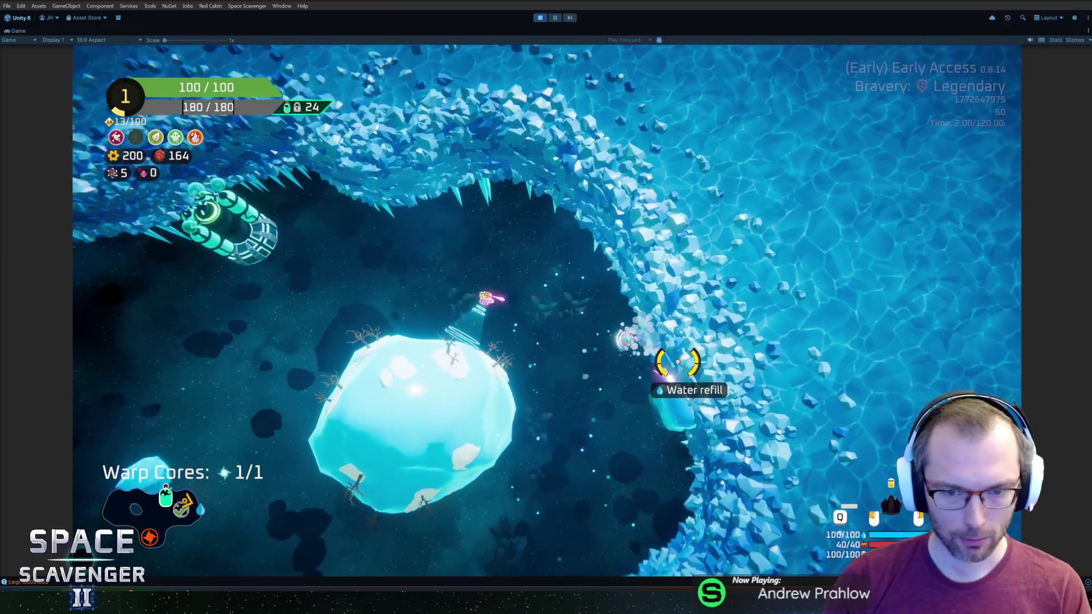
pyautogui.press('s')
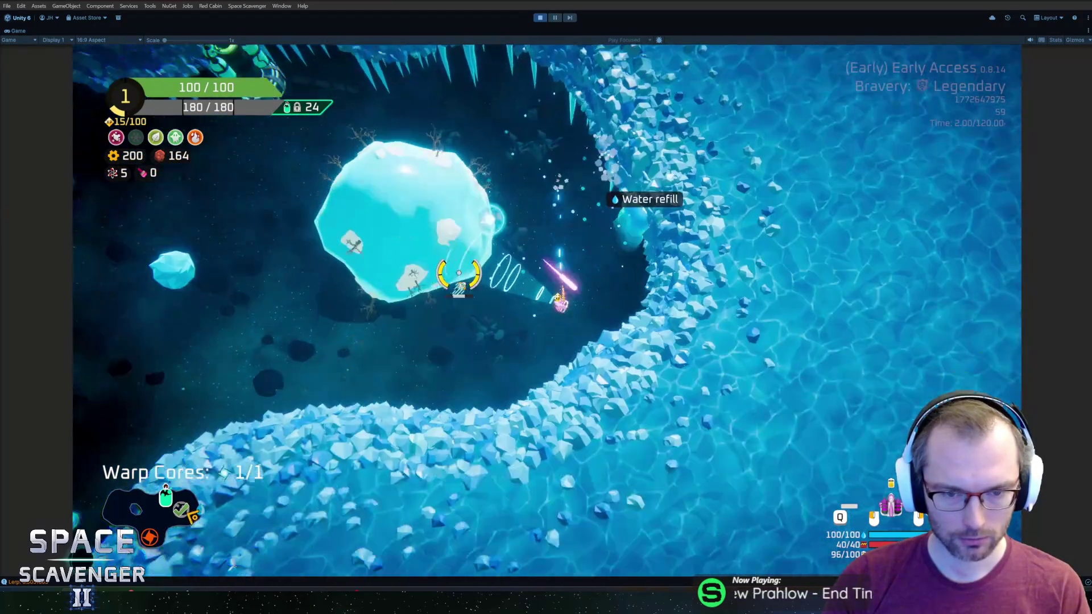
pyautogui.press('a')
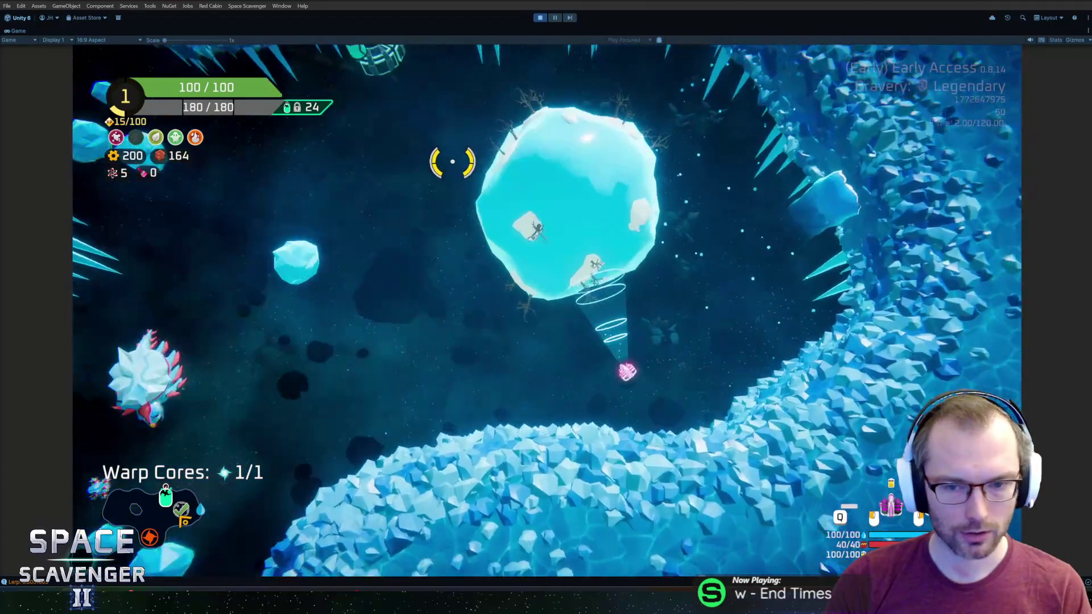
pyautogui.press('w')
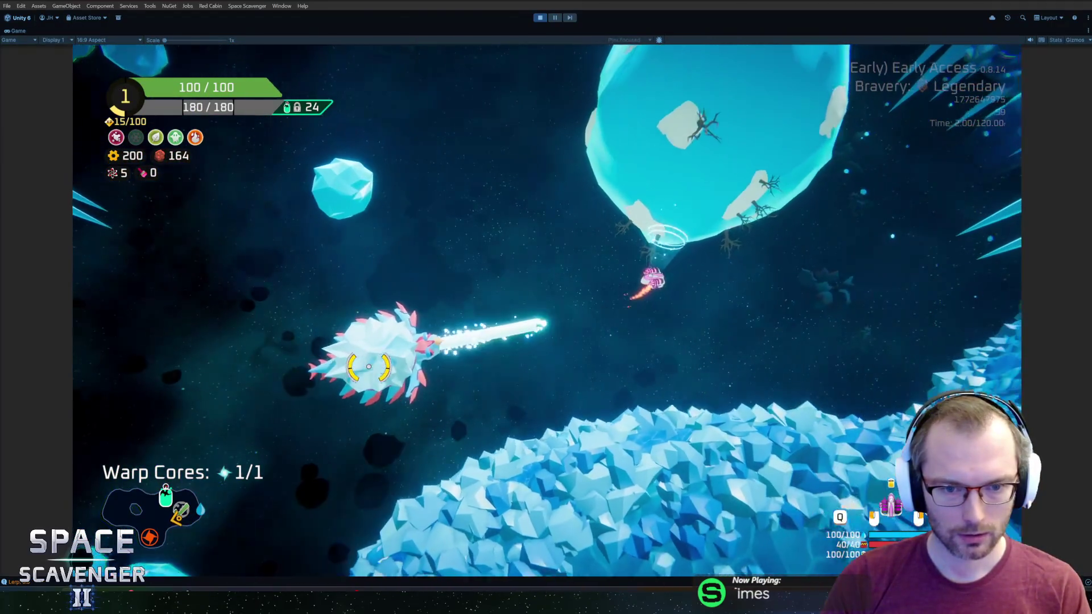
pyautogui.press('w')
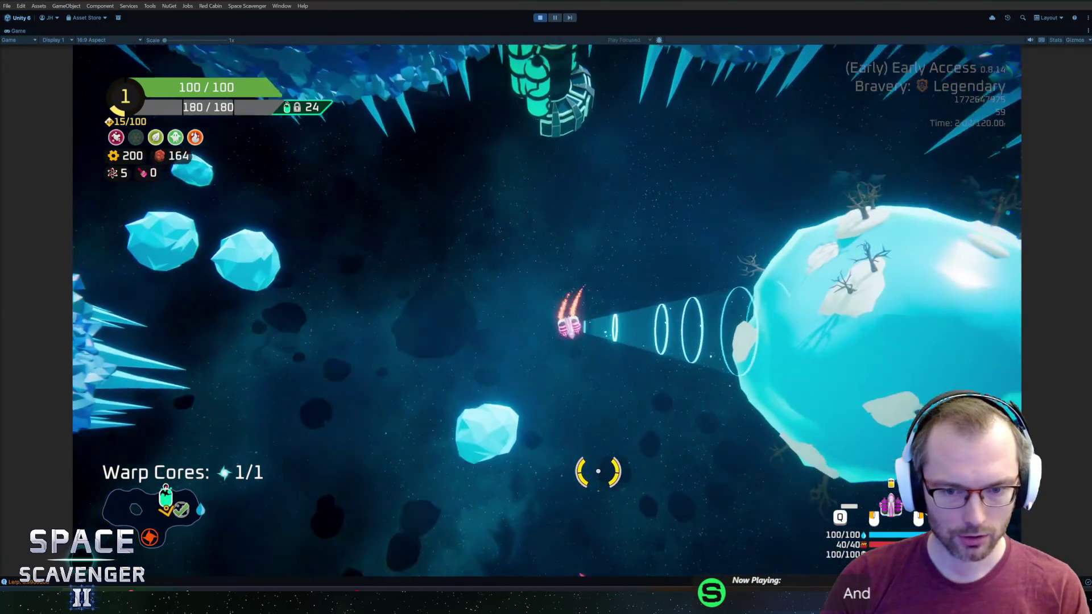
pyautogui.press('d')
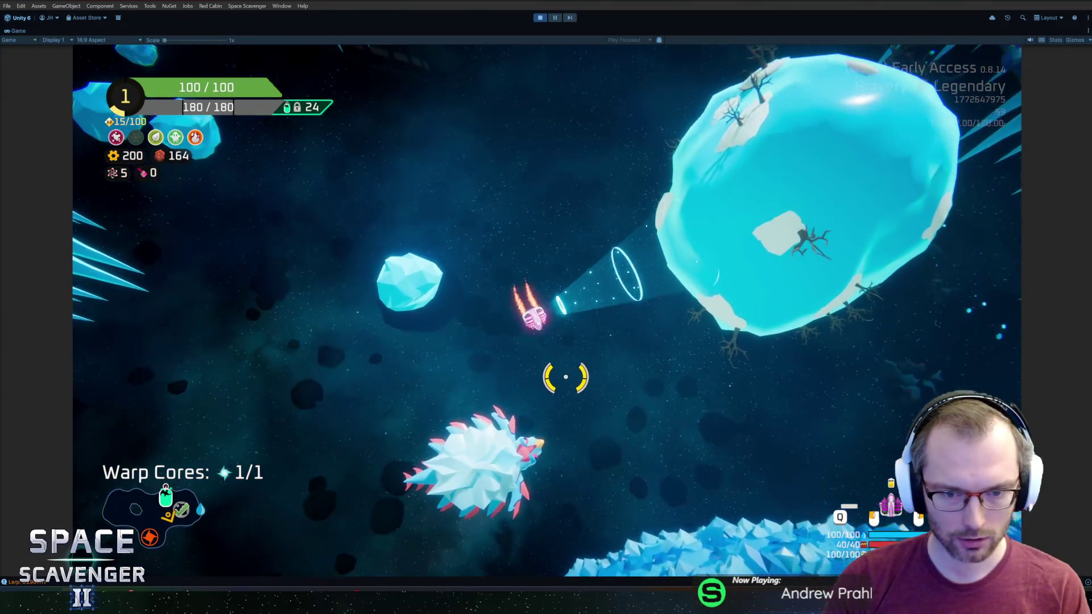
pyautogui.press('d')
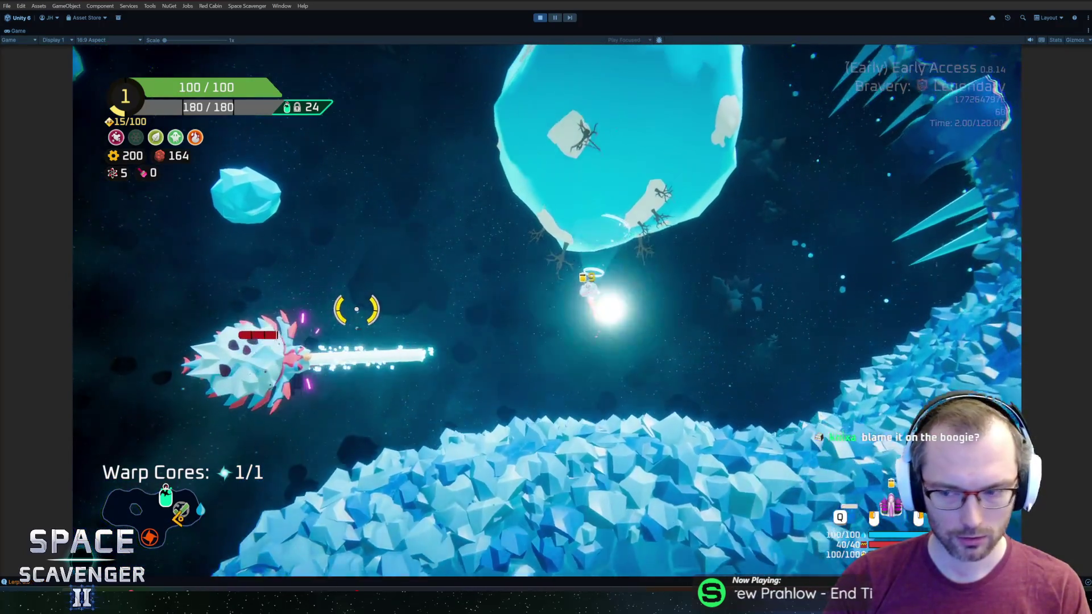
pyautogui.press('w')
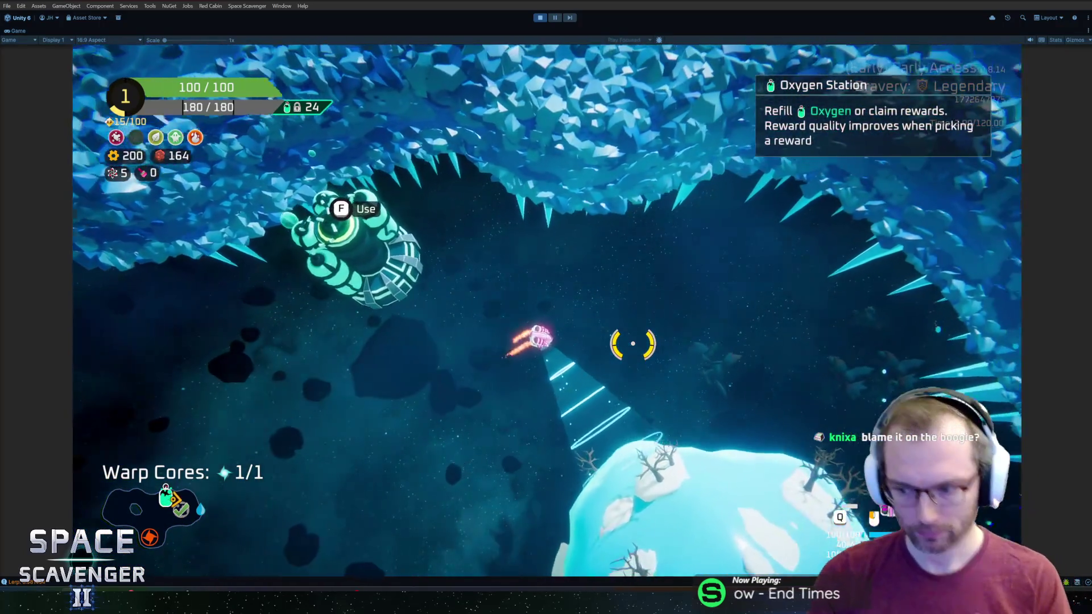
pyautogui.press('a')
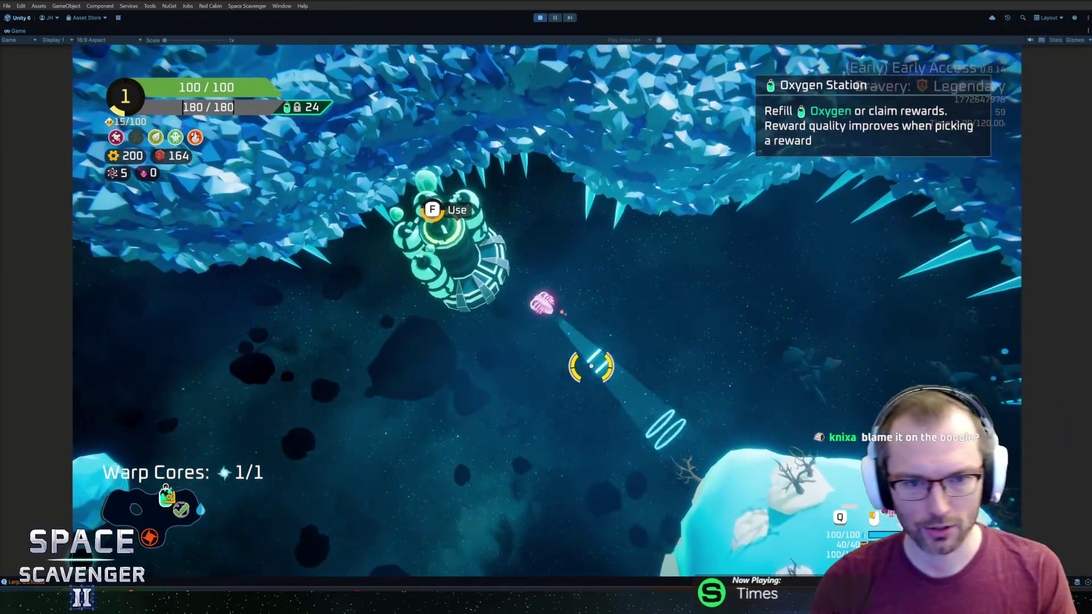
pyautogui.press('f')
pyautogui.click(557, 489)
# Decline the station reward and browse the spare-parts crafting options without buying anything
pyautogui.press('a')
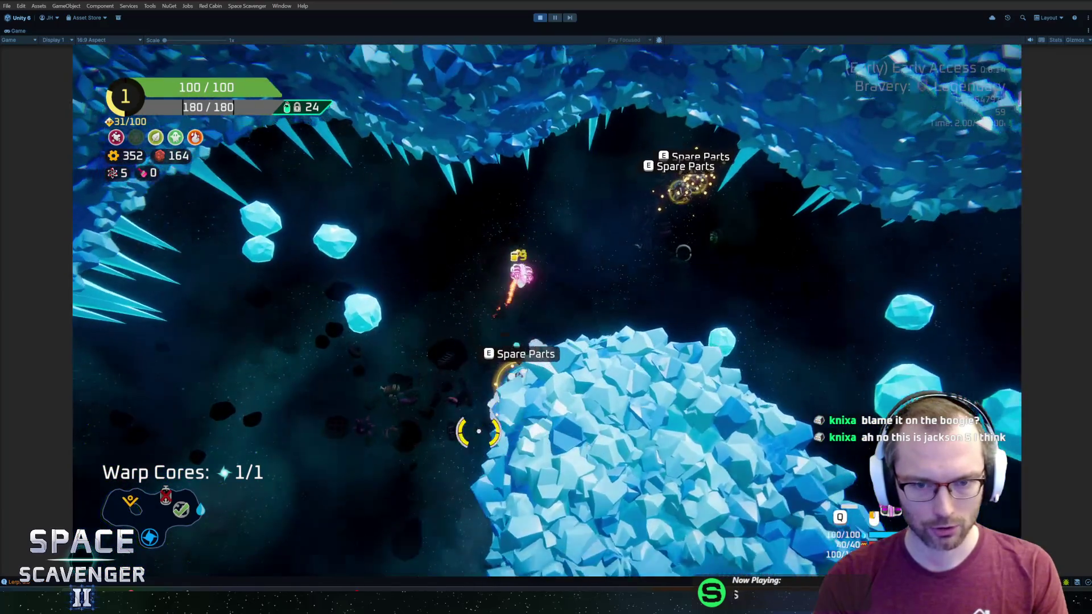
pyautogui.press('e')
pyautogui.press('d')
pyautogui.press('Escape')
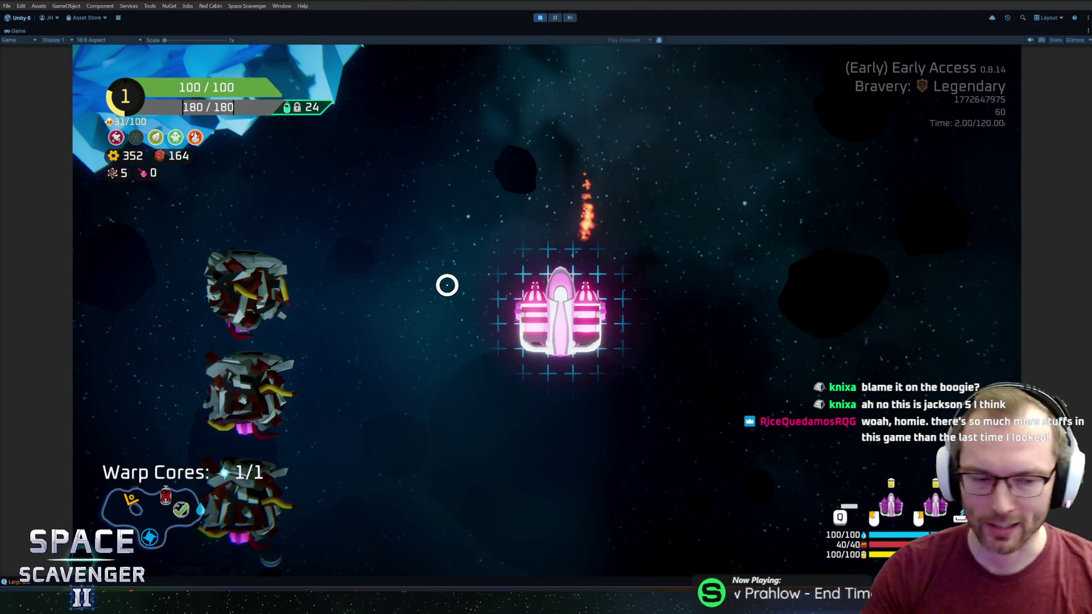
# Craft spare parts into a pot module and a rod, and attach them to the ship
pyautogui.moveTo(250, 353)
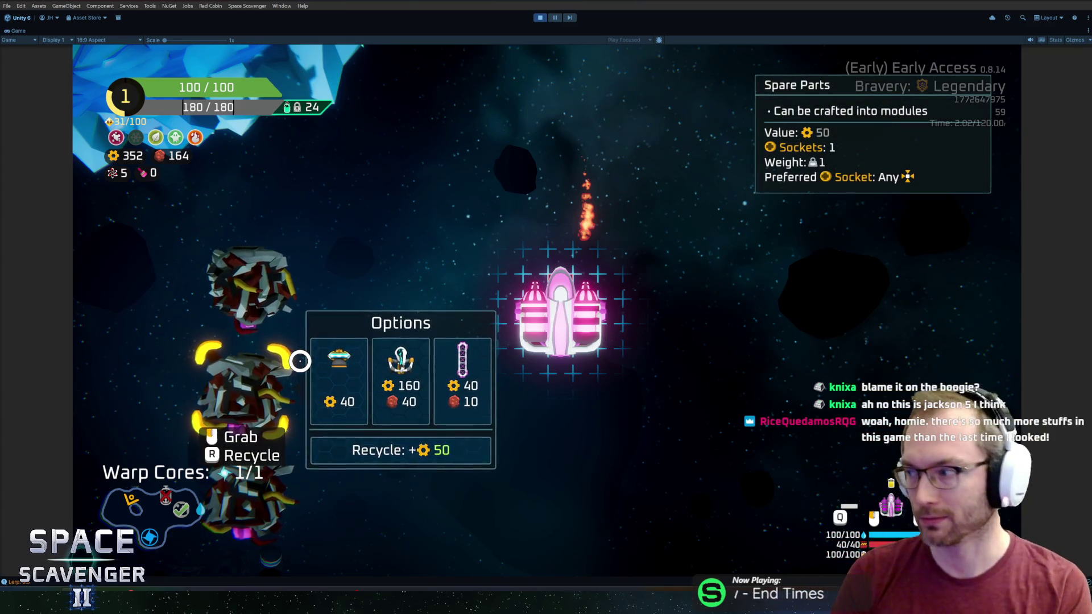
pyautogui.moveTo(247, 261)
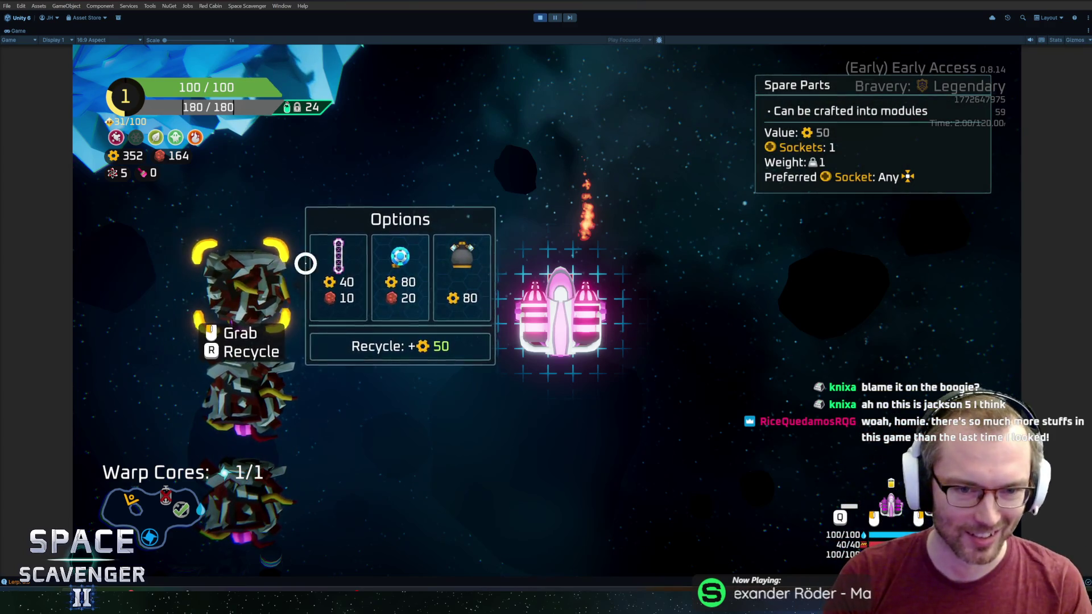
pyautogui.click(465, 287)
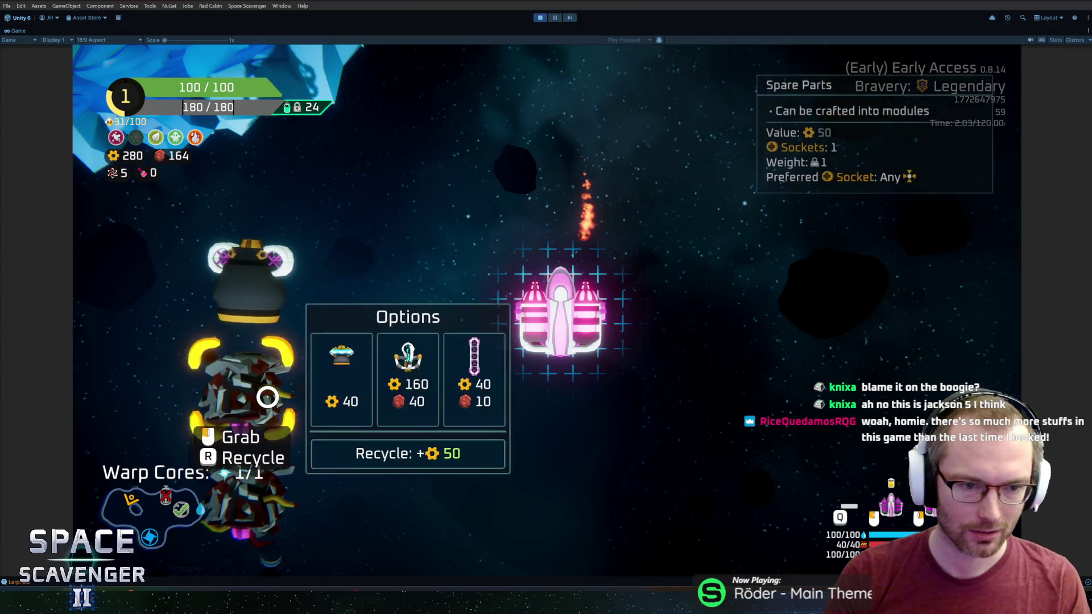
pyautogui.click(452, 388)
pyautogui.moveTo(451, 389)
pyautogui.mouseDown()
pyautogui.moveTo(307, 339)
pyautogui.moveTo(410, 341)
pyautogui.moveTo(390, 321)
pyautogui.moveTo(291, 332)
pyautogui.mouseUp()
# Craft and attach a battery, fly through the ice field, and bring up the debug console
pyautogui.moveTo(251, 296)
pyautogui.click(398, 284)
pyautogui.moveTo(383, 292)
pyautogui.mouseDown()
pyautogui.moveTo(523, 333)
pyautogui.moveTo(554, 310)
pyautogui.mouseUp()
pyautogui.press('w')
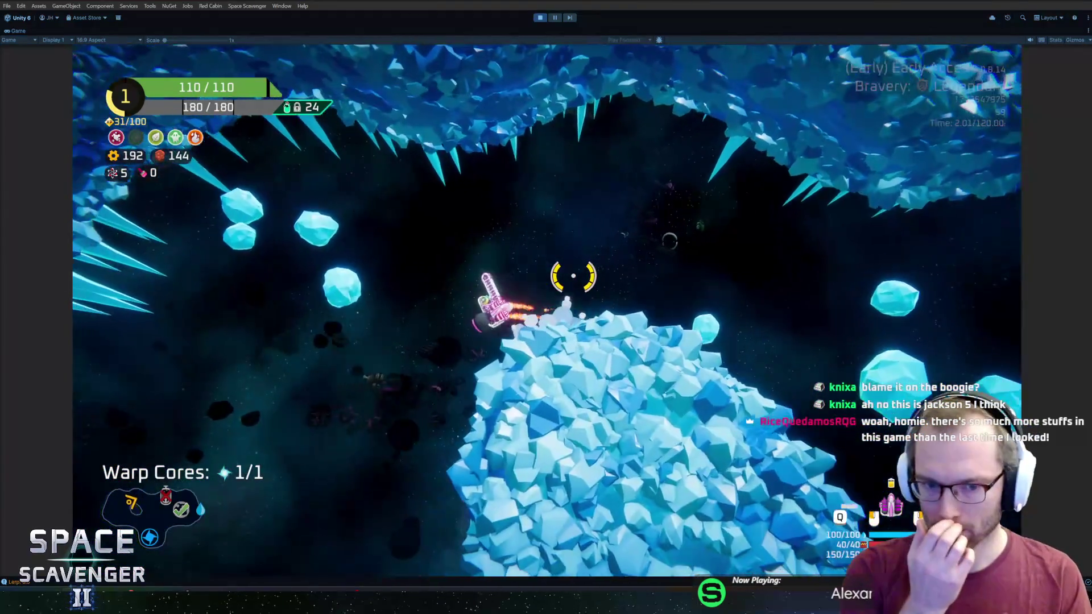
pyautogui.press('`')
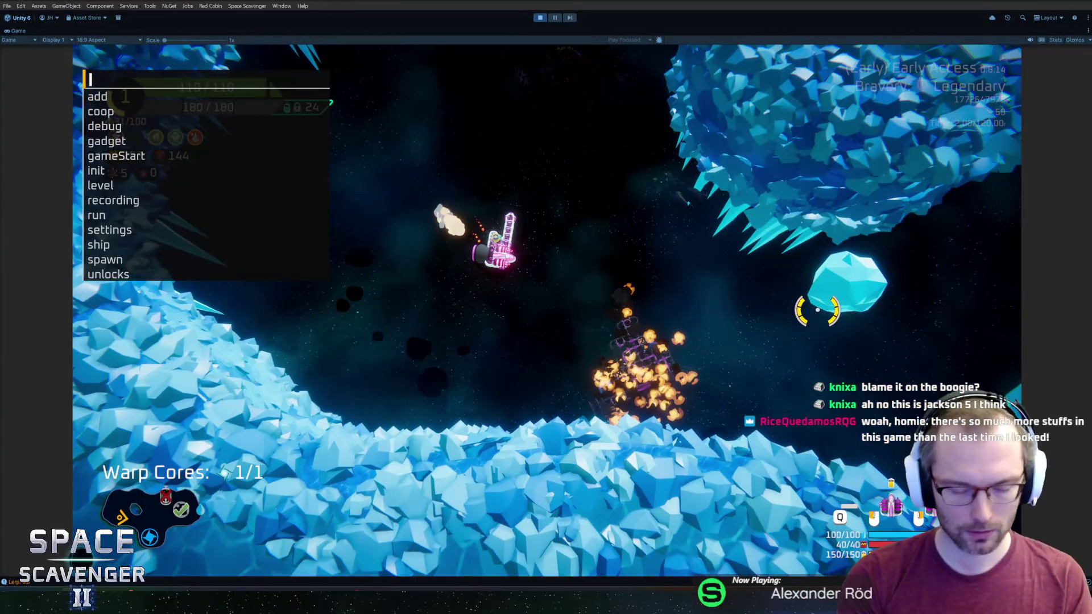
# Re-run the ice dragon spawn command, then buy and attach a hull part for 120 health
pyautogui.press('Up')
pyautogui.press('Return')
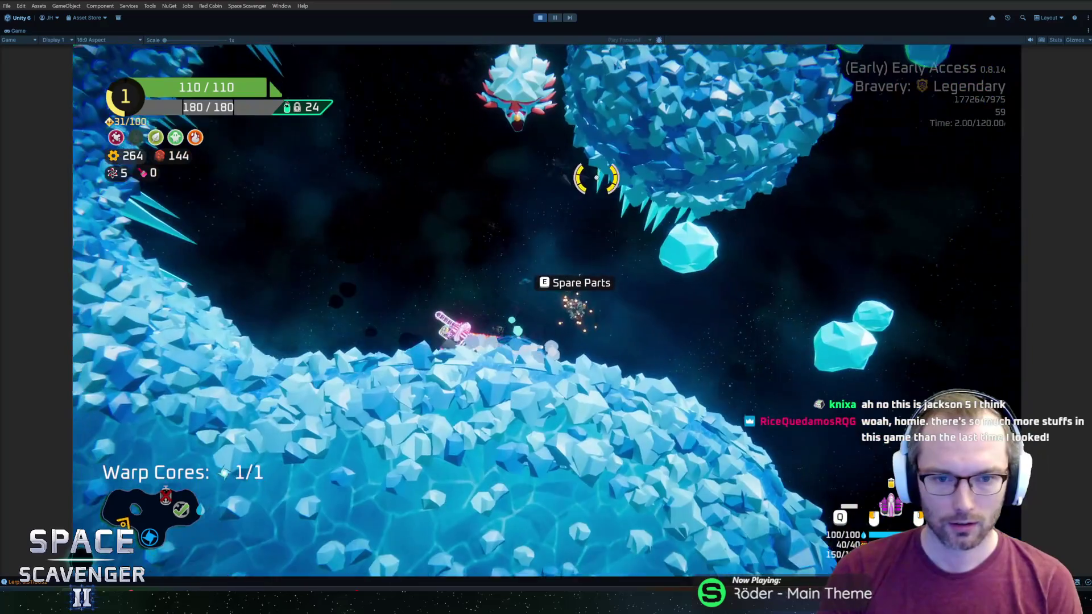
pyautogui.press('e')
pyautogui.moveTo(248, 290)
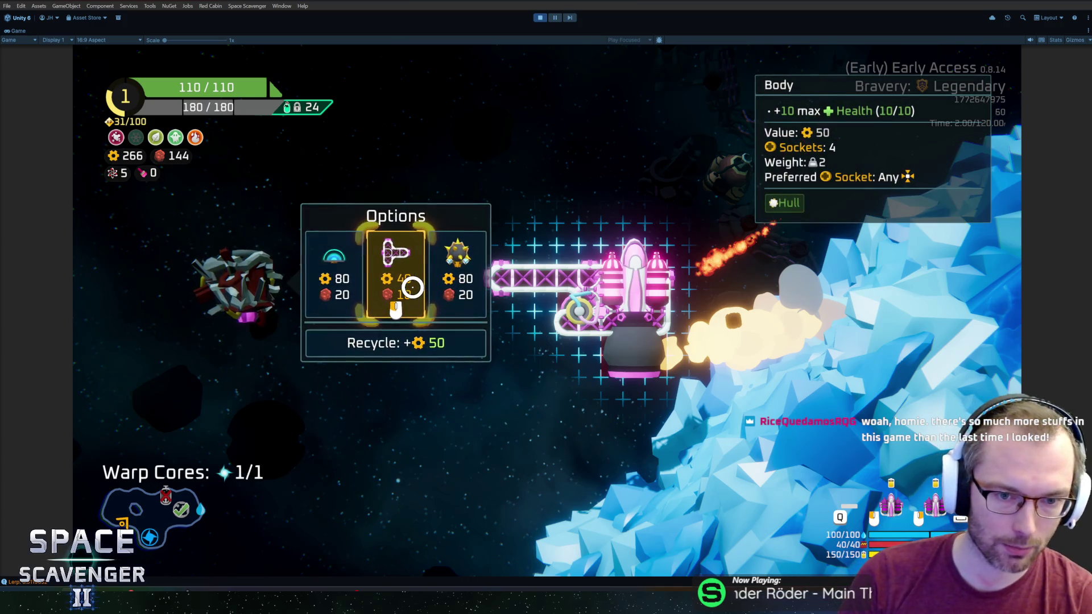
pyautogui.click(413, 287)
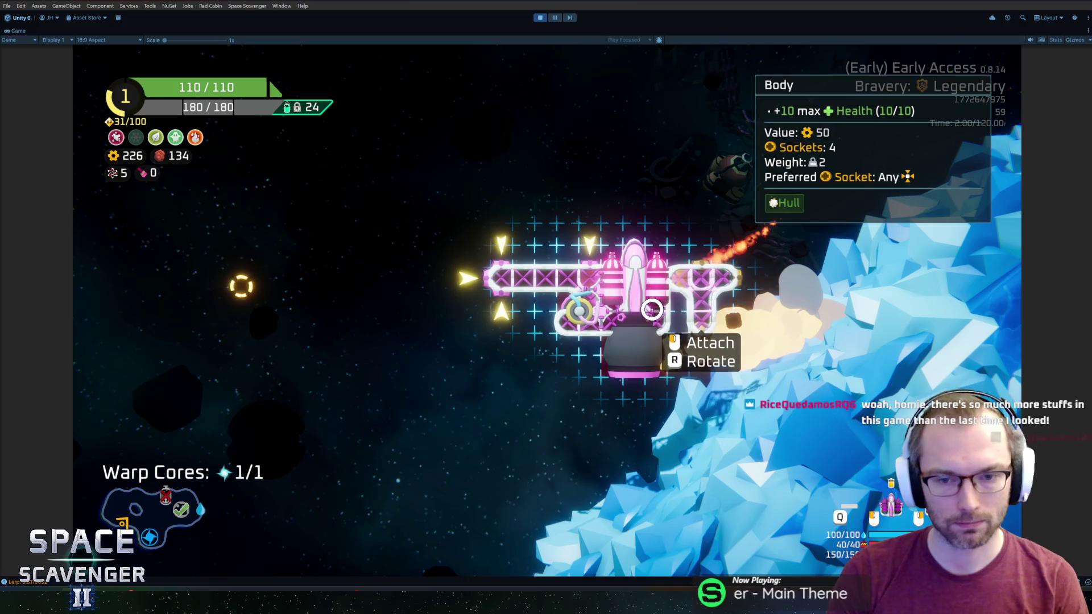
pyautogui.click(687, 295)
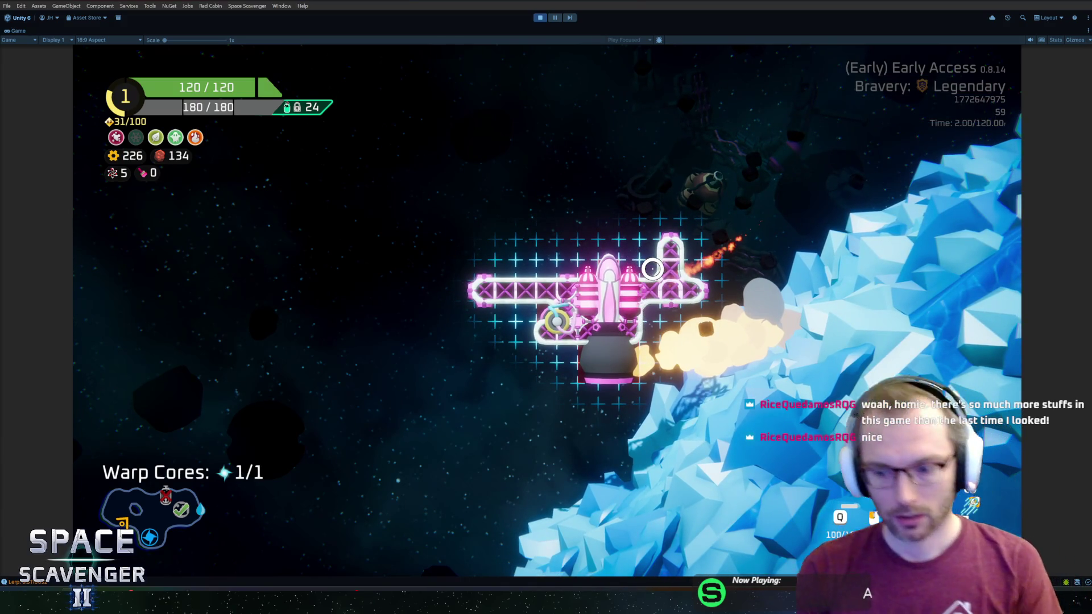
pyautogui.press('Escape')
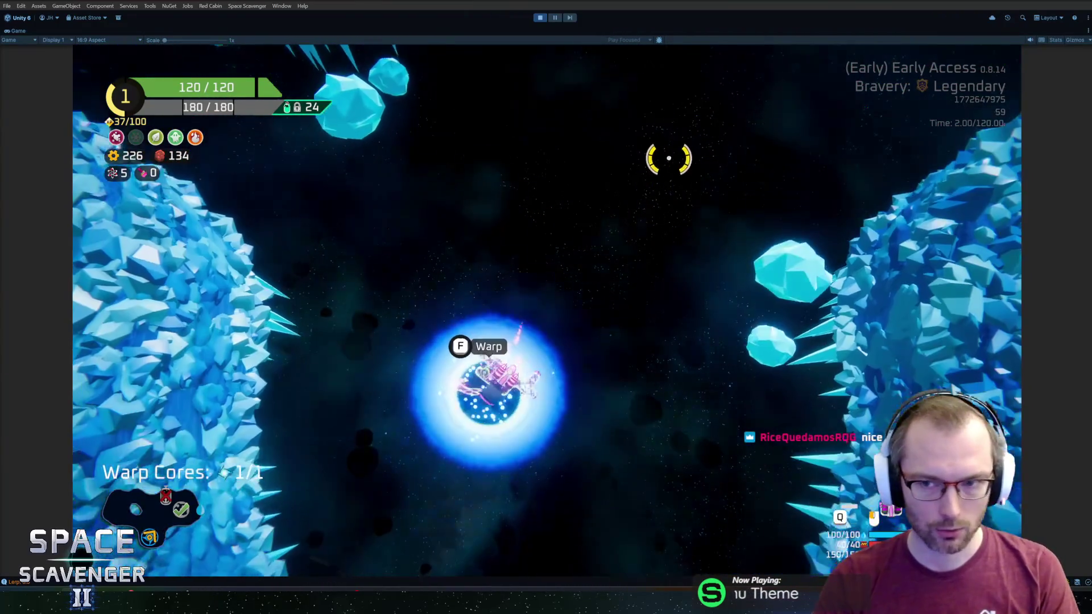
# Warp into sector 2, dismiss the notification centre, and later stop Play mode
pyautogui.press('f')
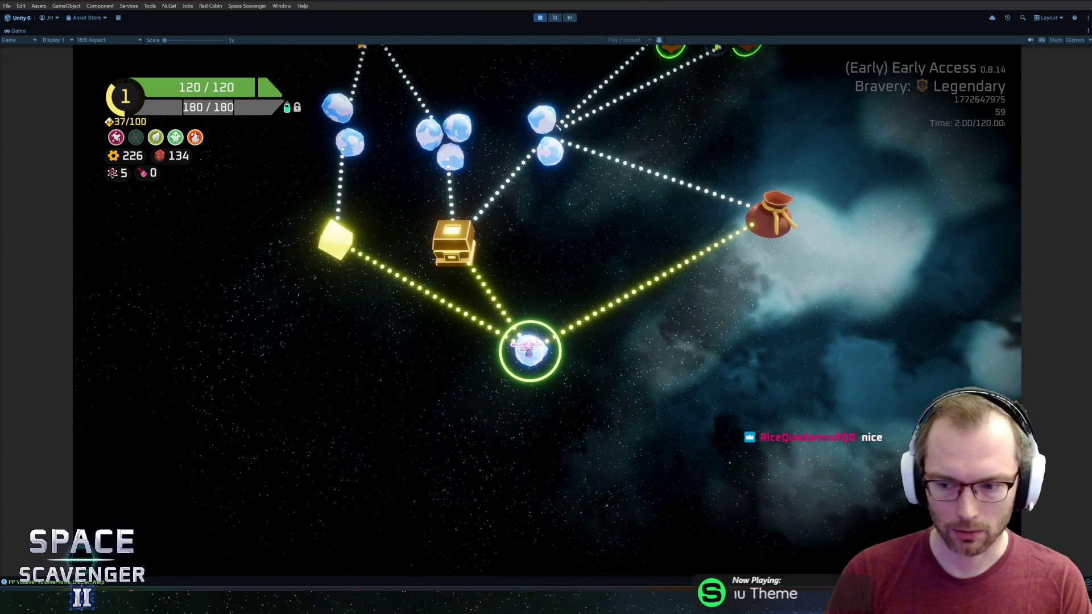
pyautogui.press('super+n')
pyautogui.click(671, 385)
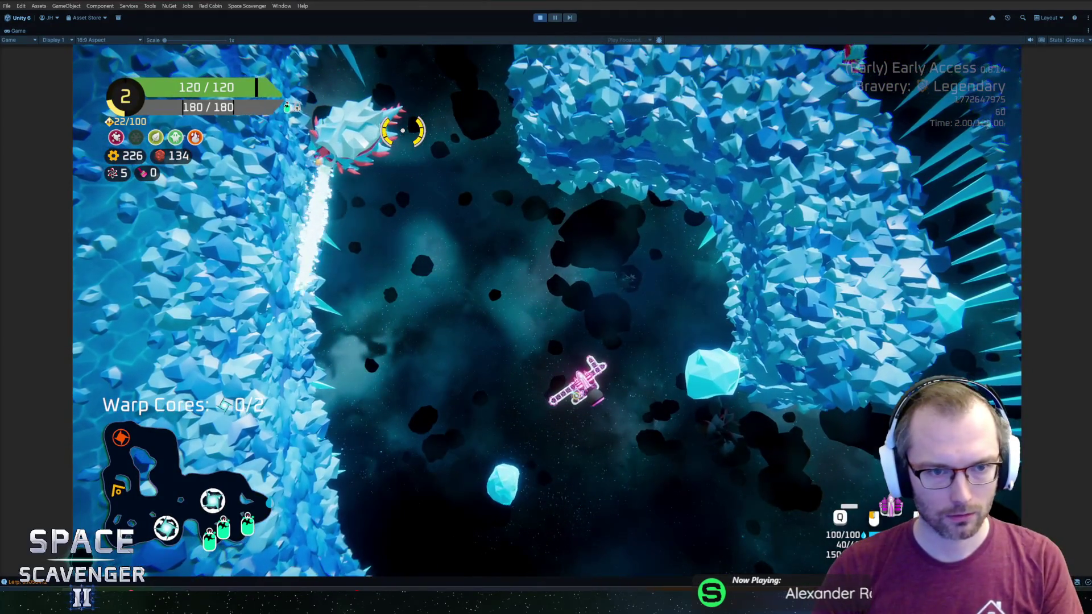
pyautogui.hotkey('ctrl', 'p')
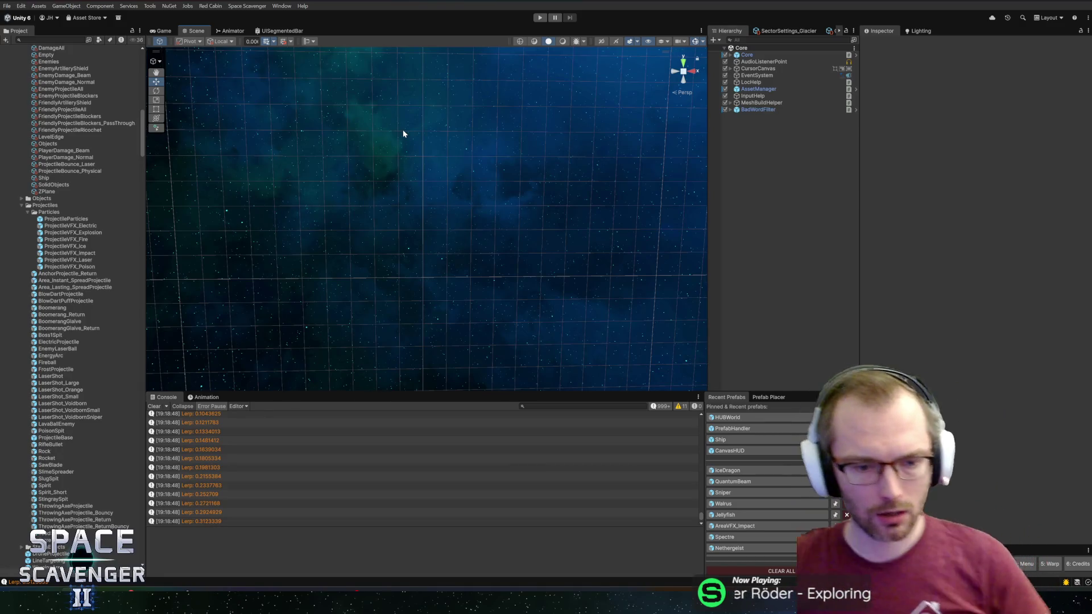
# Open the Sniper prefab from Recent Prefabs and list its animation clips, including AimLeft and AimRight
pyautogui.click(722, 470)
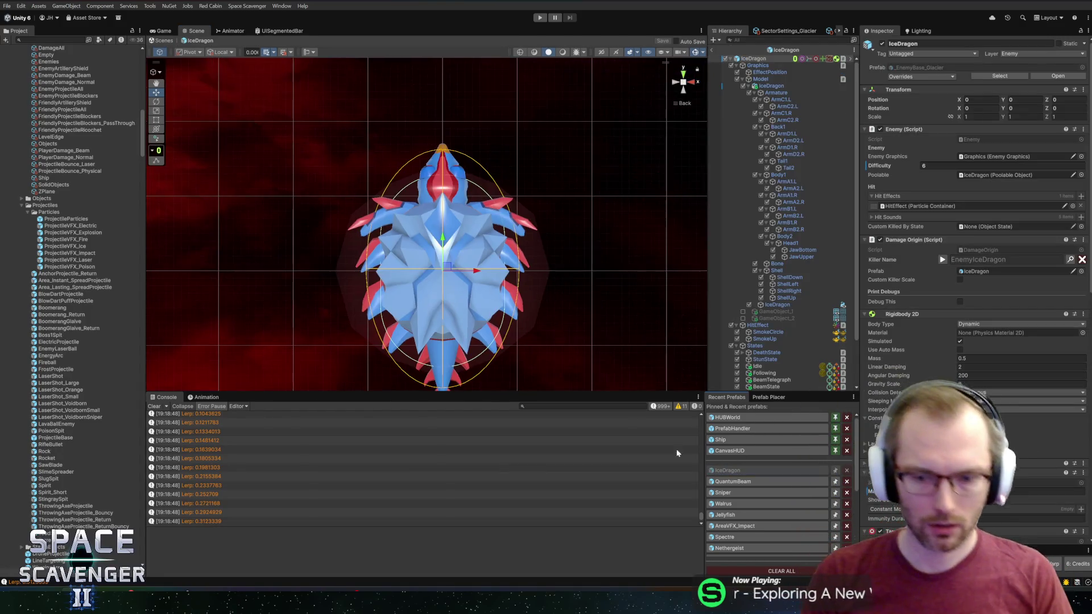
pyautogui.scroll(-2, 516, 207)
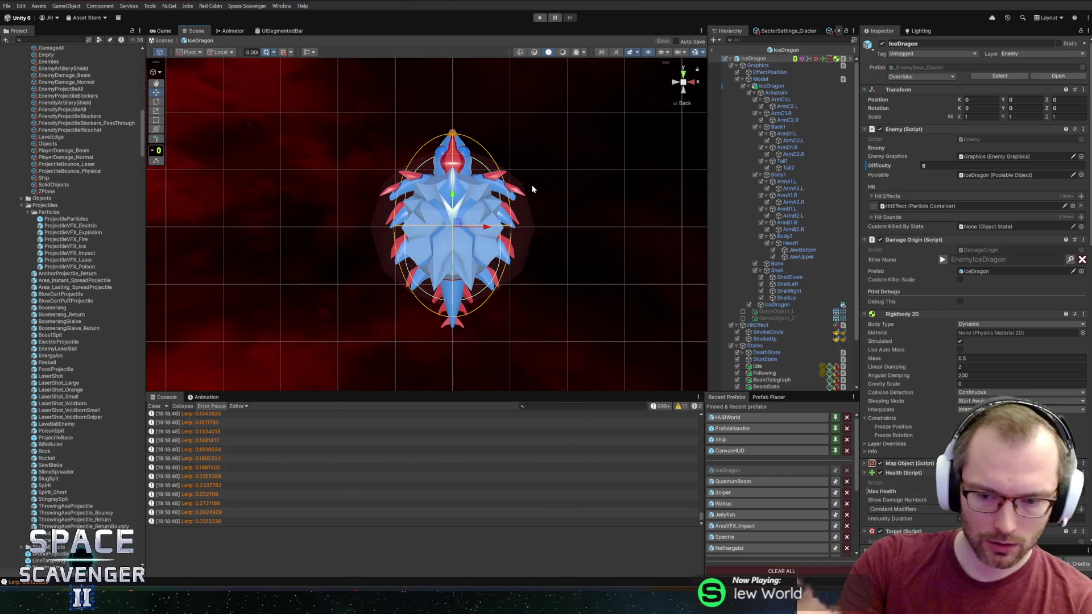
pyautogui.click(726, 495)
pyautogui.click(205, 397)
pyautogui.click(197, 415)
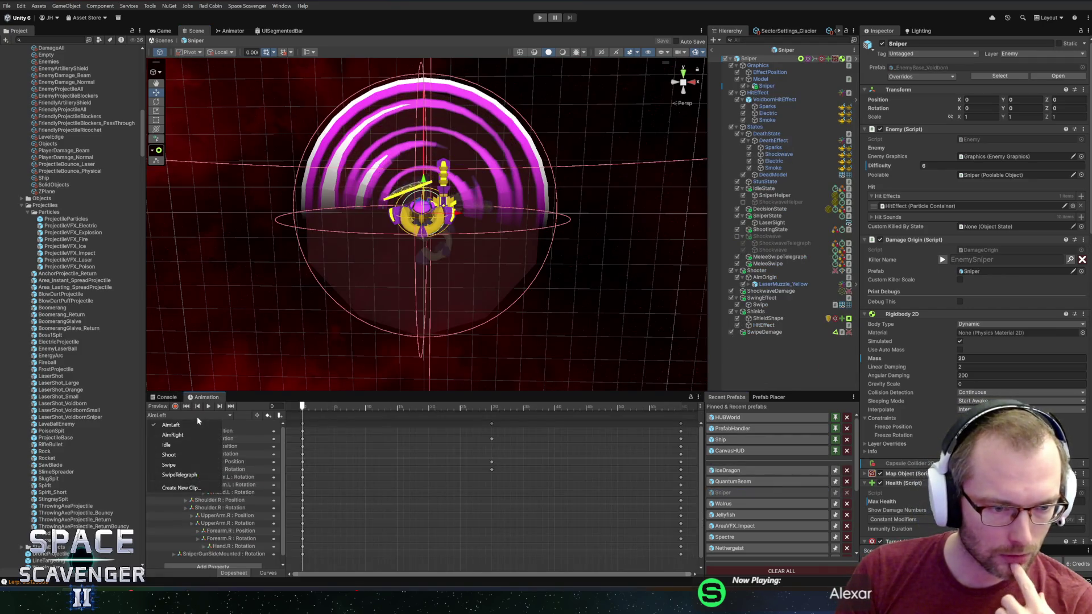
# Scrub the Sniper's AimLeft clip through frames 29, 44, 30 and 33, then back to frame 0
pyautogui.click(171, 425)
pyautogui.moveTo(302, 406)
pyautogui.mouseDown()
pyautogui.moveTo(522, 406)
pyautogui.moveTo(378, 406)
pyautogui.moveTo(478, 406)
pyautogui.mouseUp()
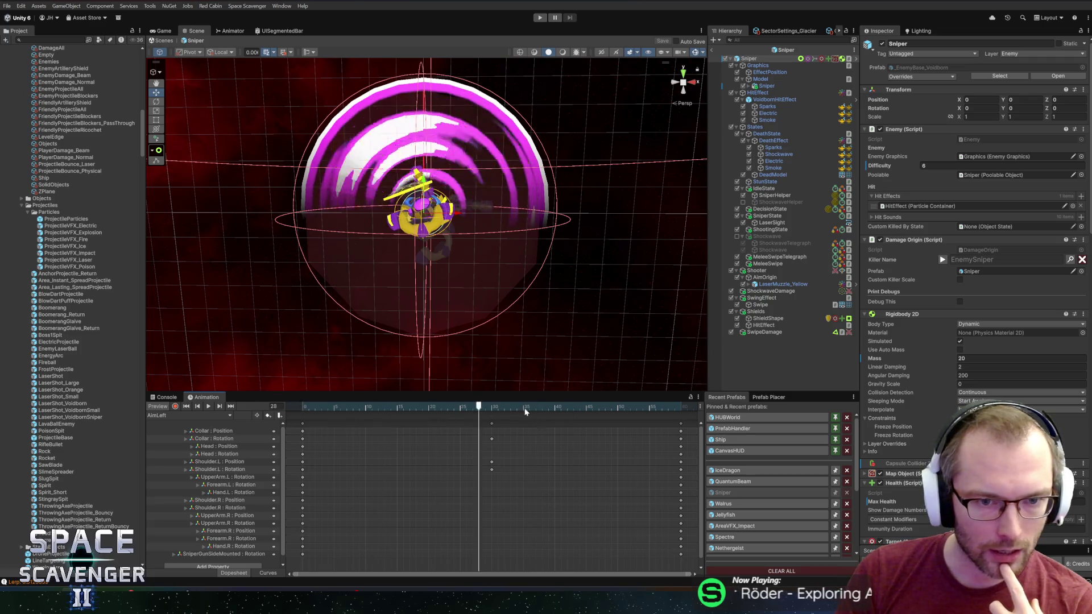
pyautogui.click(580, 406)
pyautogui.moveTo(553, 416); pyautogui.dragTo(490, 415)
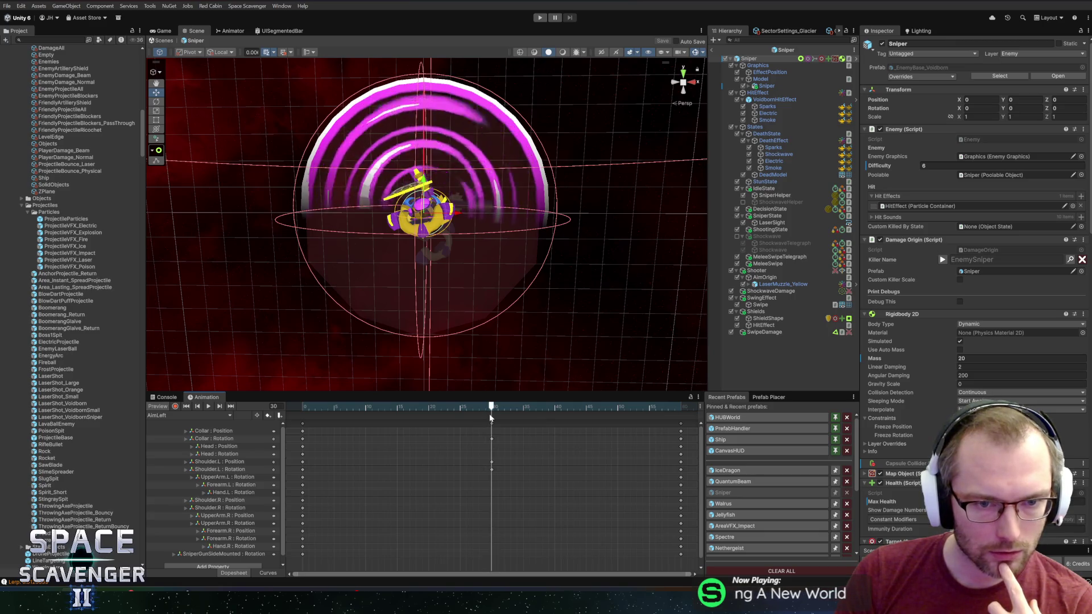
pyautogui.press('.')
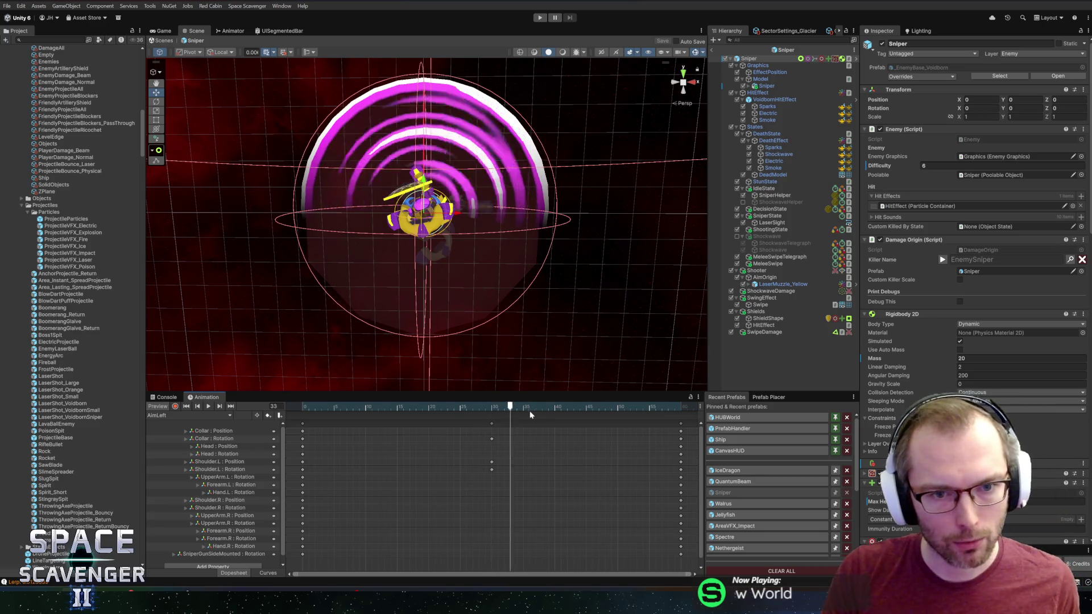
pyautogui.press('.')
pyautogui.press('.')
pyautogui.press(',')
pyautogui.moveTo(484, 364)
pyautogui.mouseDown()
pyautogui.moveTo(462, 313)
pyautogui.moveTo(428, 273)
pyautogui.moveTo(519, 298)
pyautogui.mouseUp()
pyautogui.moveTo(503, 406); pyautogui.dragTo(196, 414)
# Preview the Sniper's AimRight at frames 29, 32 and 54, then open the IceDragon prefab
pyautogui.click(196, 414)
pyautogui.click(196, 426)
pyautogui.moveTo(303, 406); pyautogui.dragTo(486, 413)
pyautogui.moveTo(443, 267)
pyautogui.mouseDown()
pyautogui.moveTo(412, 245)
pyautogui.moveTo(432, 234)
pyautogui.moveTo(421, 239)
pyautogui.moveTo(421, 222)
pyautogui.mouseUp()
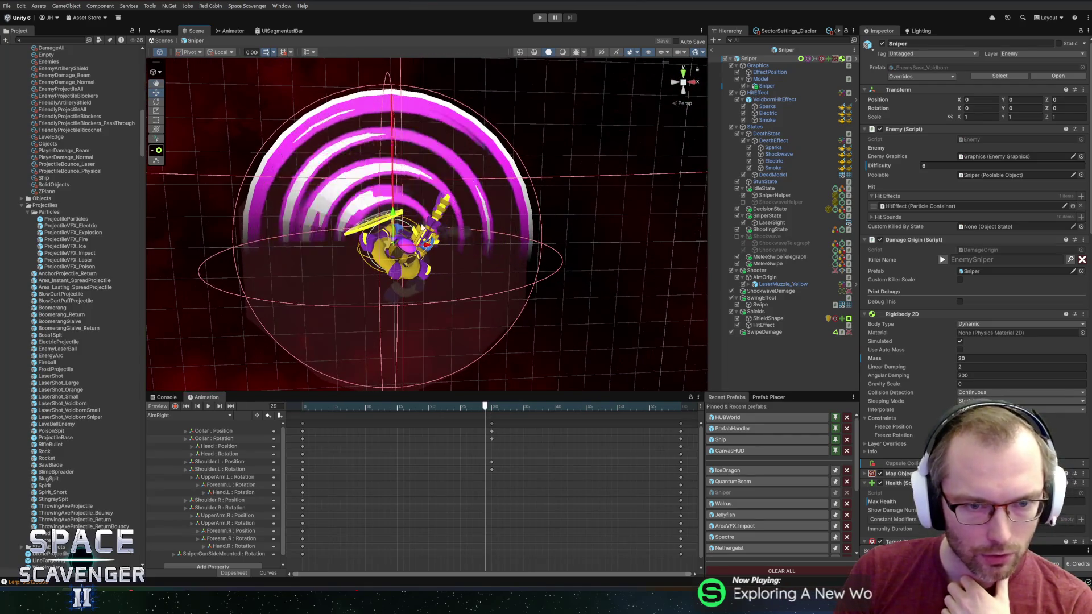
pyautogui.moveTo(485, 407)
pyautogui.mouseDown()
pyautogui.moveTo(505, 412)
pyautogui.moveTo(322, 407)
pyautogui.mouseUp()
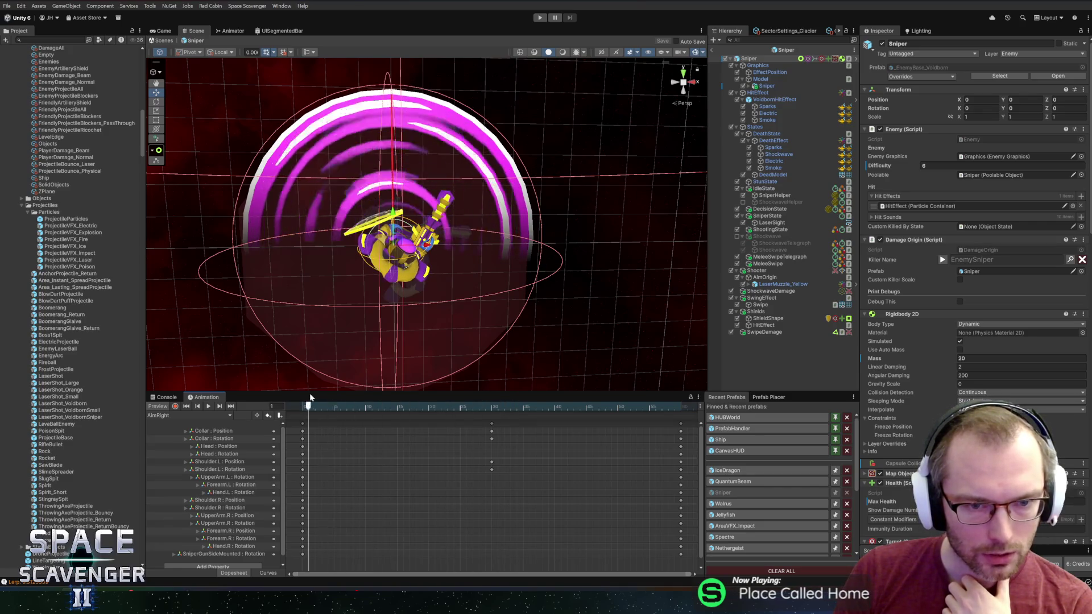
pyautogui.click(643, 407)
pyautogui.moveTo(642, 407); pyautogui.dragTo(295, 408)
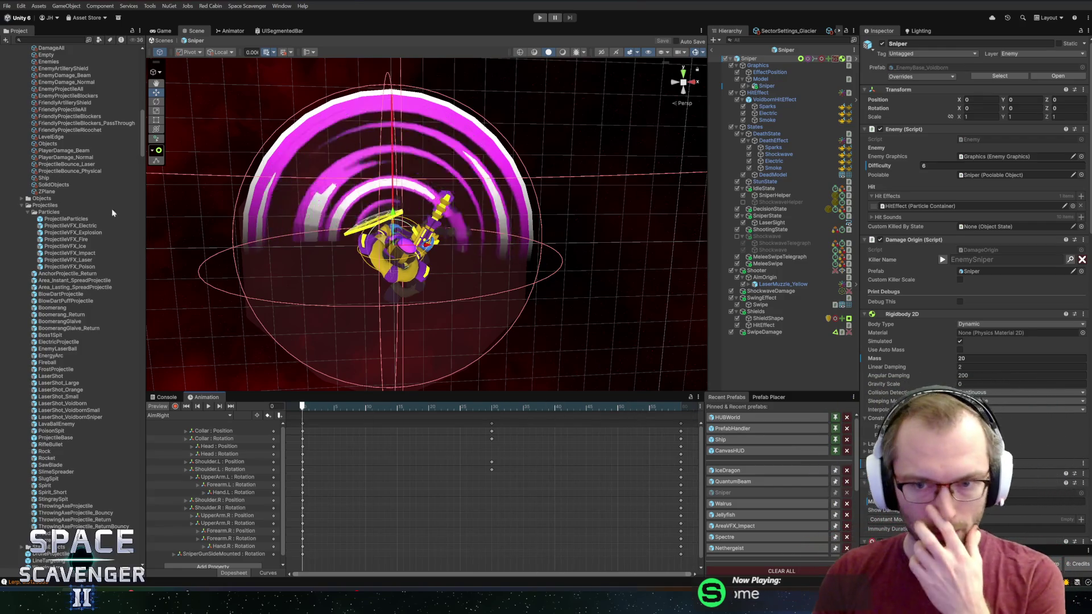
pyautogui.click(746, 470)
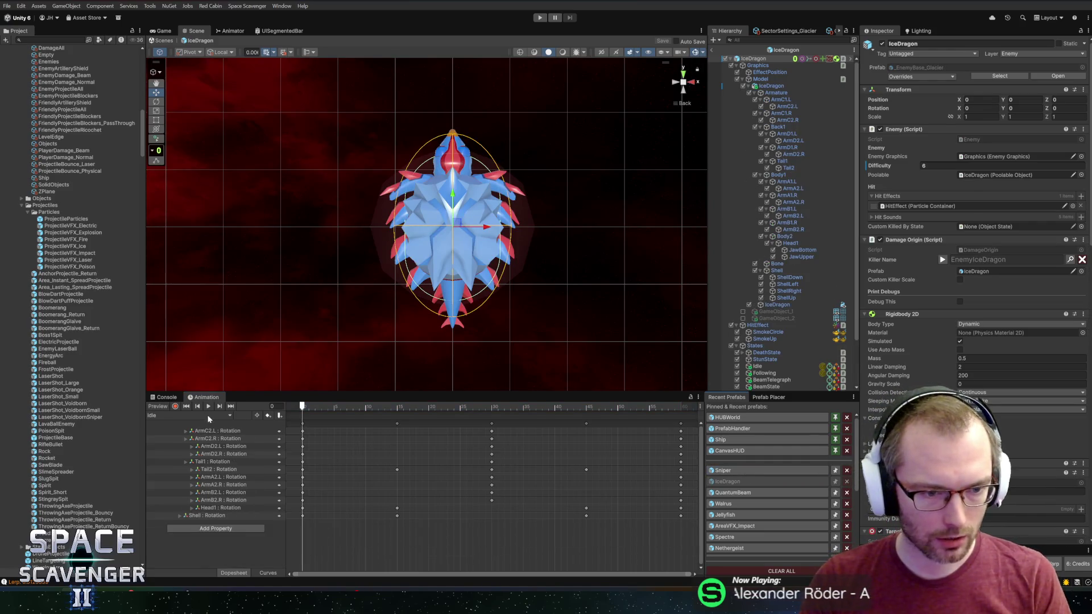
# Select and clear the IceDragon Idle clip's keyframes, and scrub to check its tail
pyautogui.moveTo(687, 526)
pyautogui.mouseDown()
pyautogui.moveTo(498, 426)
pyautogui.moveTo(290, 420)
pyautogui.mouseUp()
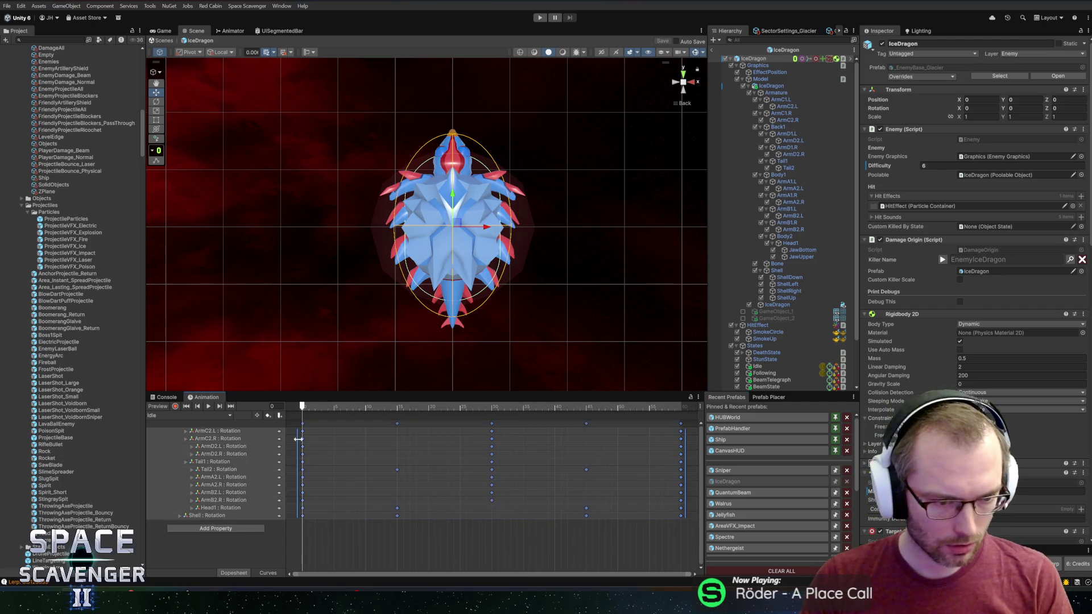
pyautogui.keyDown('shift'); pyautogui.click(240, 510); pyautogui.keyUp('shift')
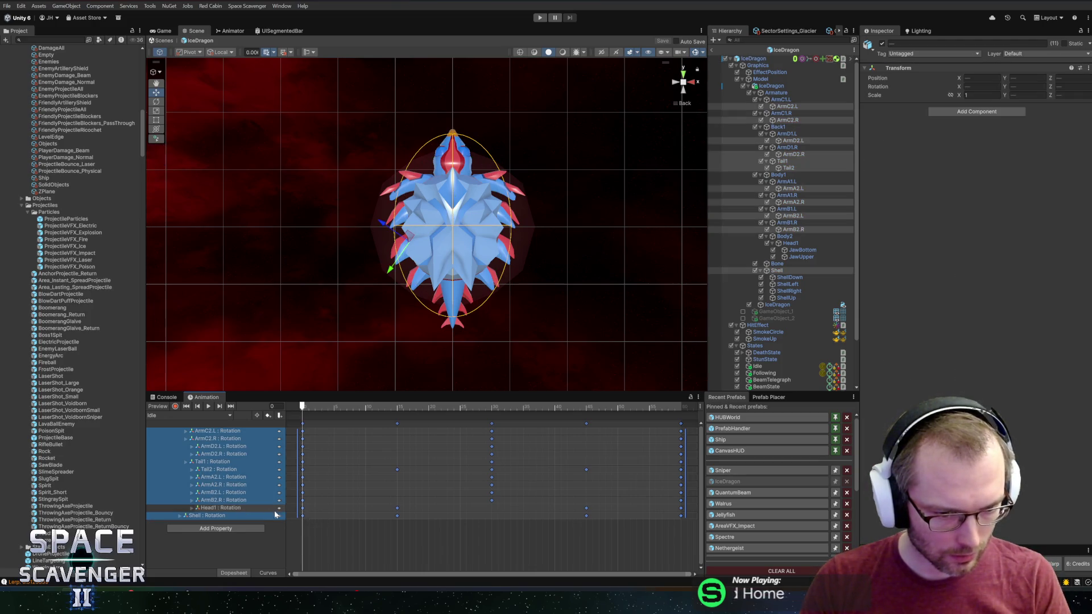
pyautogui.click(304, 511)
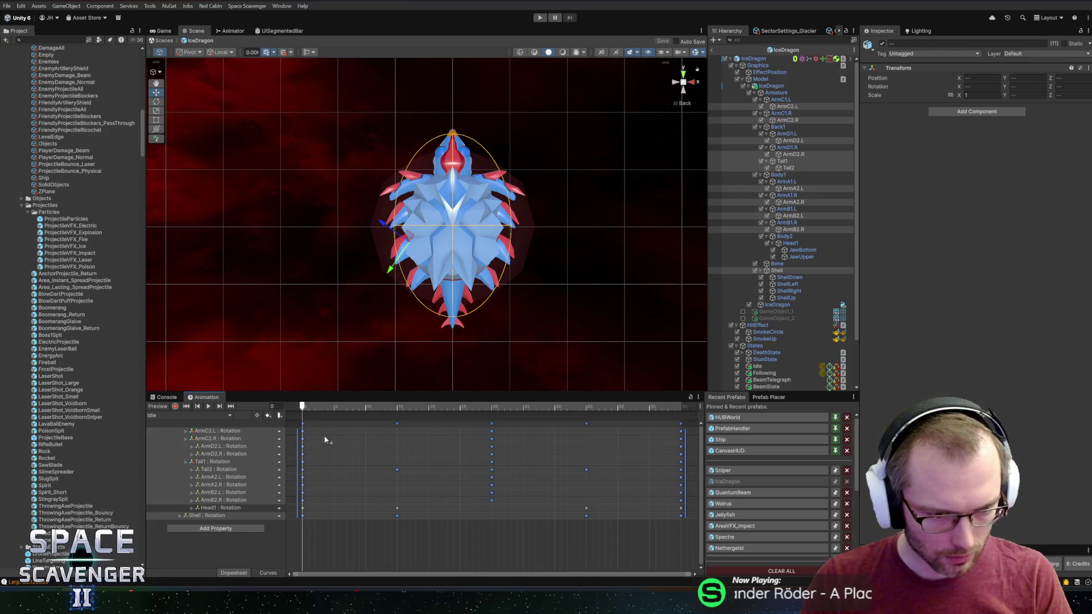
pyautogui.moveTo(313, 410)
pyautogui.mouseDown()
pyautogui.moveTo(390, 407)
pyautogui.moveTo(307, 407)
pyautogui.mouseUp()
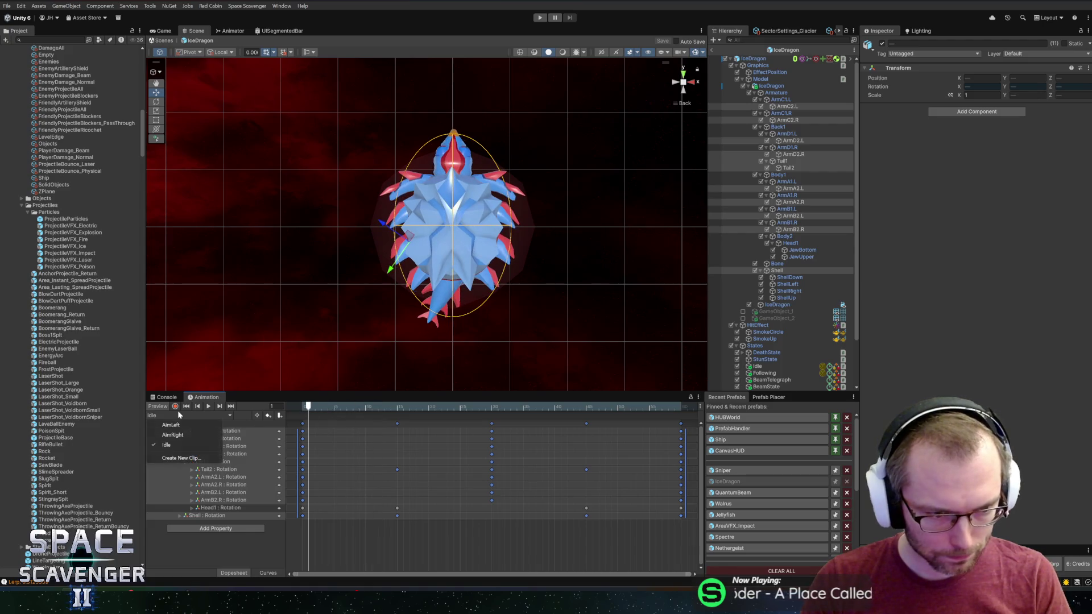
# Switch to AimLeft, then play the AimRight preview, and start play-testing the game
pyautogui.click(171, 426)
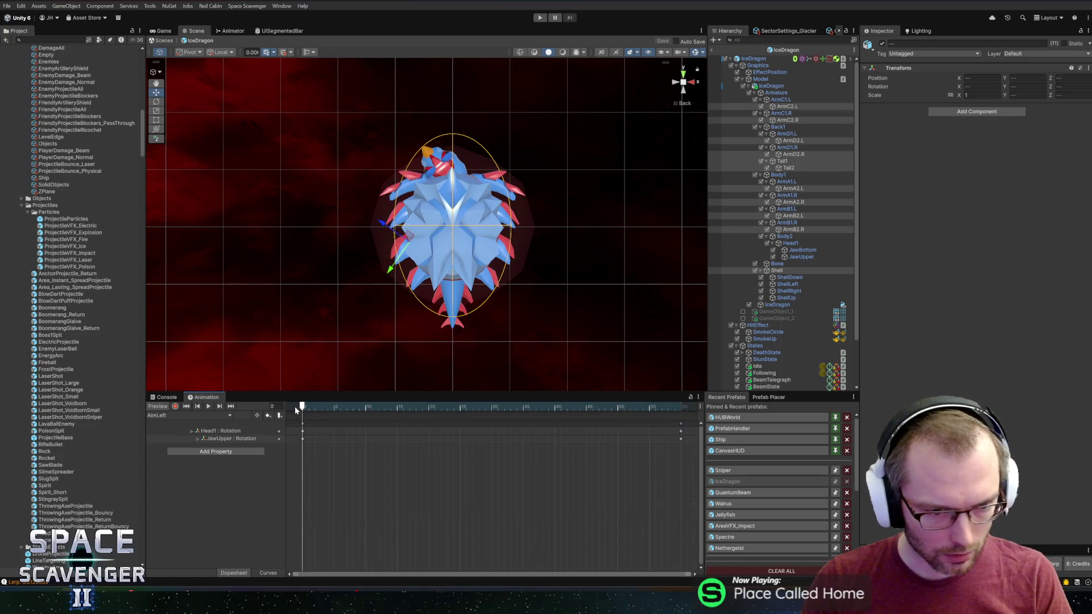
pyautogui.click(198, 415)
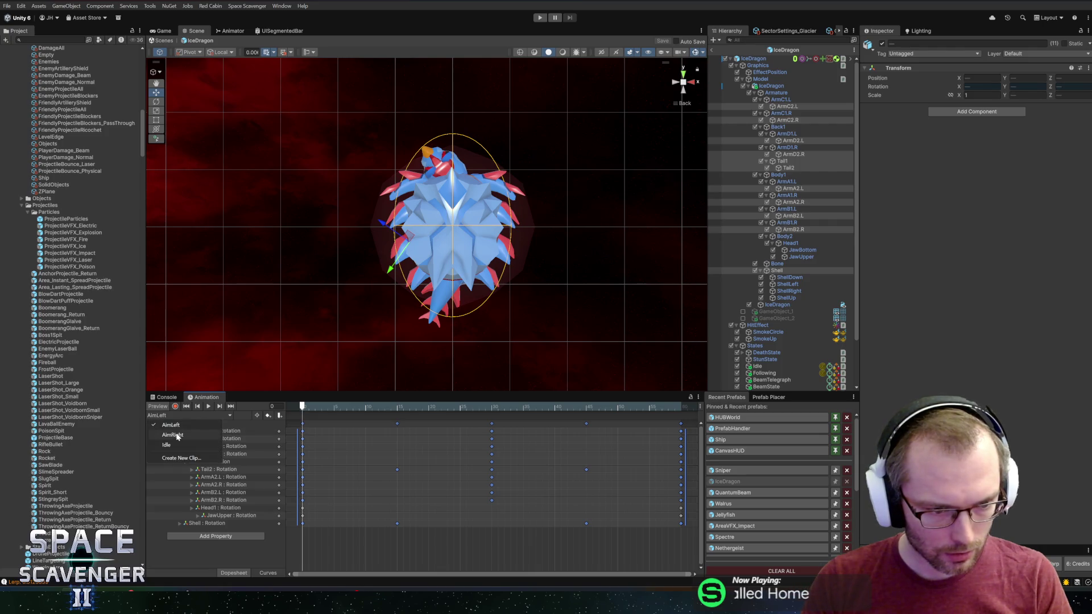
pyautogui.click(187, 434)
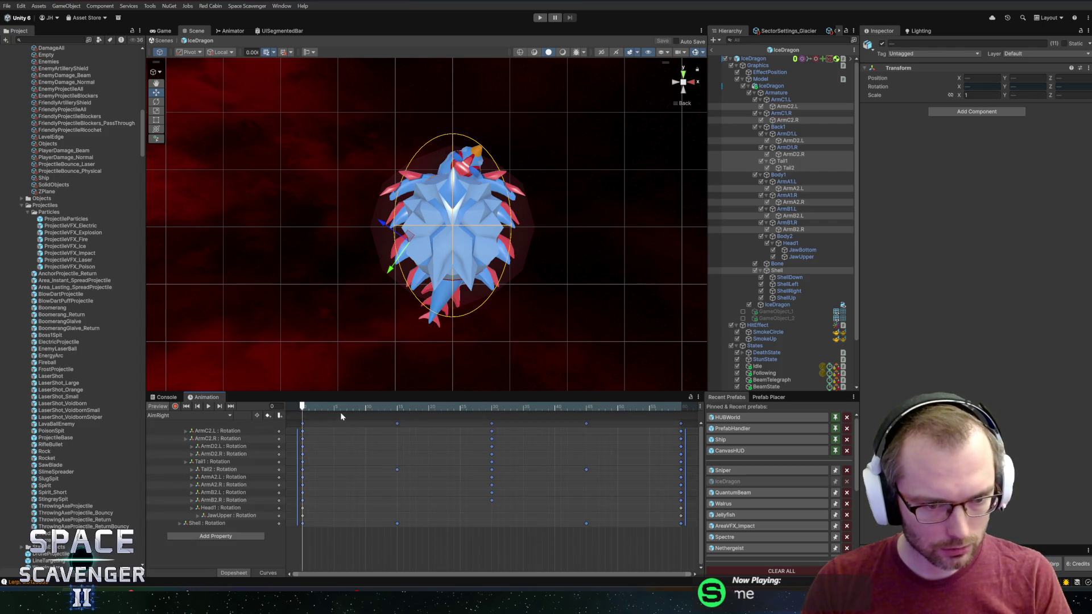
pyautogui.press('space')
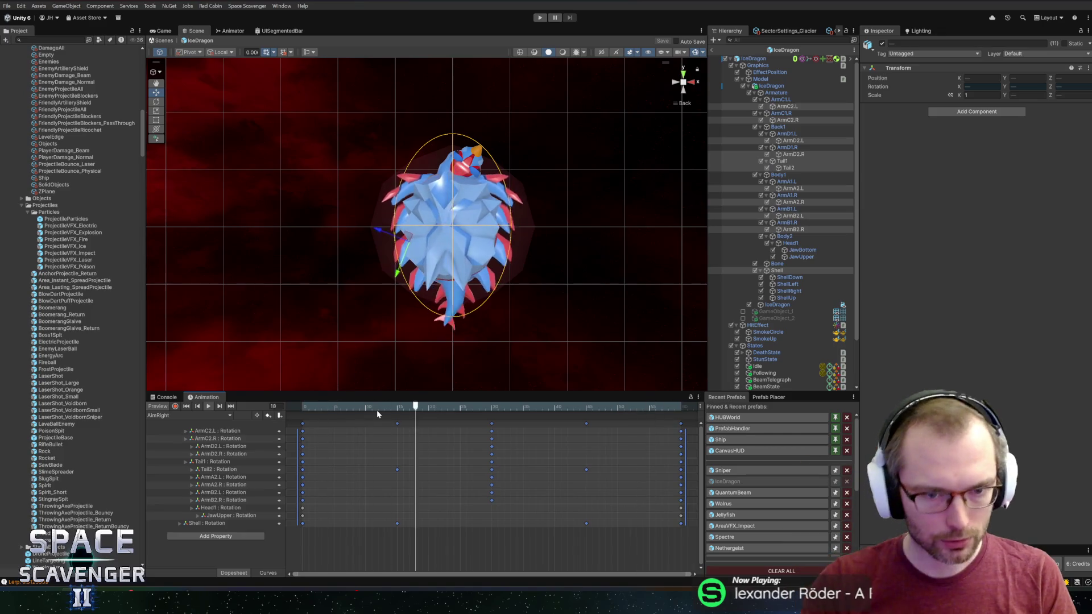
pyautogui.moveTo(378, 418); pyautogui.dragTo(329, 408)
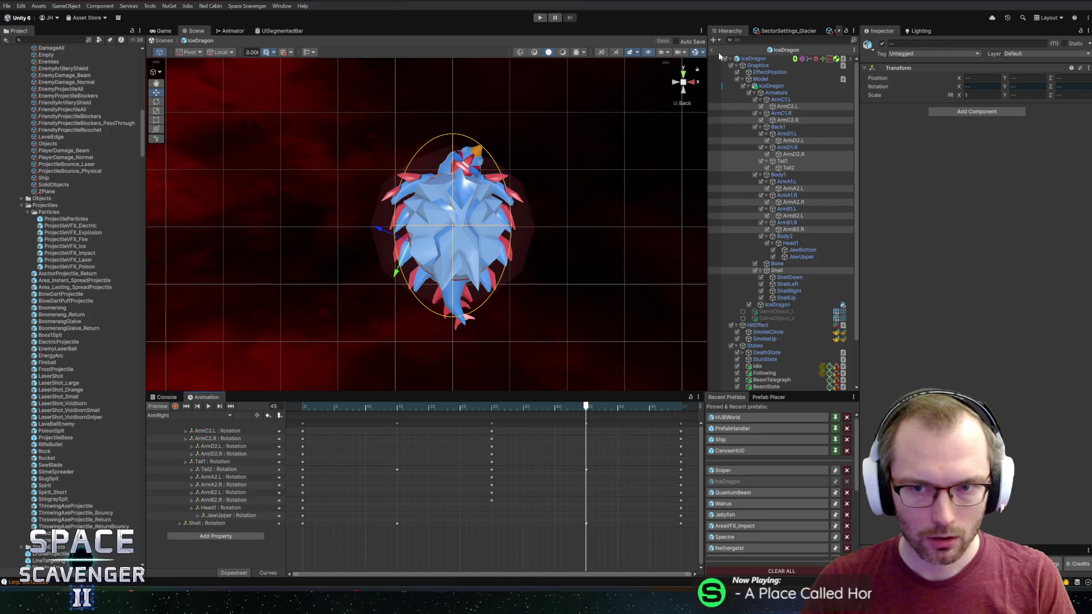
pyautogui.click(541, 20)
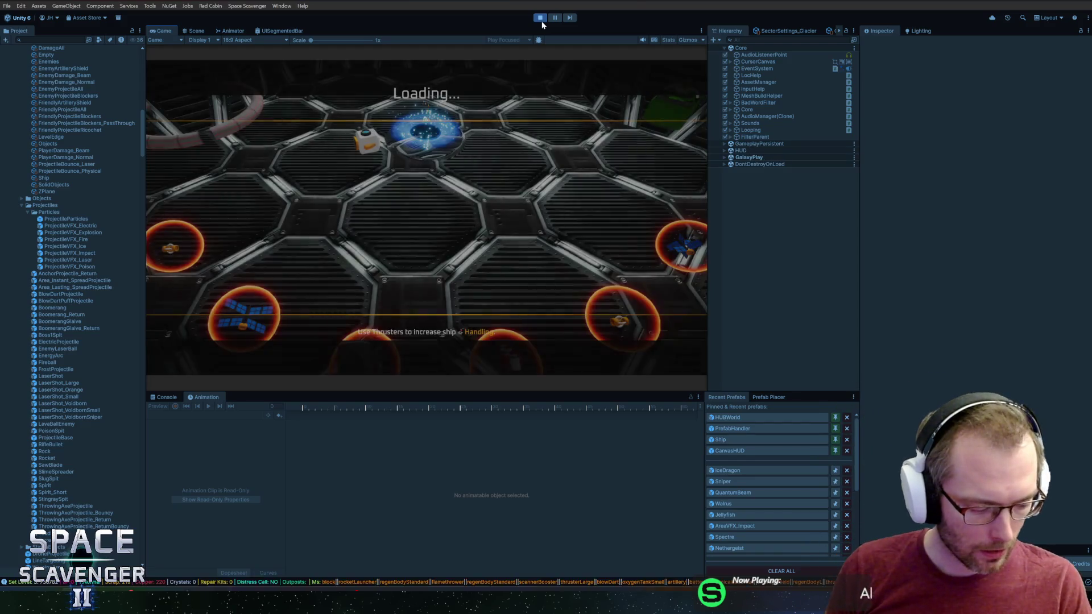
# Maximize the Game view and shoot at the IceDragon above the ship
pyautogui.doubleClick(152, 33)
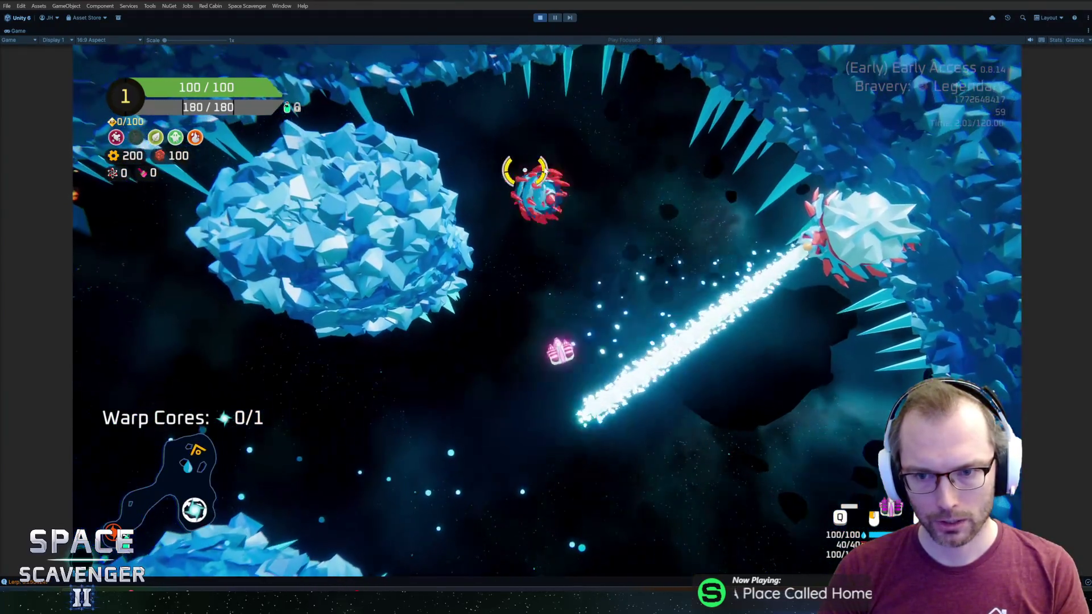
pyautogui.click(549, 166)
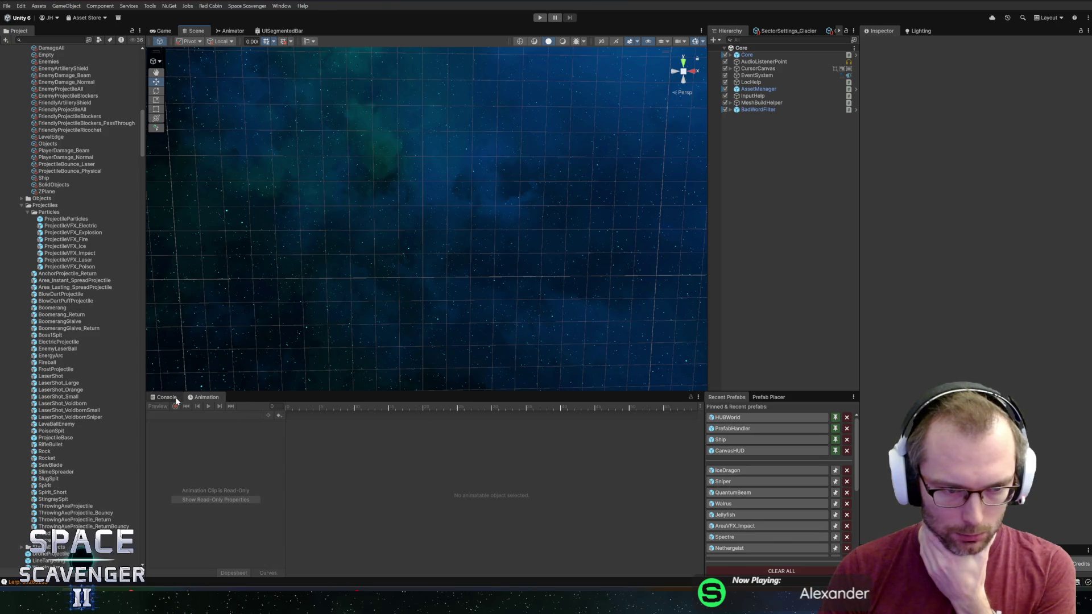
# Reopen the IceDragon prefab, load its AimRight clip, and scrub it to frames 16 and 36
pyautogui.click(168, 397)
pyautogui.click(727, 470)
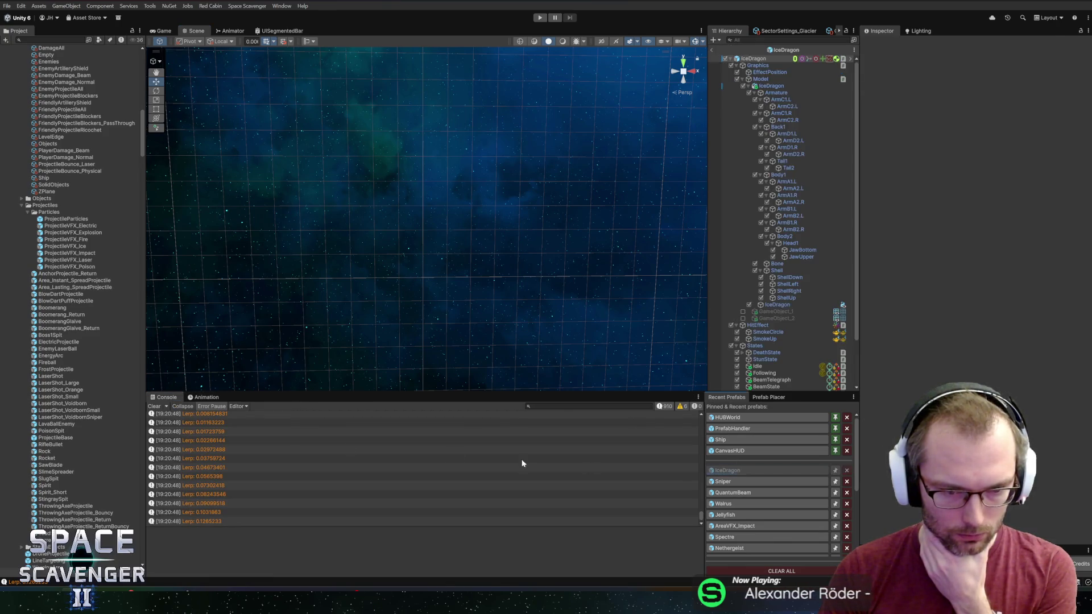
pyautogui.click(206, 397)
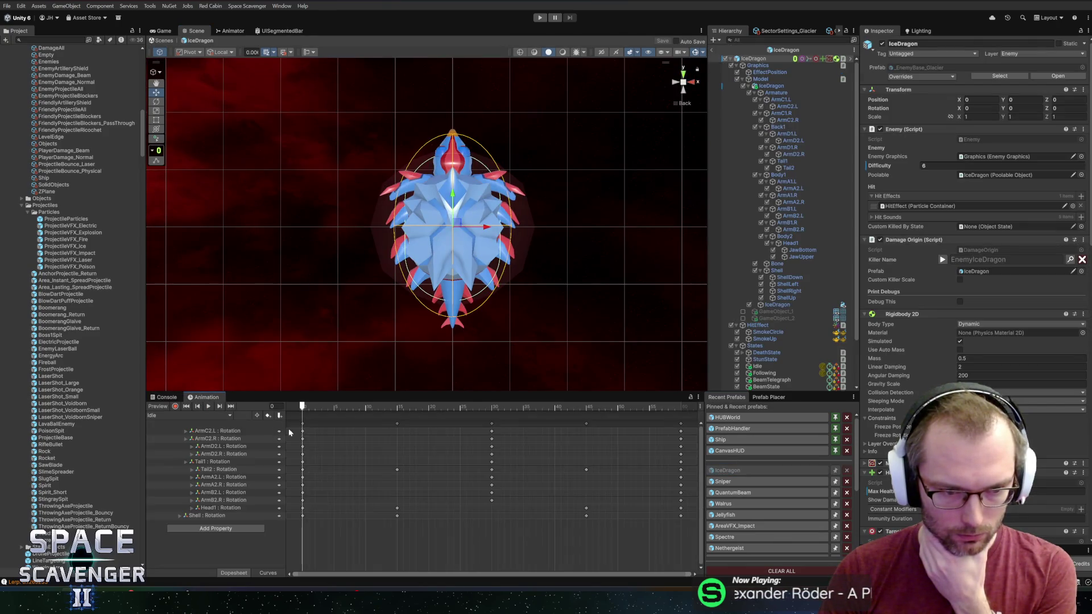
pyautogui.click(226, 416)
pyautogui.click(170, 435)
pyautogui.moveTo(303, 409)
pyautogui.mouseDown()
pyautogui.moveTo(676, 409)
pyautogui.moveTo(307, 408)
pyautogui.moveTo(276, 398)
pyautogui.mouseUp()
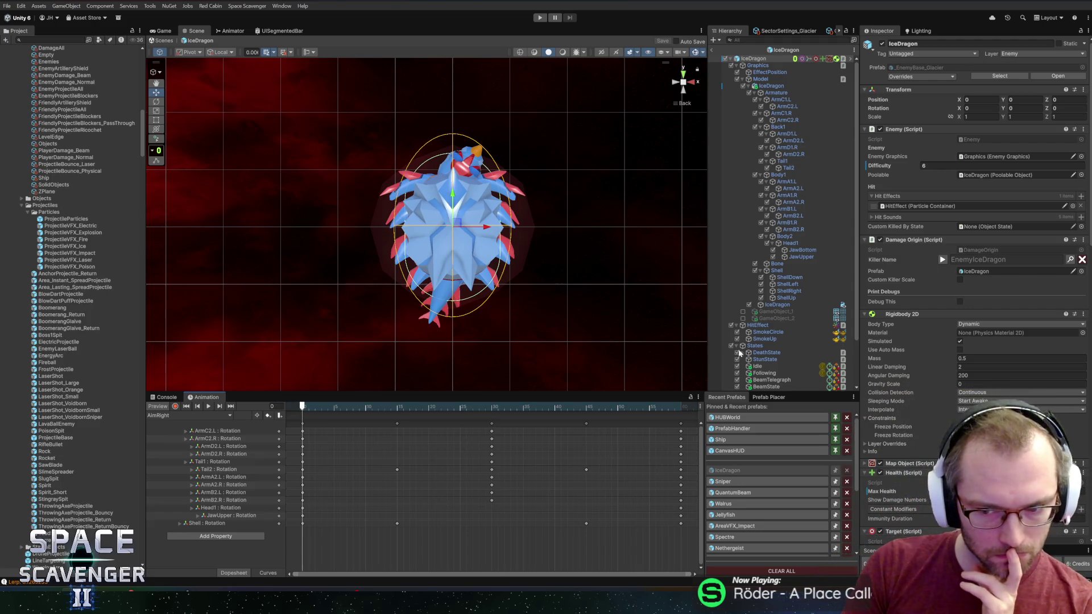
pyautogui.scroll(-10, 913, 343)
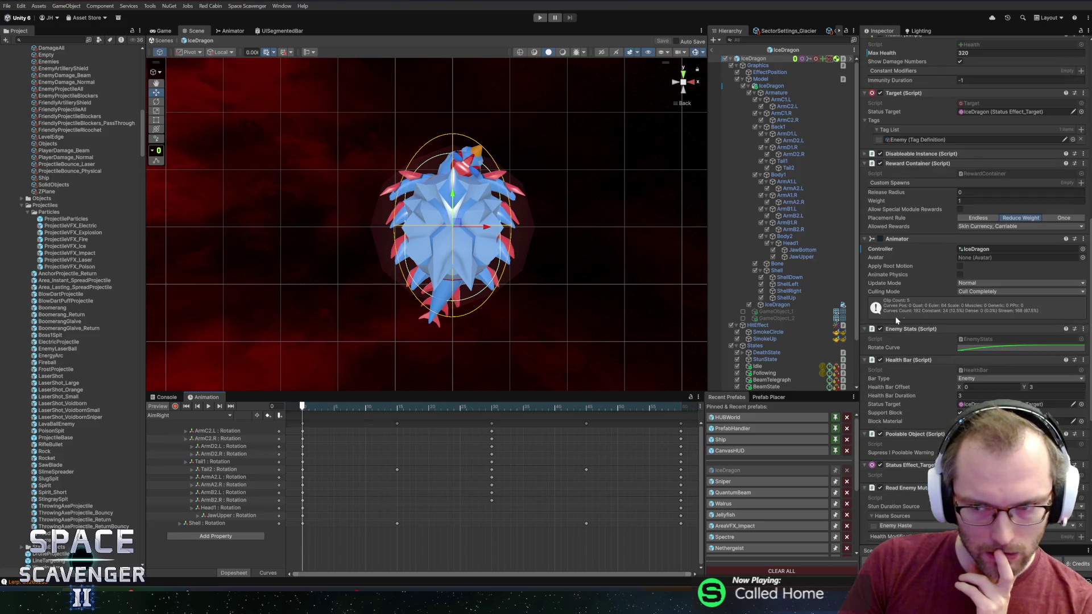
pyautogui.moveTo(327, 407)
pyautogui.mouseDown()
pyautogui.moveTo(580, 407)
pyautogui.moveTo(316, 394)
pyautogui.moveTo(545, 398)
pyautogui.moveTo(304, 383)
pyautogui.mouseUp()
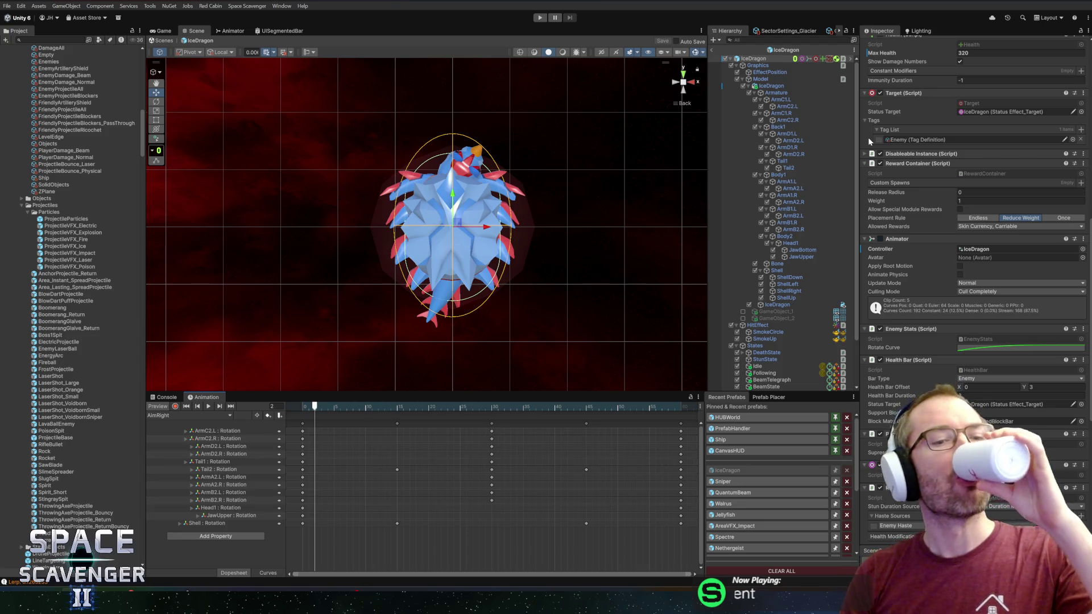
# Scrub AimRight from frame 4 to about 21, then switch to AimLeft at frame 16
pyautogui.click(328, 407)
pyautogui.moveTo(328, 411)
pyautogui.mouseDown()
pyautogui.moveTo(511, 408)
pyautogui.moveTo(434, 415)
pyautogui.mouseUp()
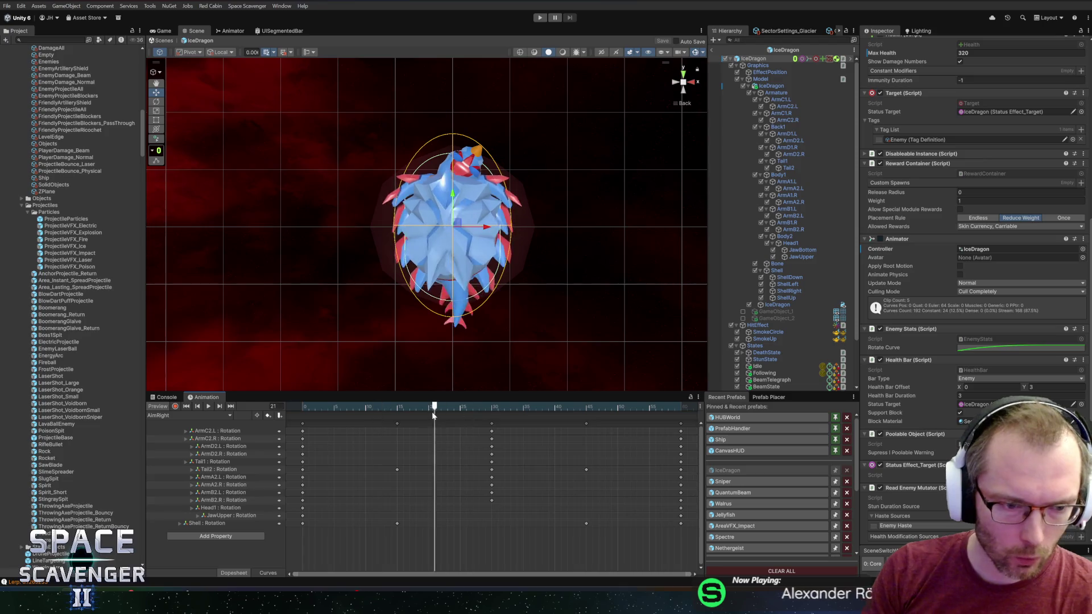
pyautogui.click(188, 416)
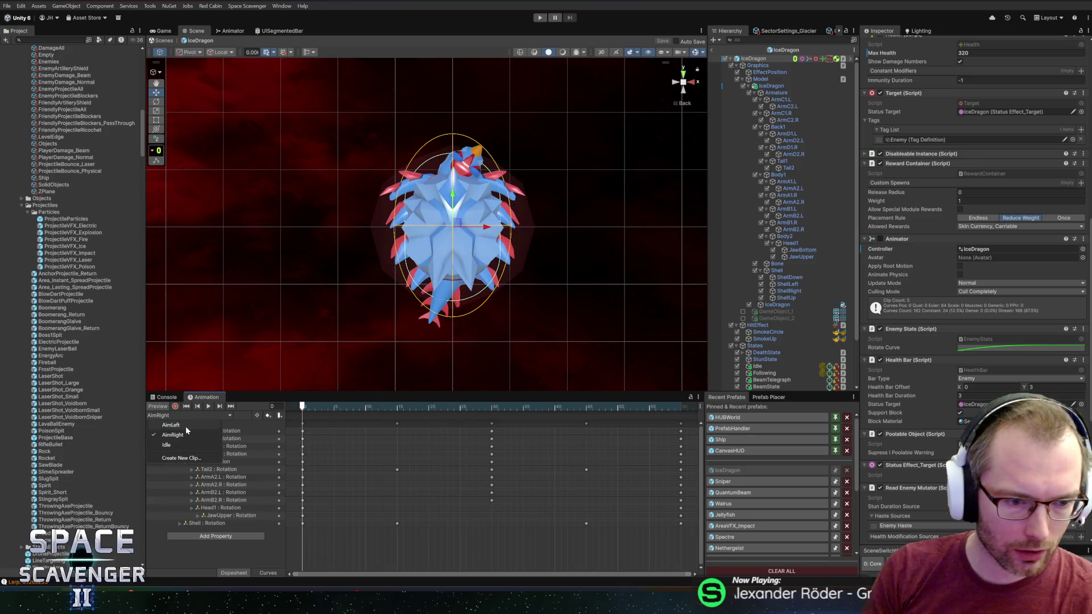
pyautogui.click(186, 425)
pyautogui.moveTo(302, 409)
pyautogui.mouseDown()
pyautogui.moveTo(528, 407)
pyautogui.moveTo(275, 417)
pyautogui.moveTo(548, 410)
pyautogui.moveTo(295, 411)
pyautogui.mouseUp()
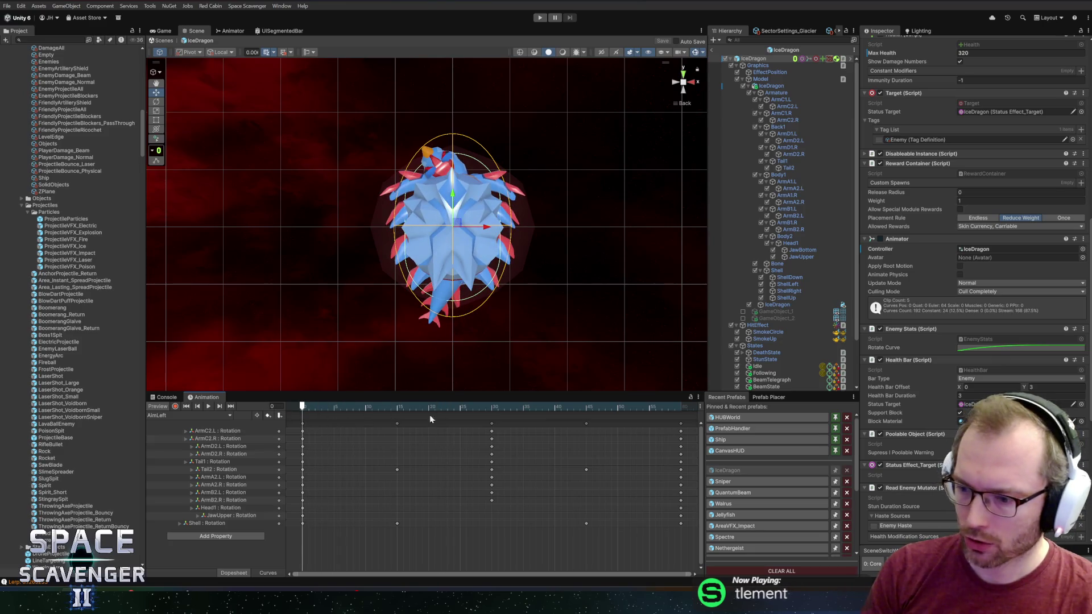